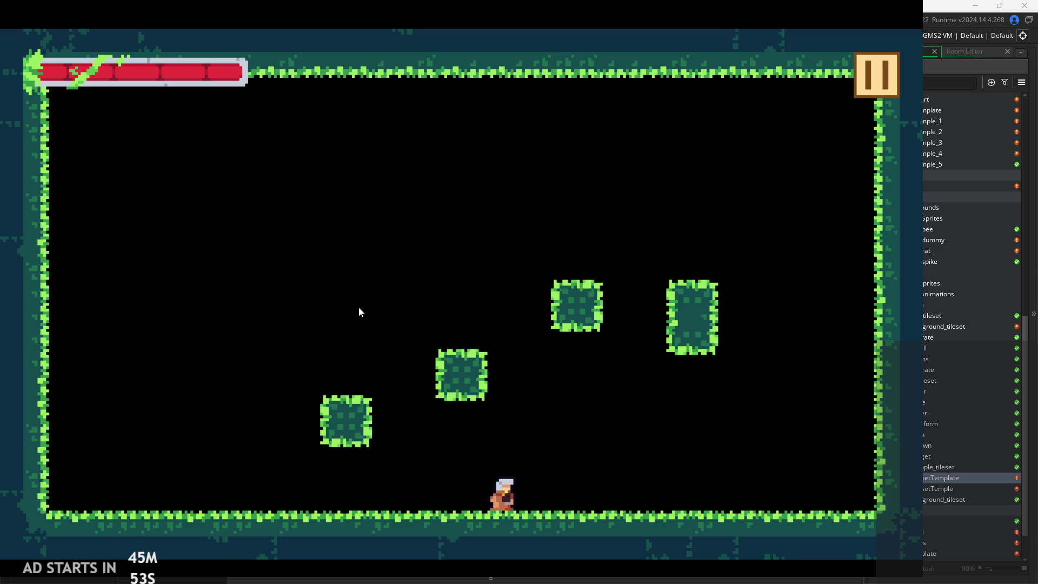
- Test a basic jump and run the character left and right across the room
key("space")
key("space")
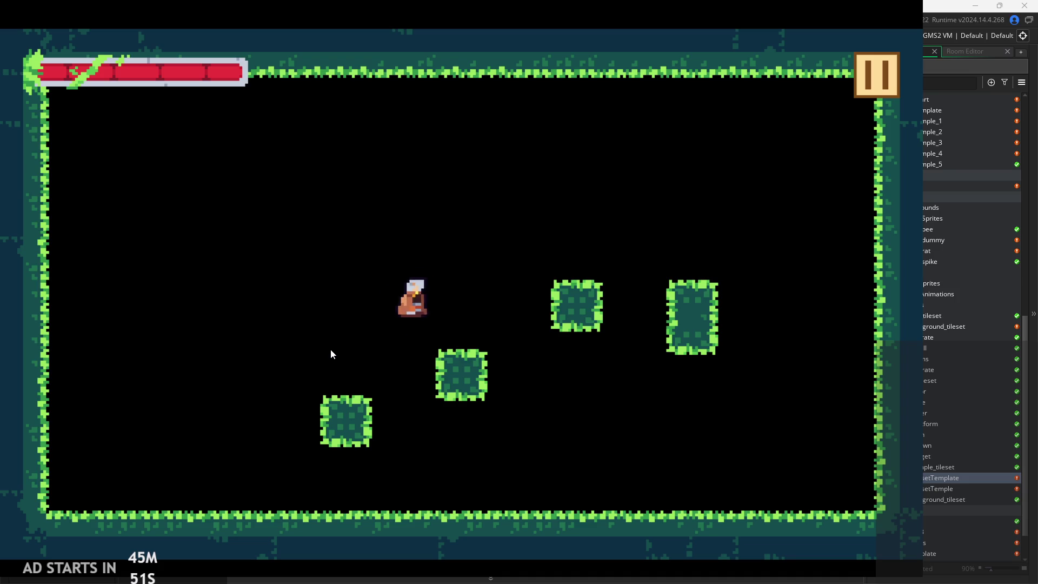
key("Right")
key("Down")
key("Left")
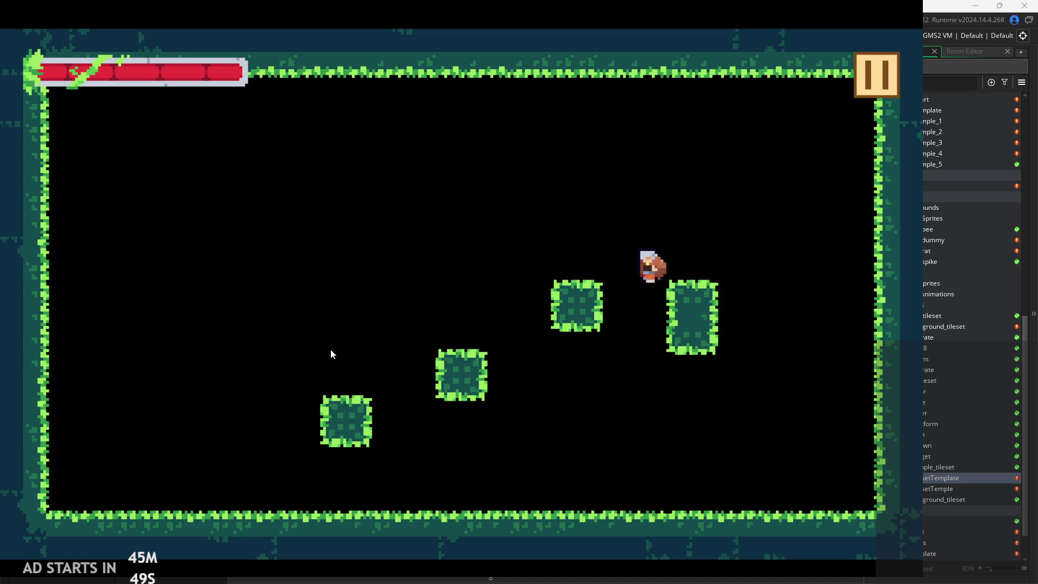
key("Left")
key("Right")
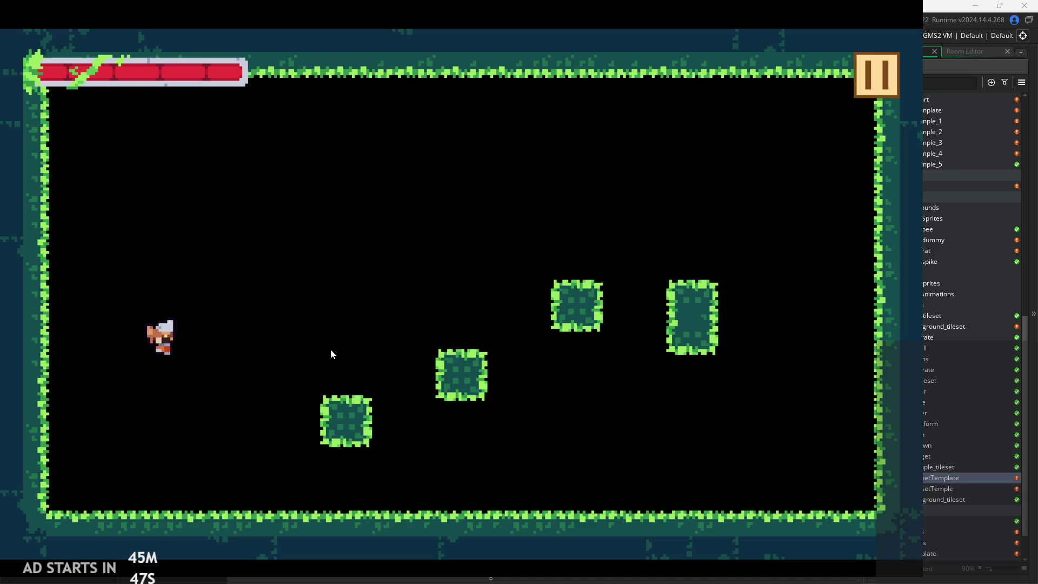
key("space")
key("Right")
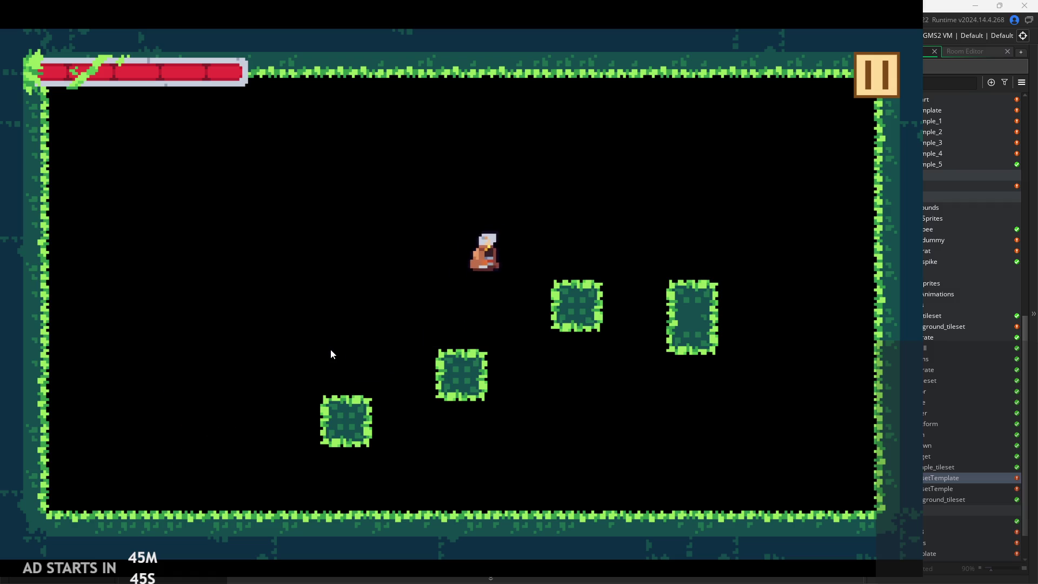
key("Left")
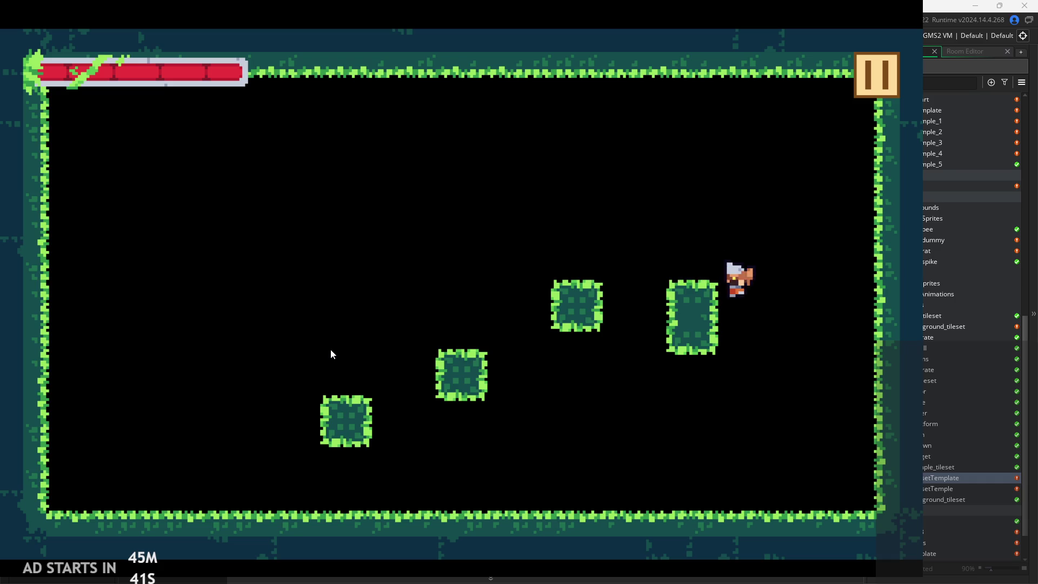
- Wall-jump repeatedly off the right wall, landing on the right platform and climbing the wall
key("Right")
key("space")
key("space")
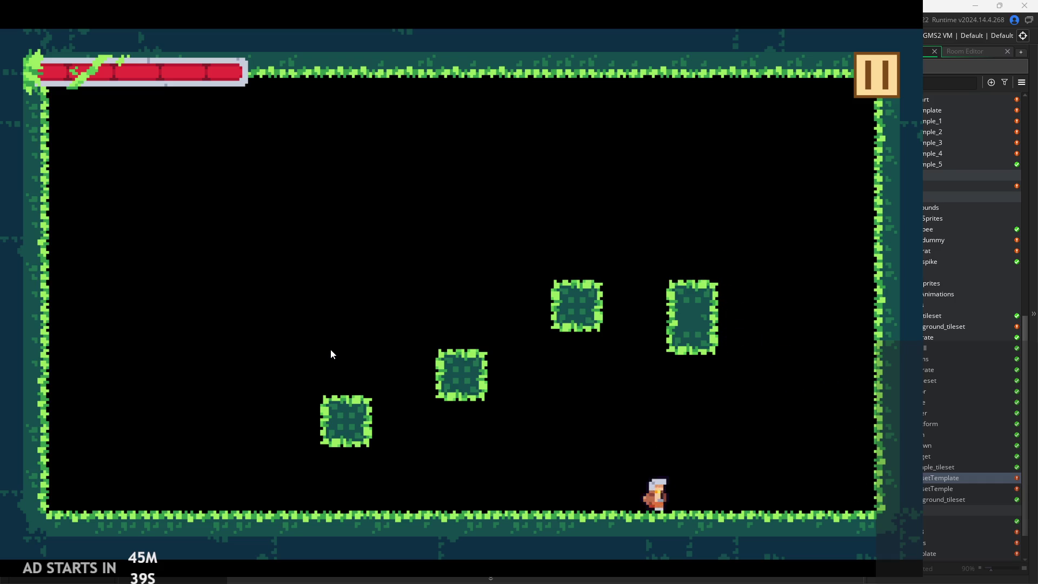
key("space")
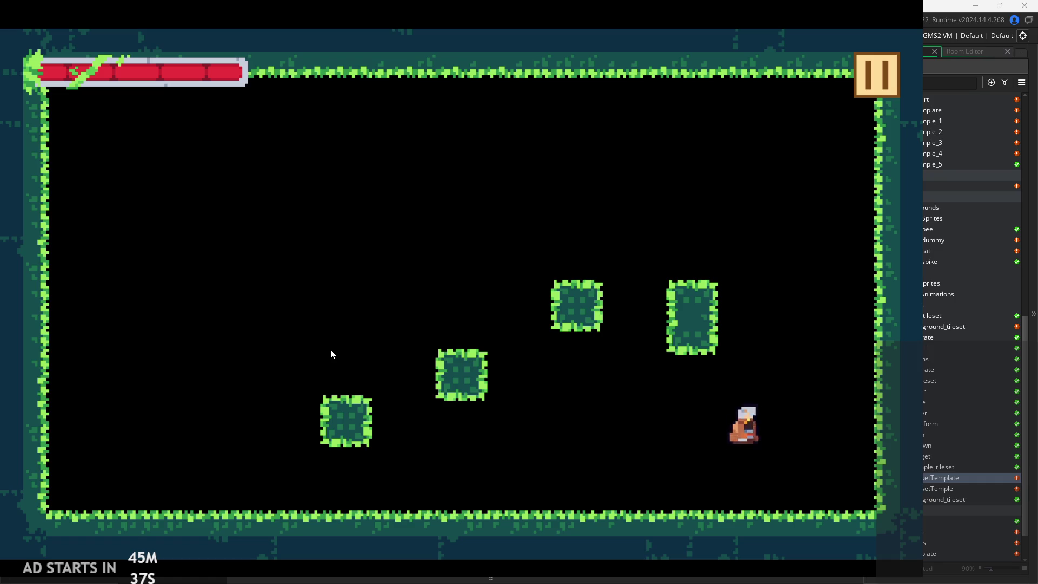
key("space")
key("Right")
key("space")
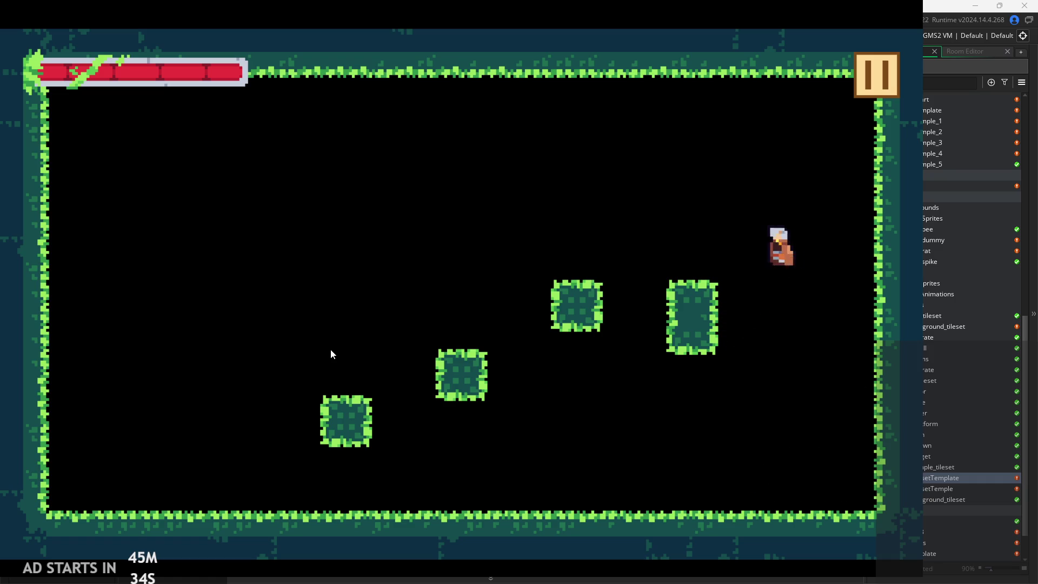
key("Right")
key("space")
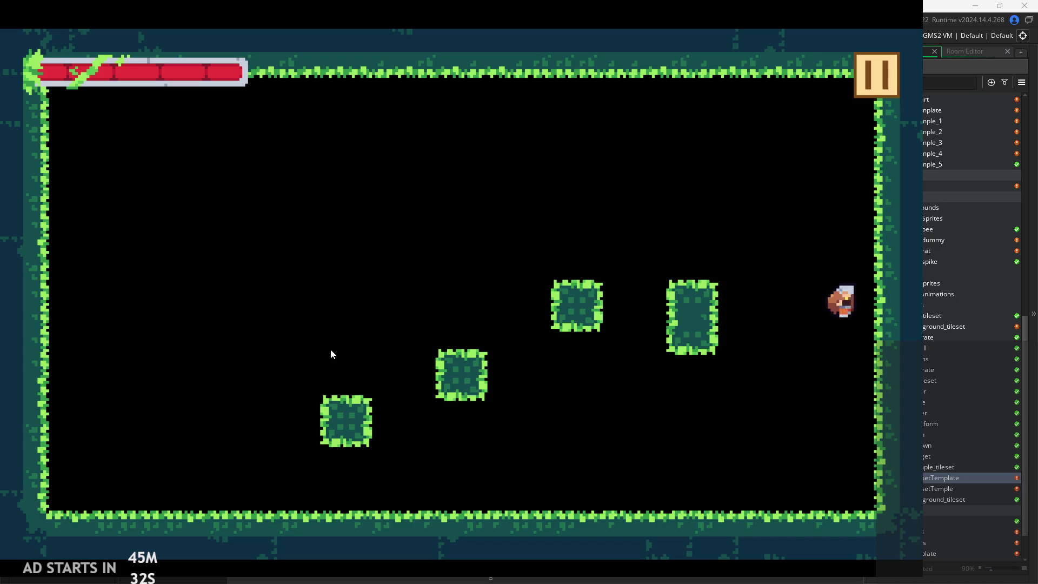
key("space")
key("space")
key("Right")
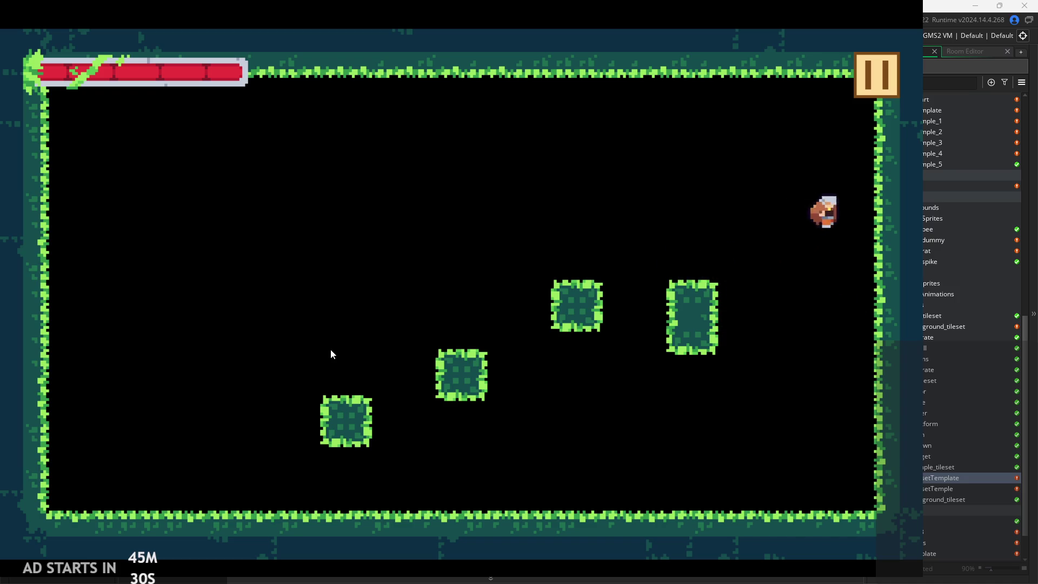
key("Right")
key("space")
key("space")
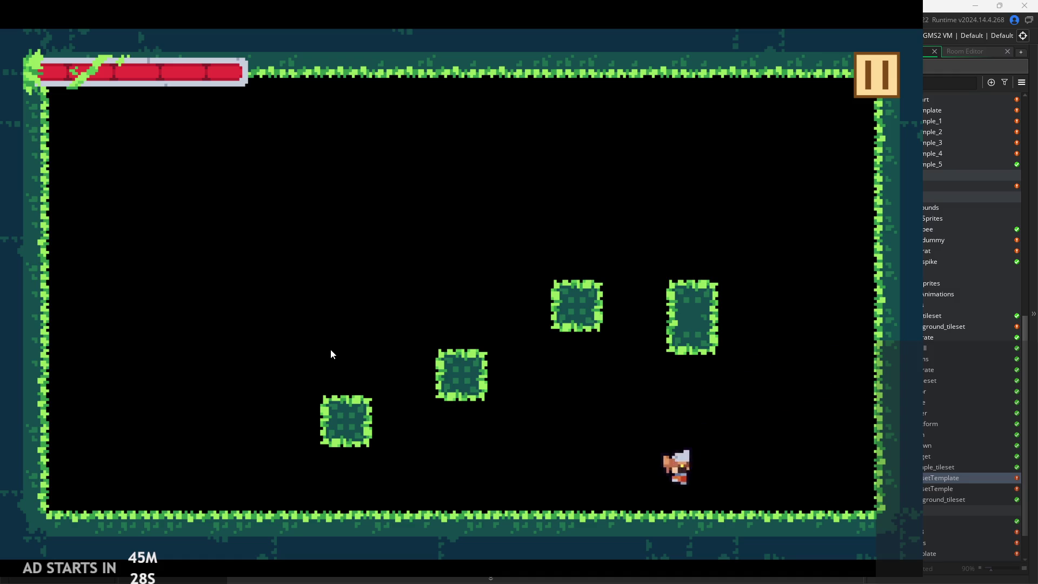
key("space")
key("space")
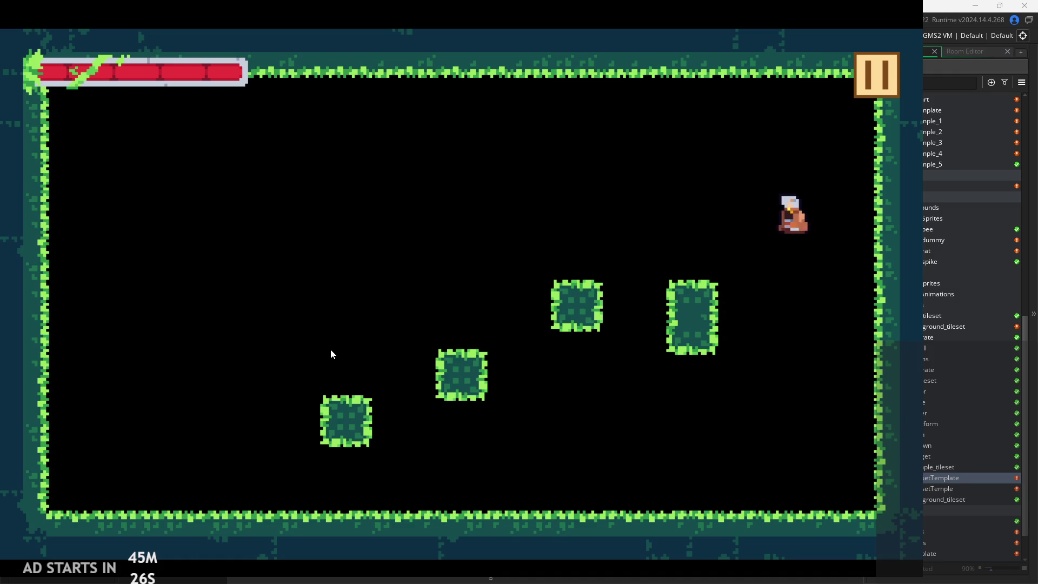
key("Left")
key("space")
key("Right")
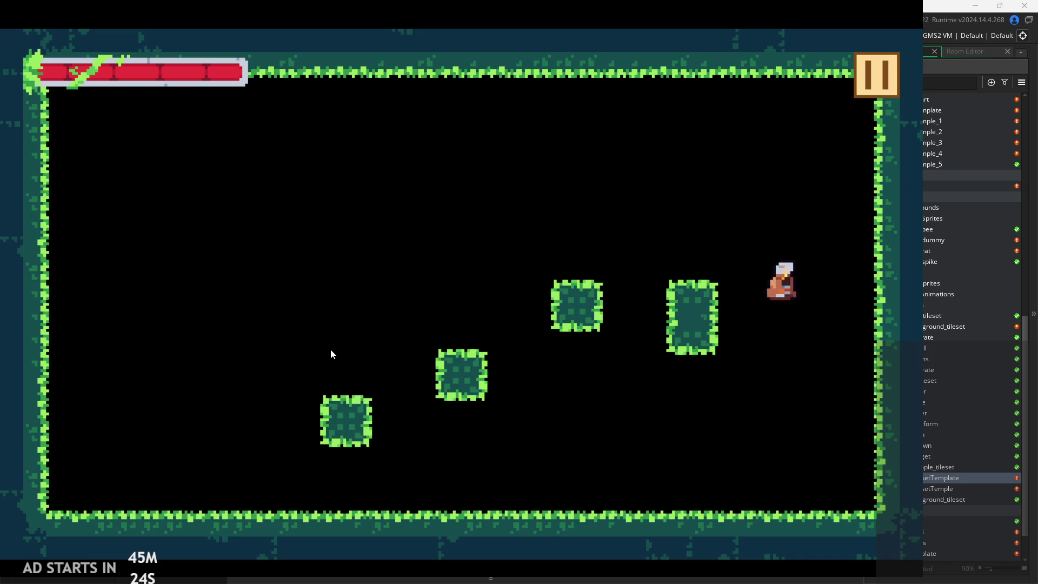
key("space")
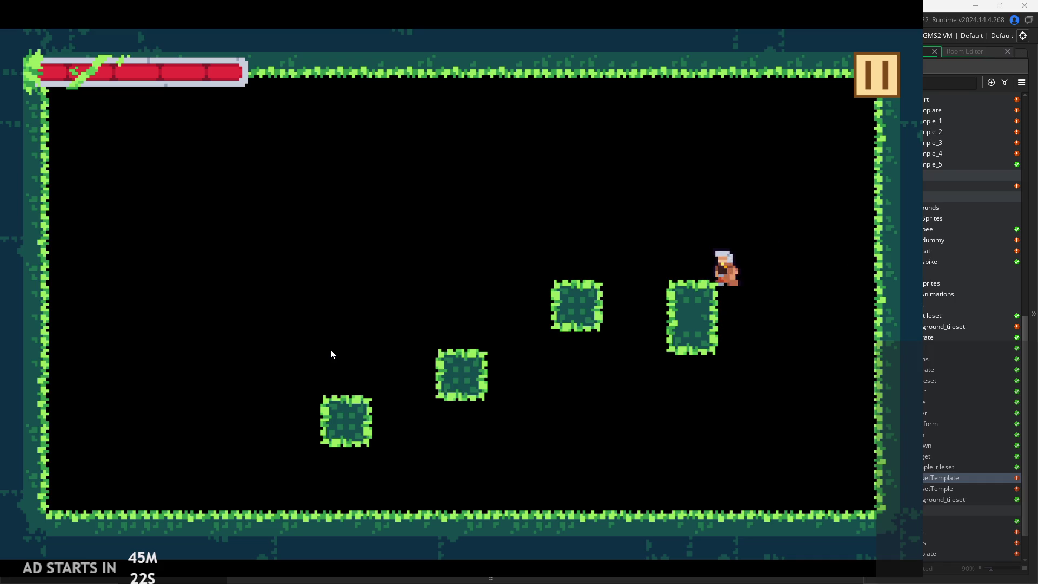
key("space")
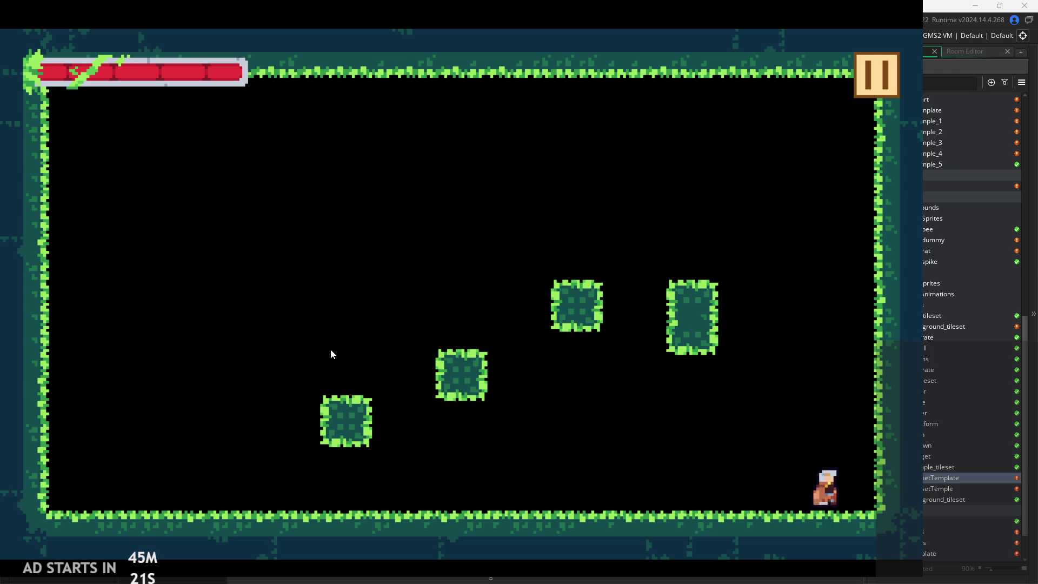
key("space")
key("space")
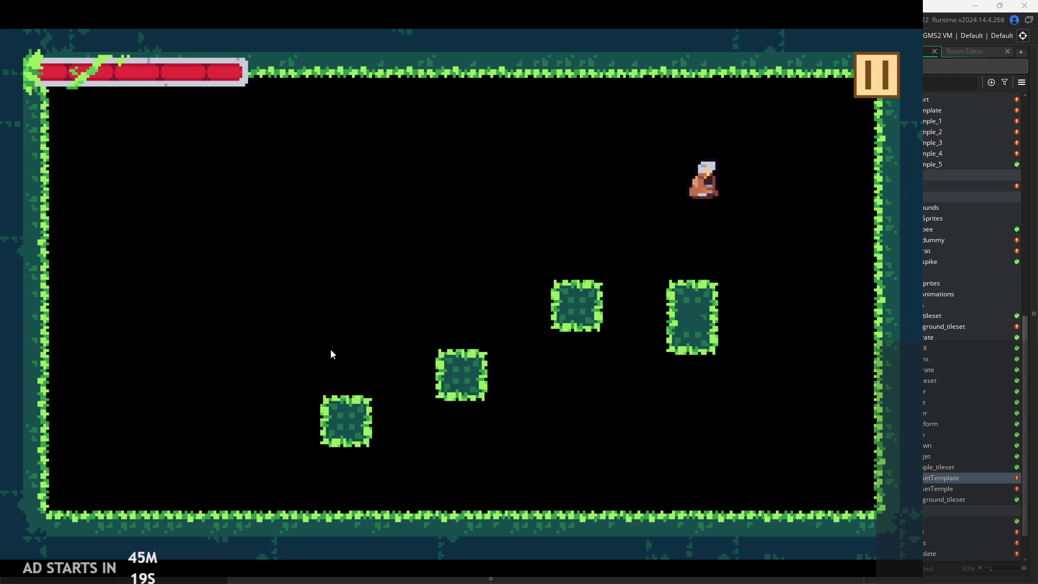
key("space")
key("space")
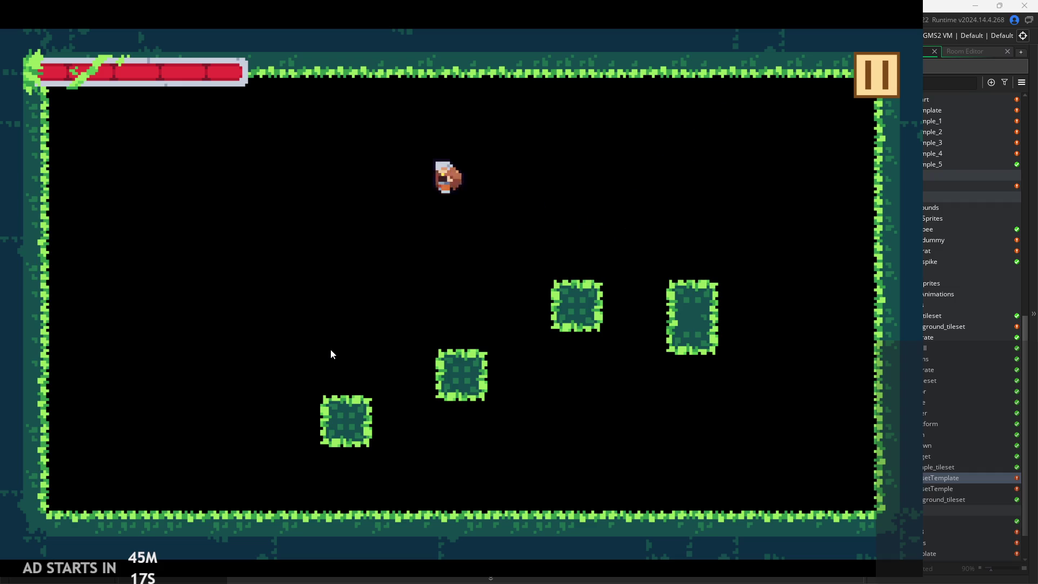
- Drop to the floor, wall-jump off the right wall, then dart left and right upward
key("Left")
key("Right")
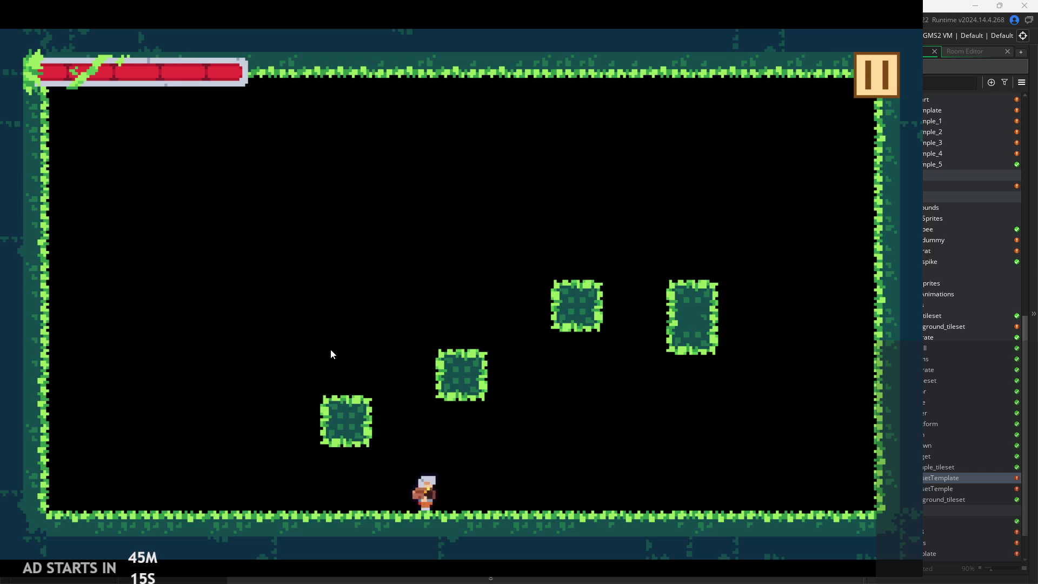
key("Right")
key("space")
key("space")
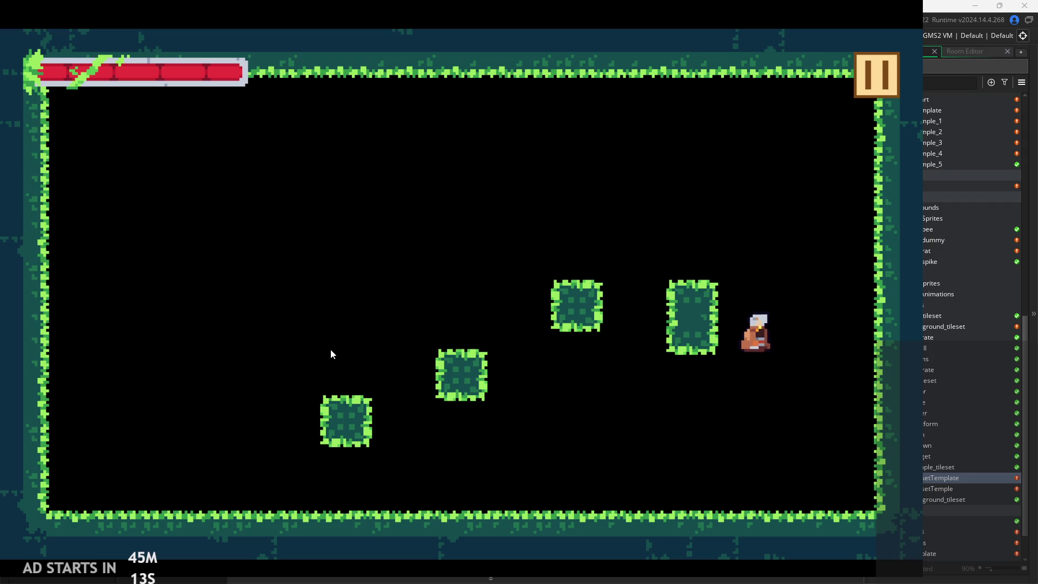
key("Left")
key("Left")
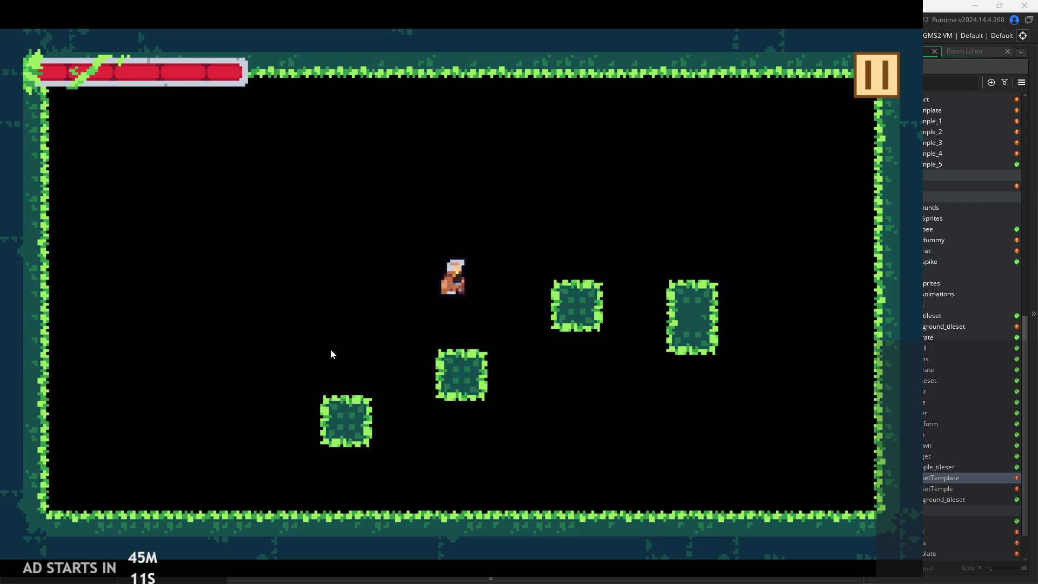
key("Right")
key("space")
key("Left")
key("Right")
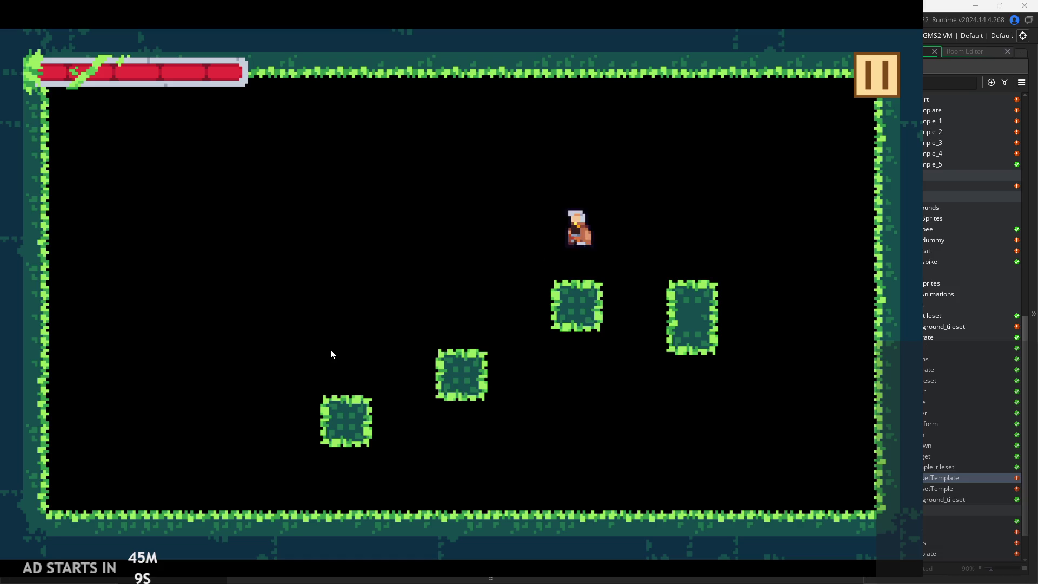
key("Left")
key("Right")
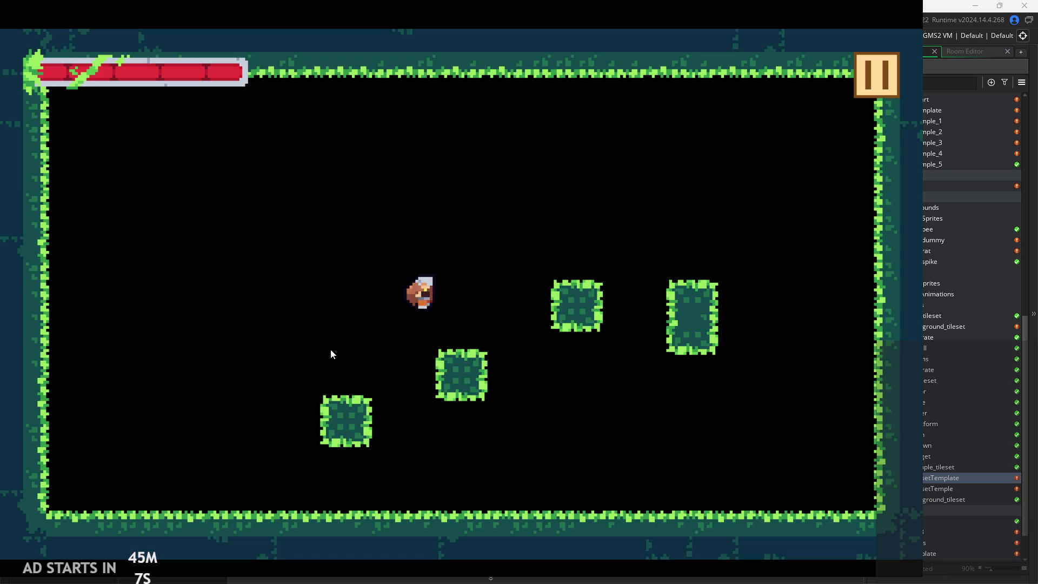
key("Left")
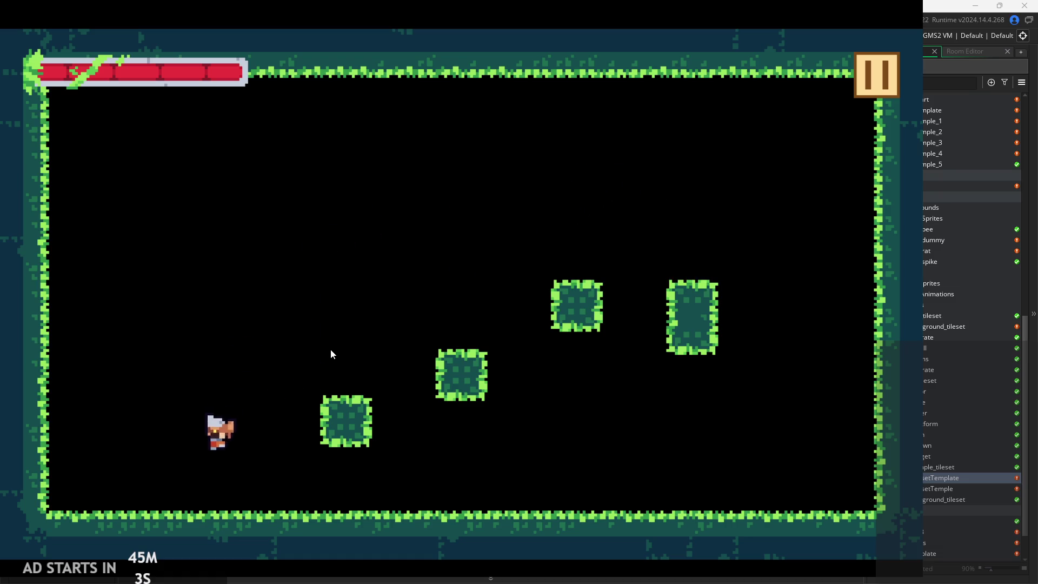
key("Right")
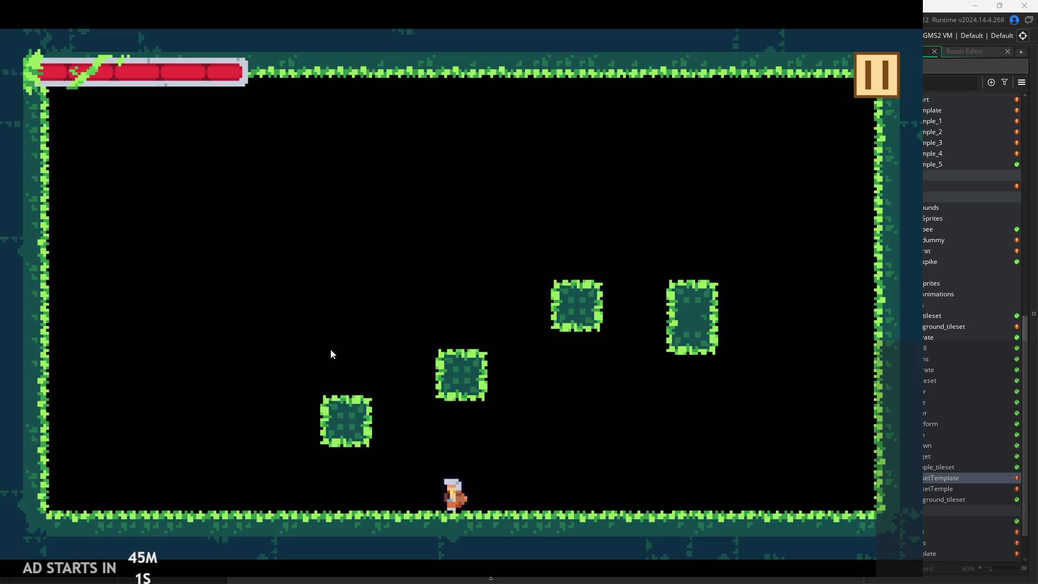
key("Left")
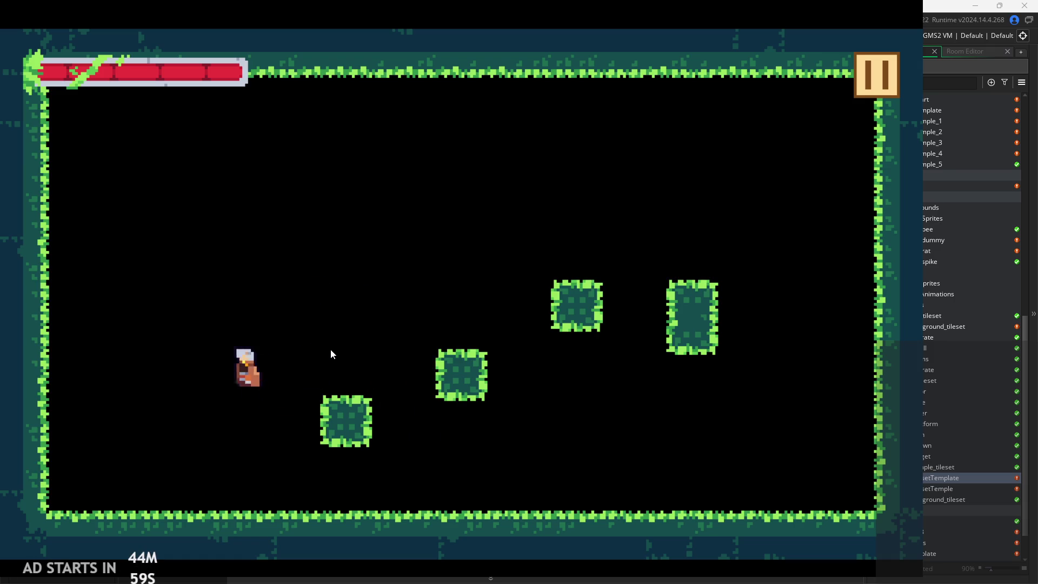
- Repeatedly jump around the lowest green block, clinging to its side and landing on it
key("Right")
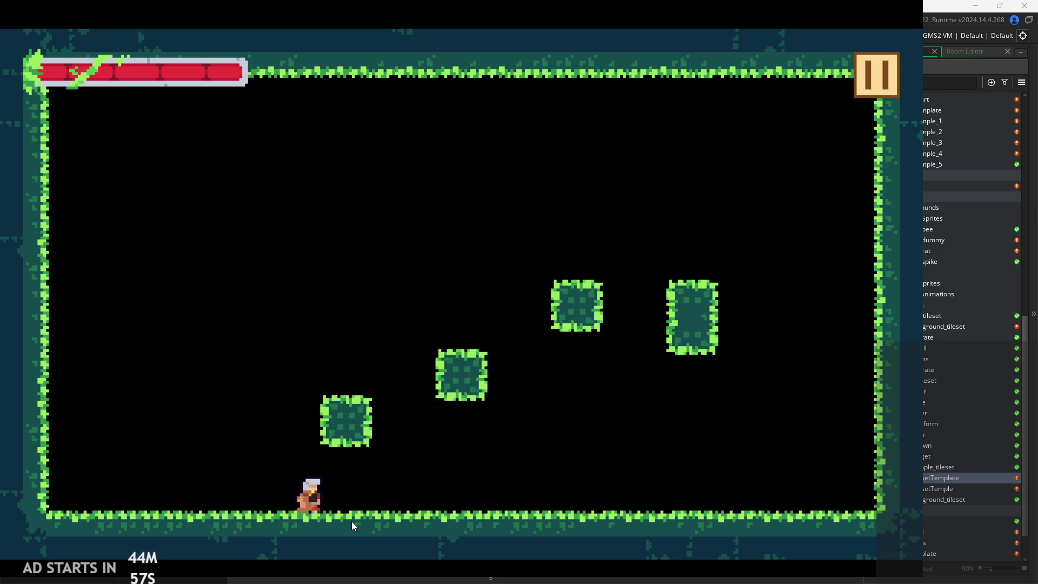
key("space")
key("space")
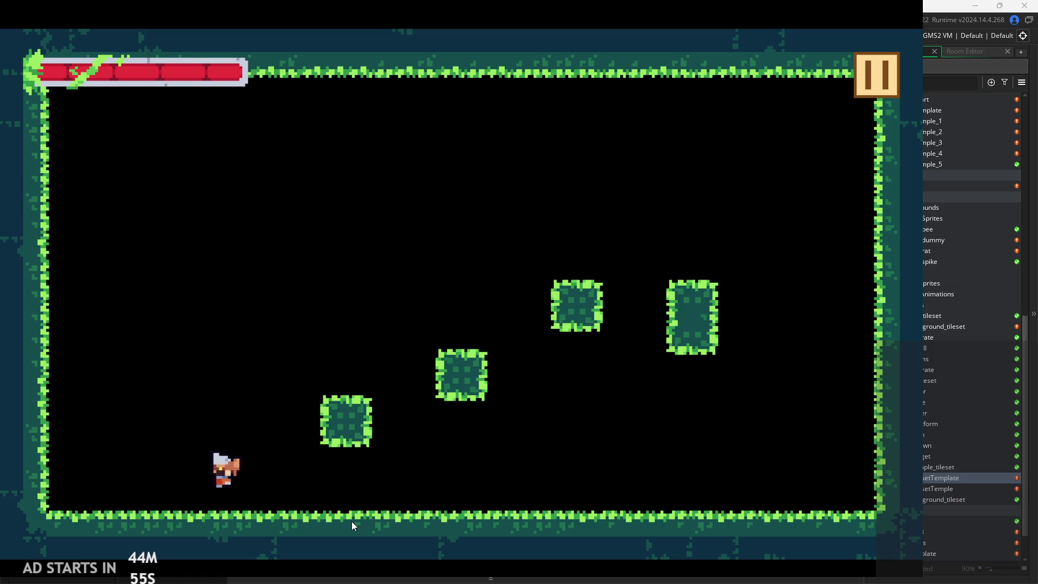
key("Right")
key("space")
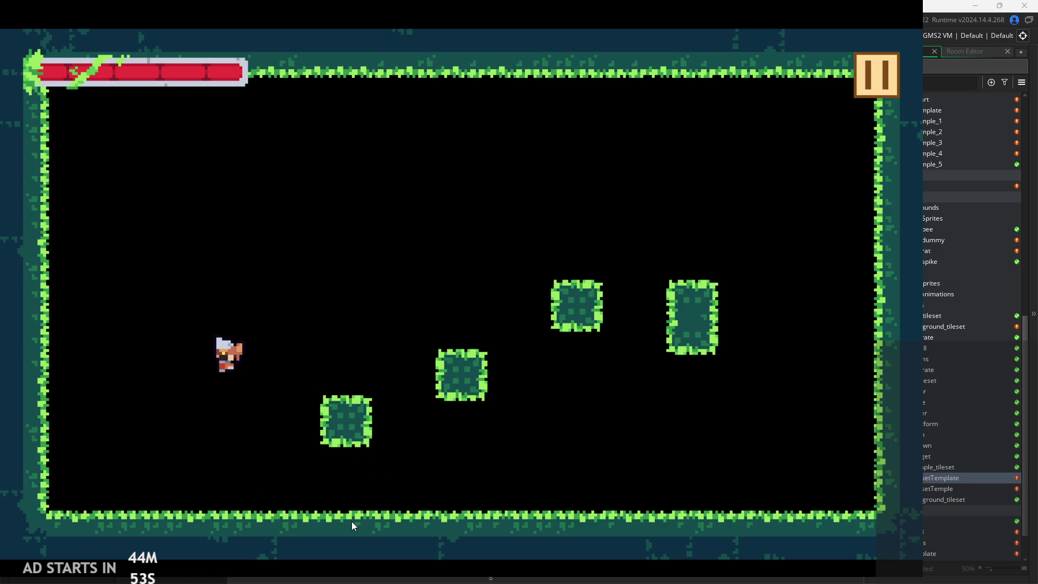
key("Right")
key("space")
key("Right")
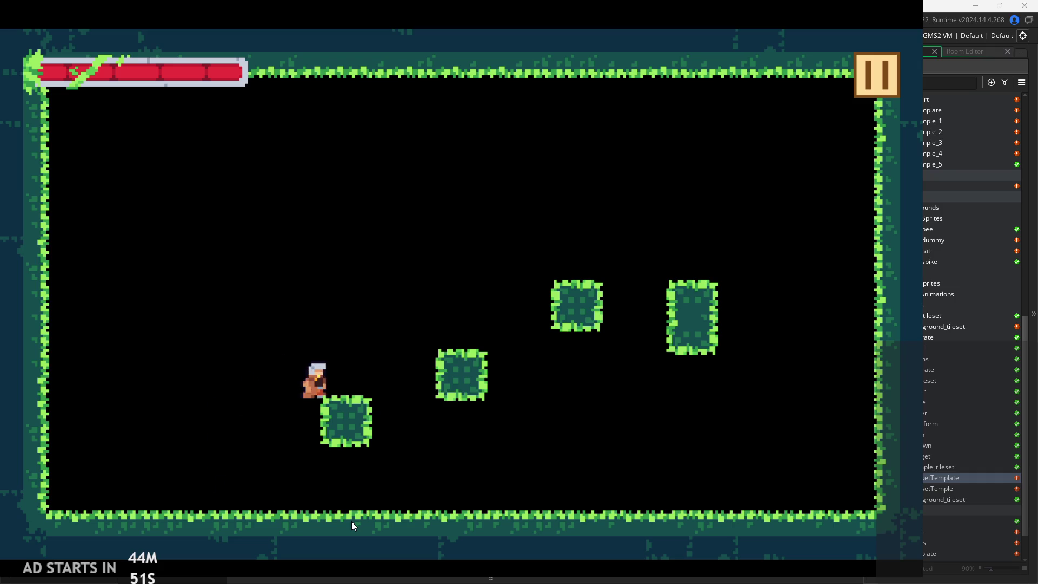
key("space")
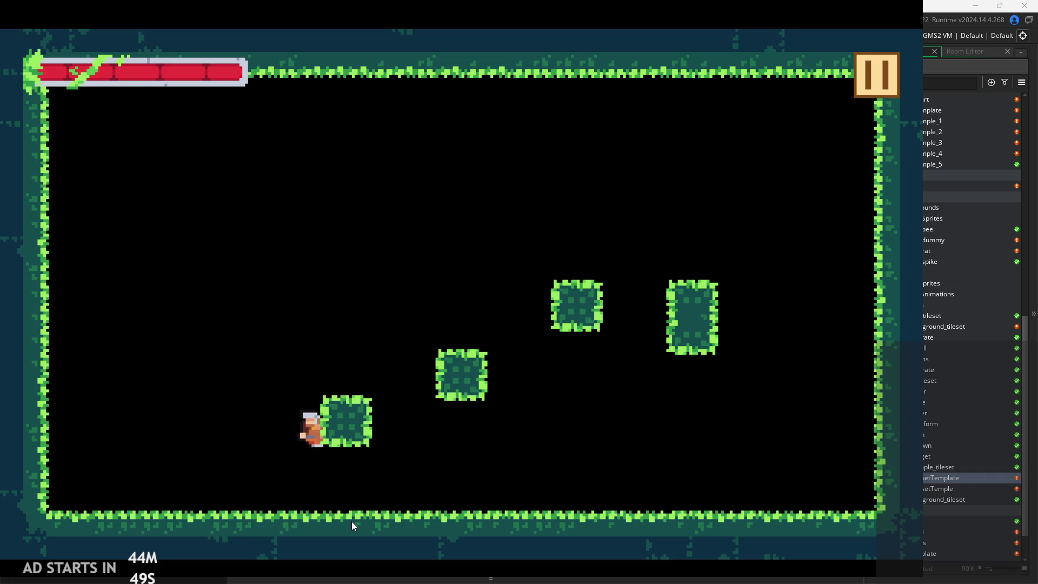
key("Left")
key("space")
key("Right")
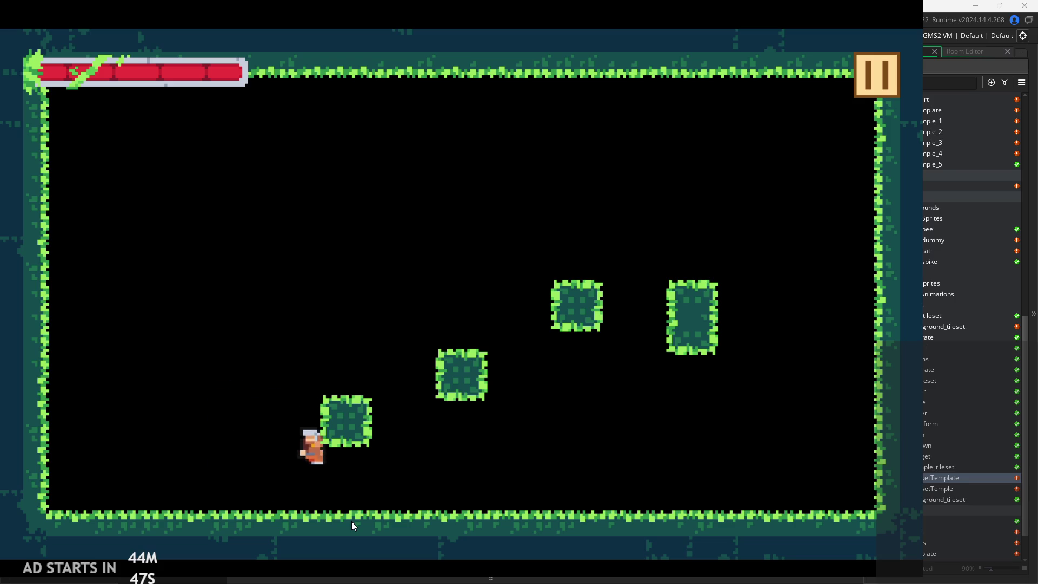
key("space")
key("Left")
key("Right")
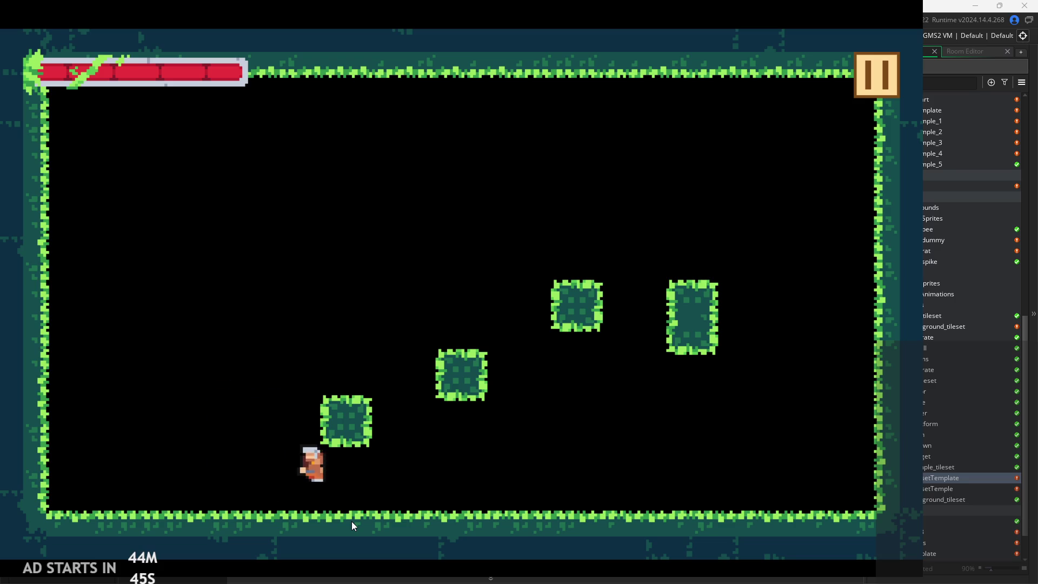
key("Left")
key("space")
key("Right")
key("Left")
key("space")
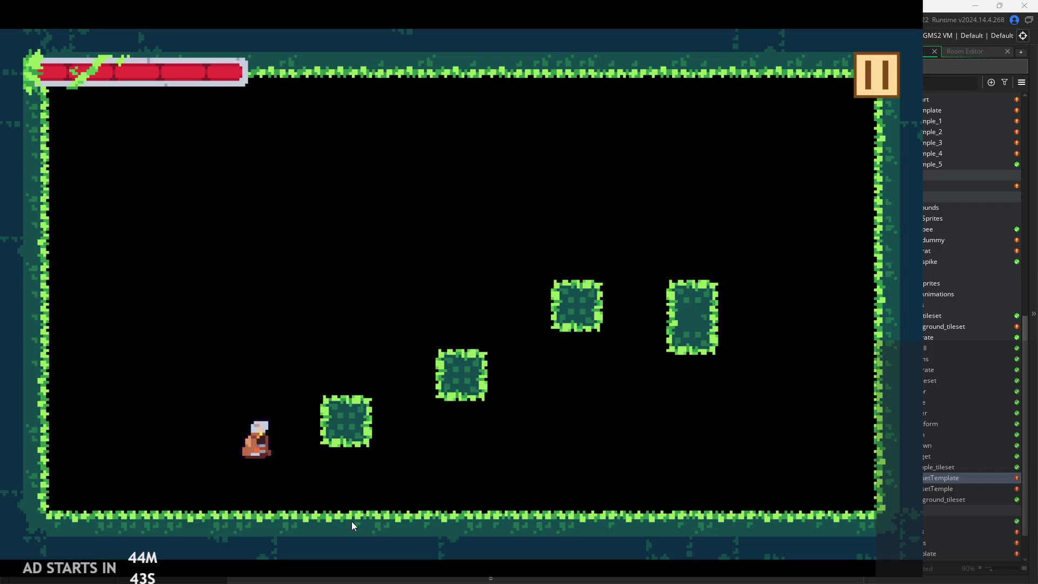
key("Right")
key("Left")
key("space")
key("Left")
key("Right")
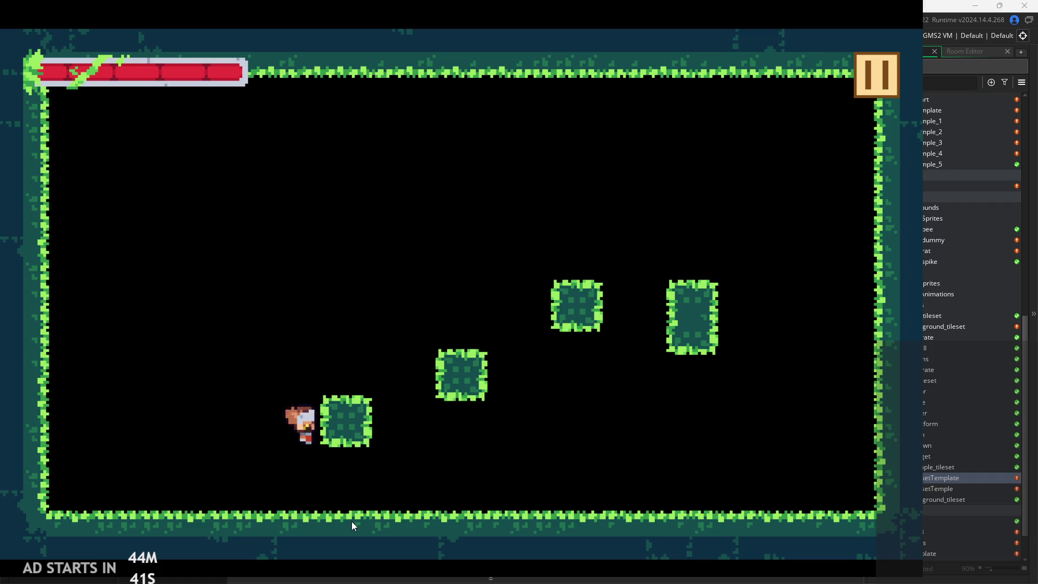
key("Left")
key("space")
key("Right")
key("Left")
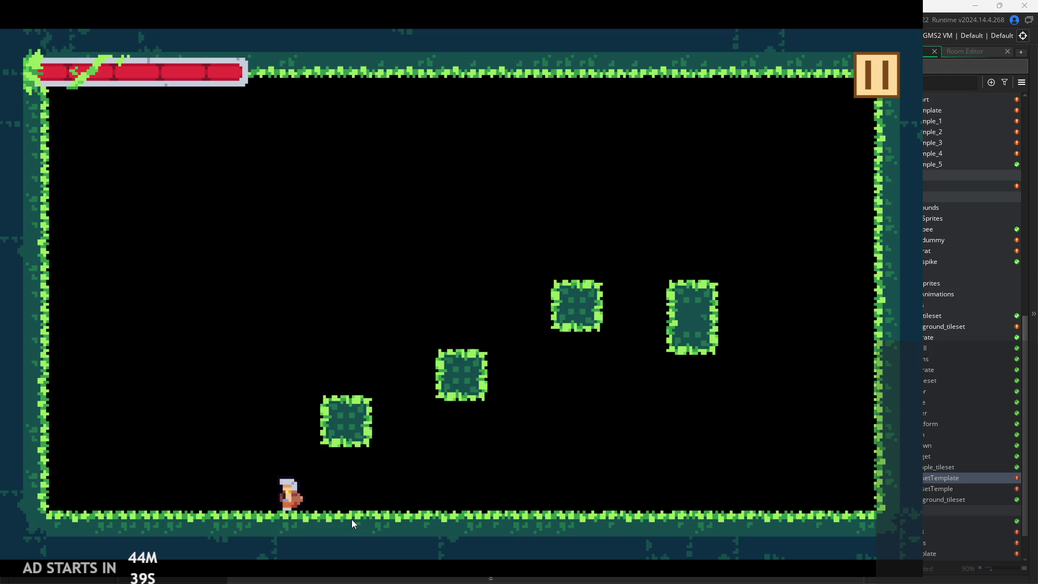
key("space")
key("Right")
key("space")
key("Left")
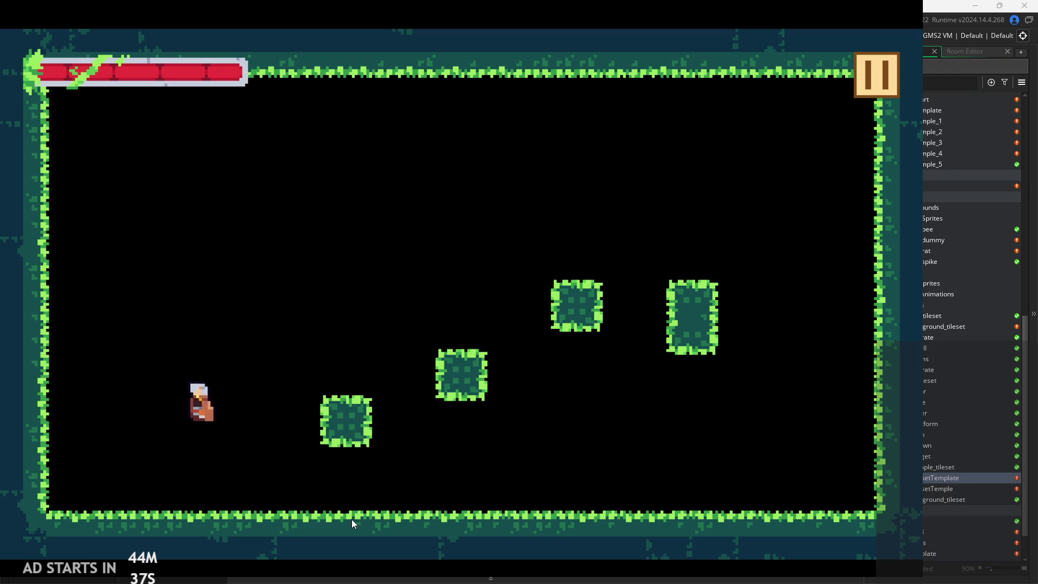
key("space")
key("Right")
key("space")
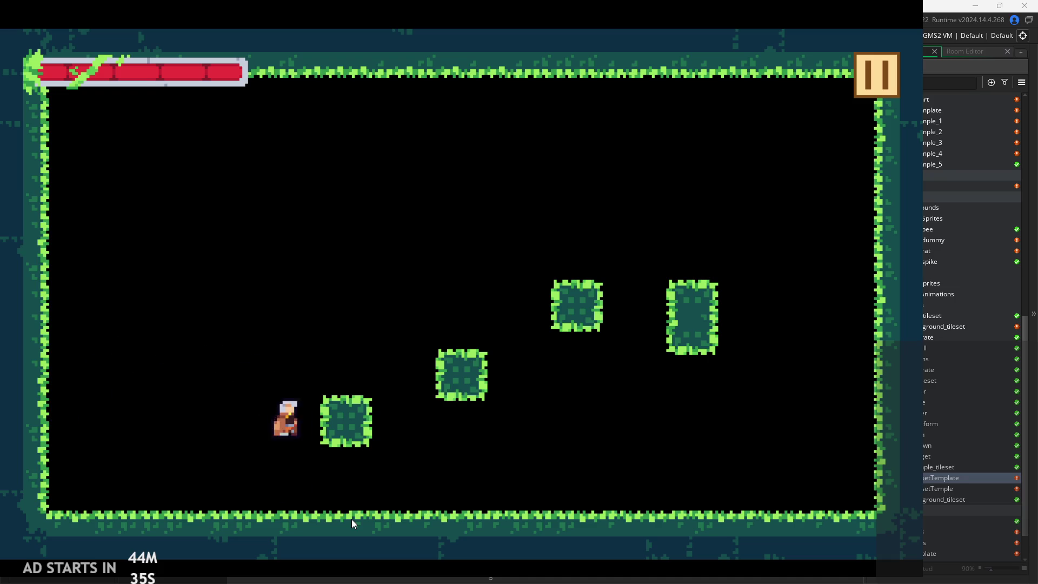
key("space")
key("space")
key("Right")
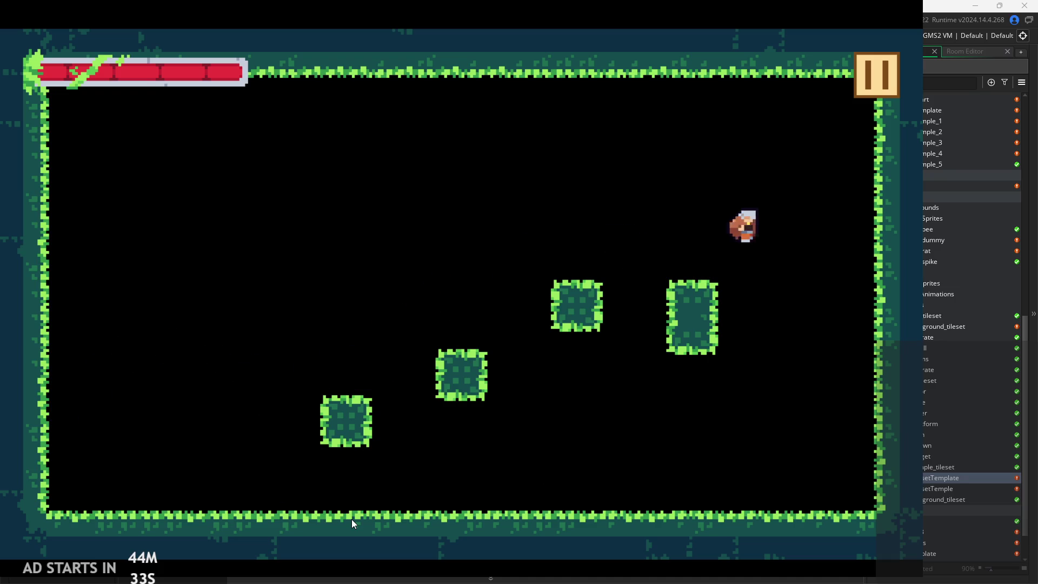
key("Left")
key("space")
- Sweep across the room, wall-jump off the left wall, and jump up to the upper-middle block
key("Left")
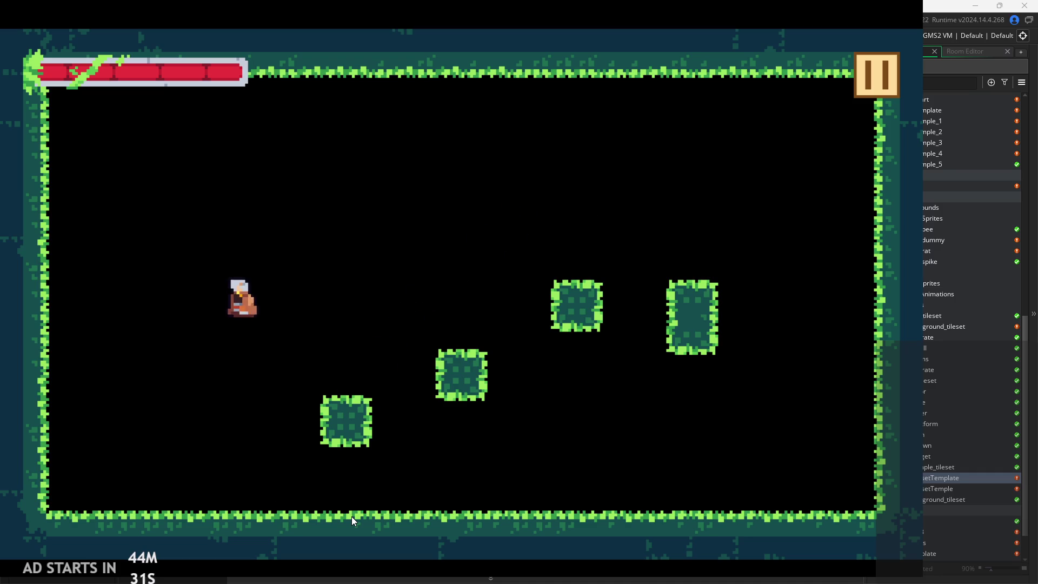
key("Right")
key("space")
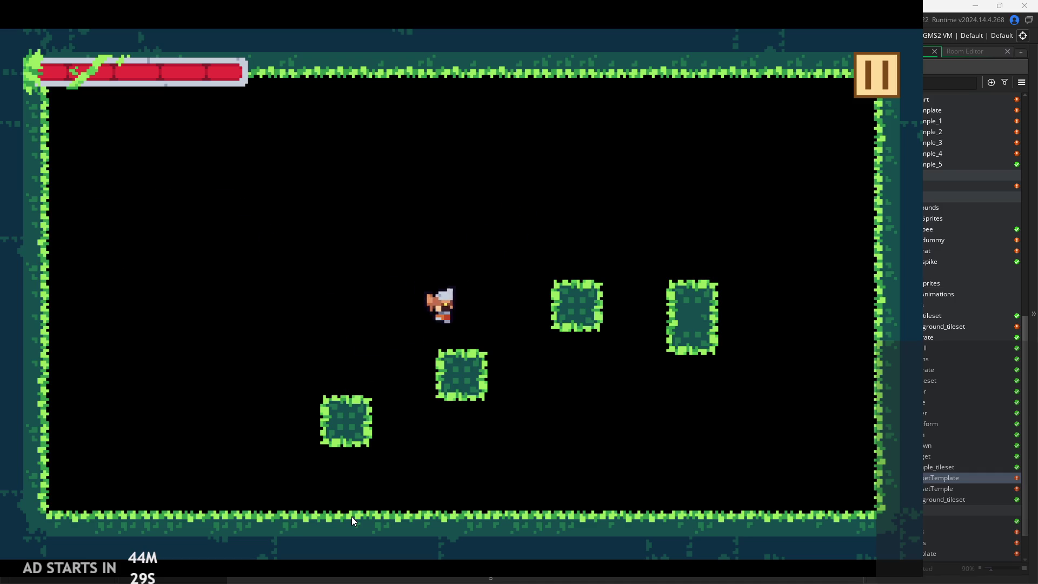
key("Right")
key("Left")
key("space")
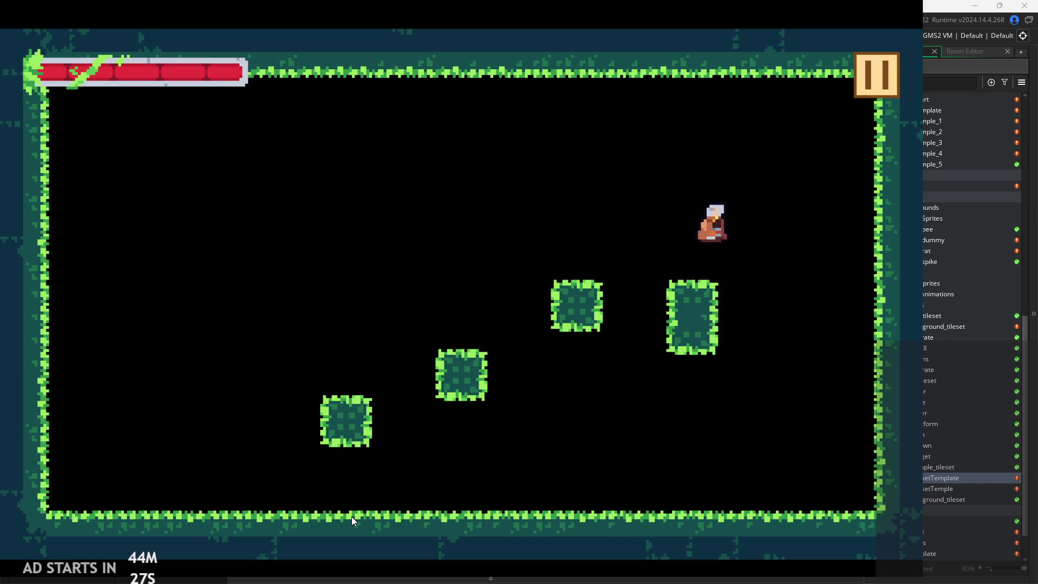
key("Right")
key("Left")
key("Left")
key("Right")
key("Left")
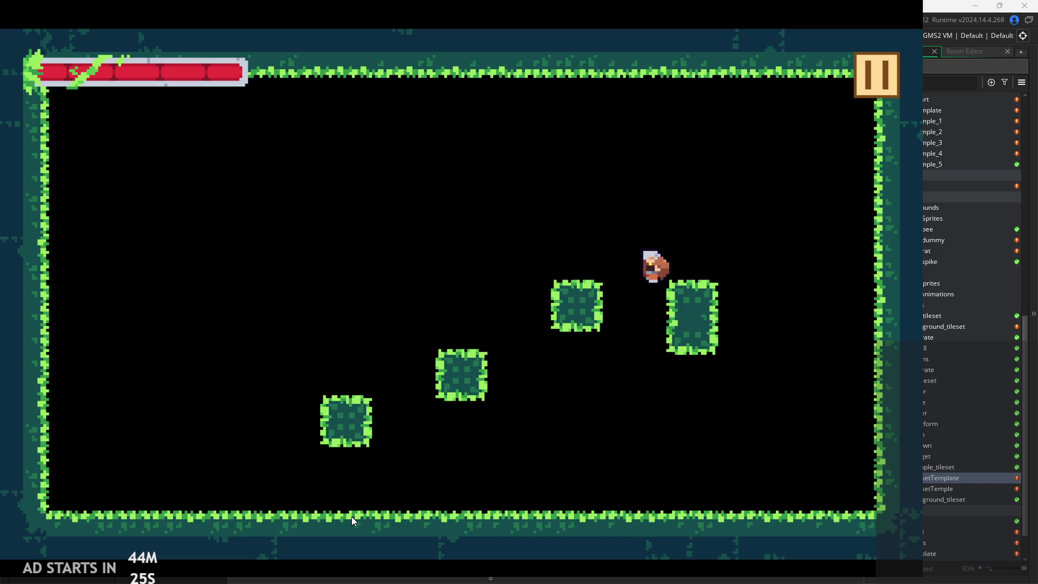
key("space")
key("Left")
key("space")
key("Right")
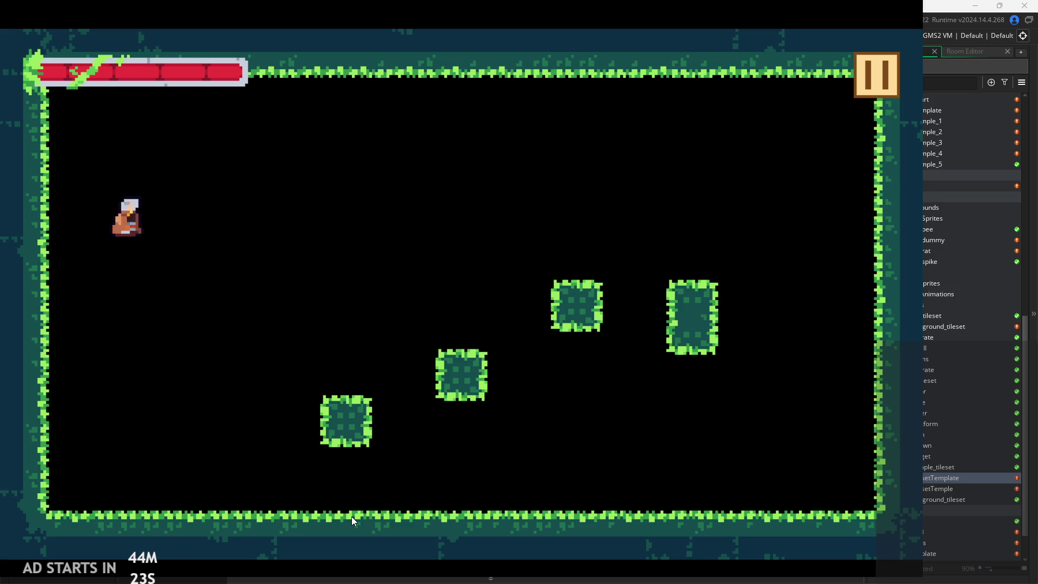
key("space")
key("Right")
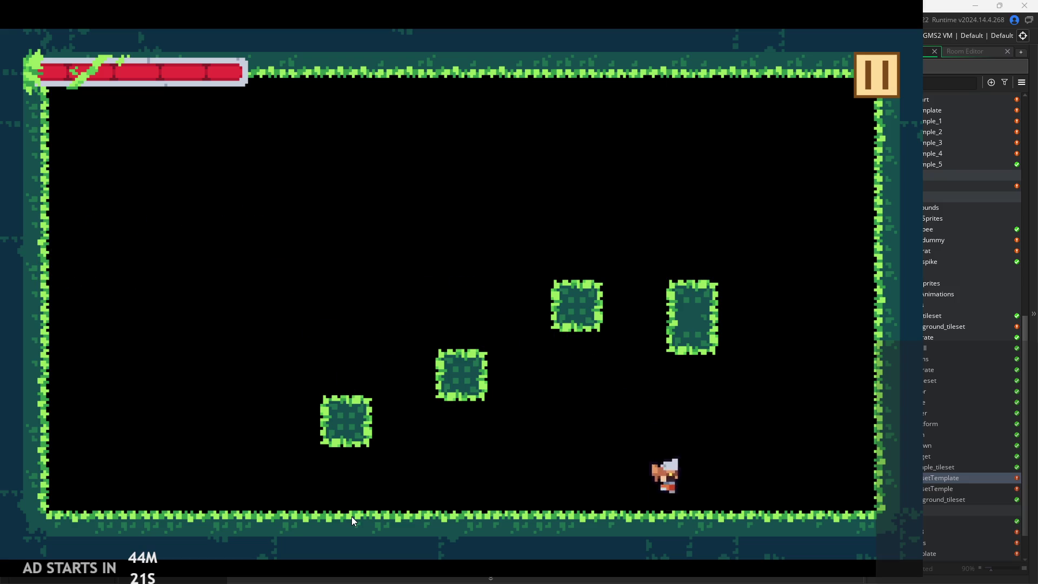
key("Left")
key("space")
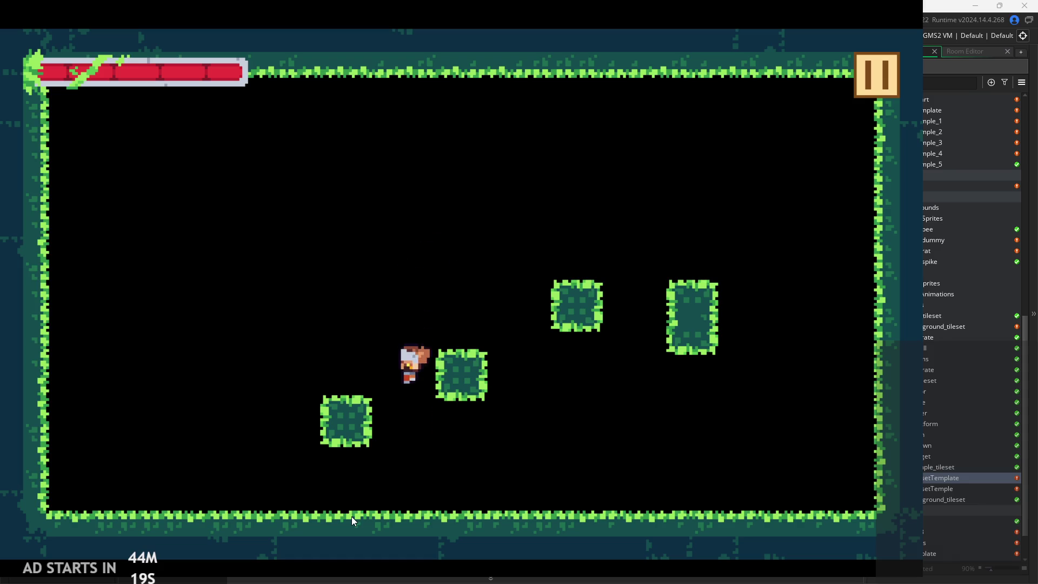
key("space")
key("Left")
key("Right")
key("space")
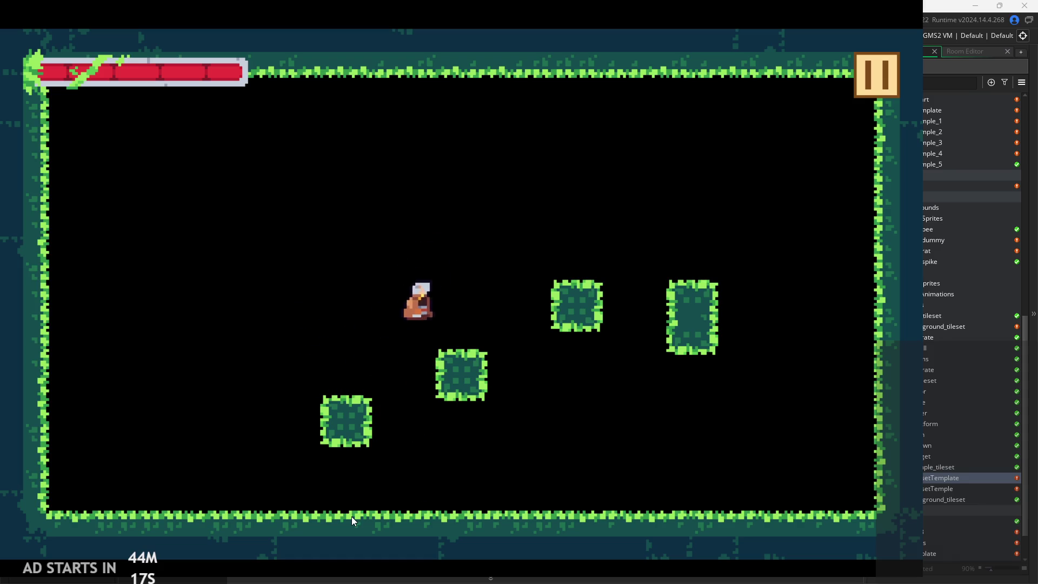
- Chain right-wall wall-jumps to stay airborne above the tall block and fly across the upper room
key("Right")
key("space")
key("space")
key("Left")
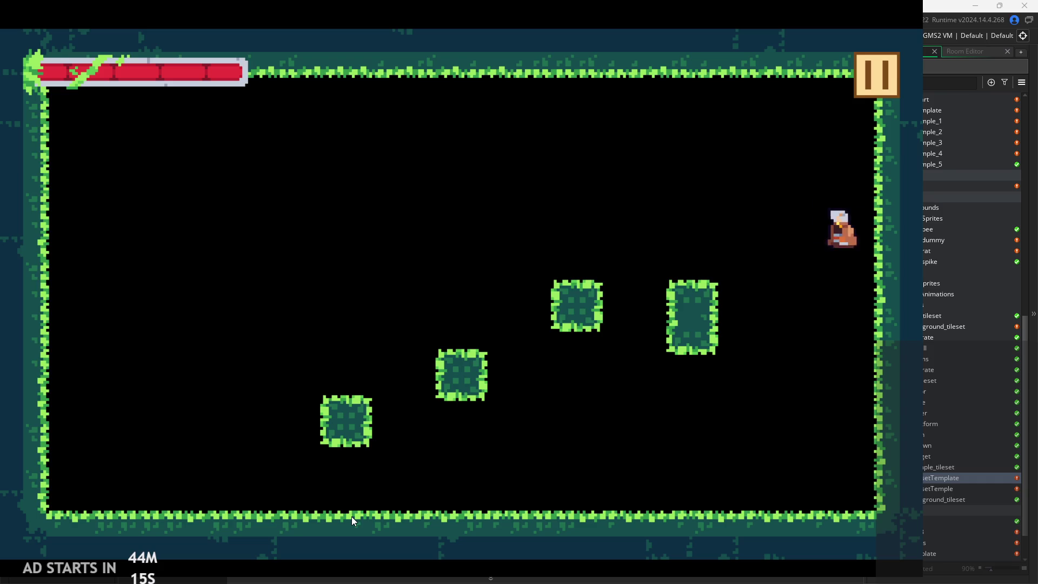
key("Right")
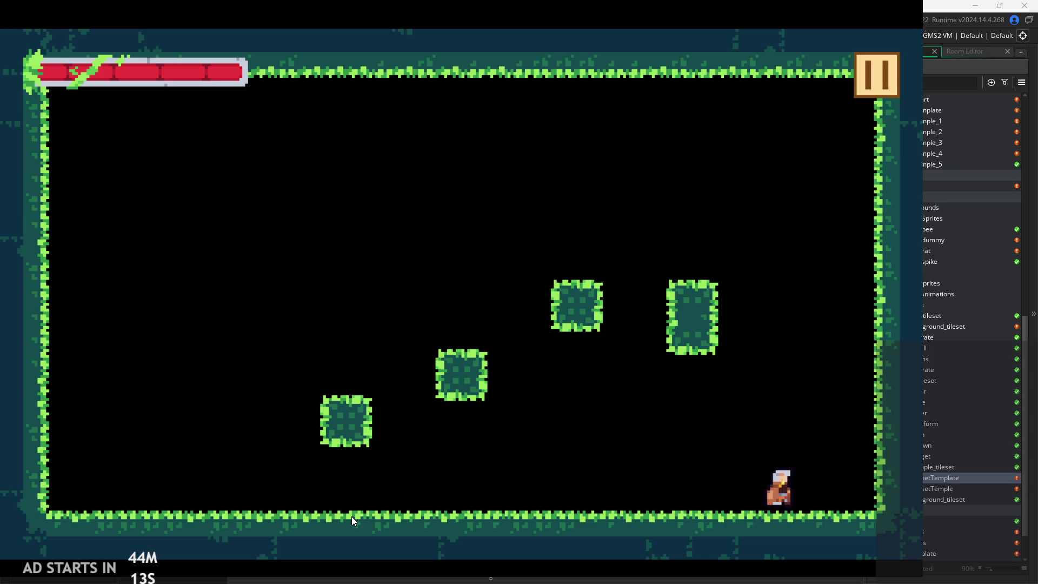
key("space")
key("Right")
key("space")
key("Left")
key("space")
key("Right")
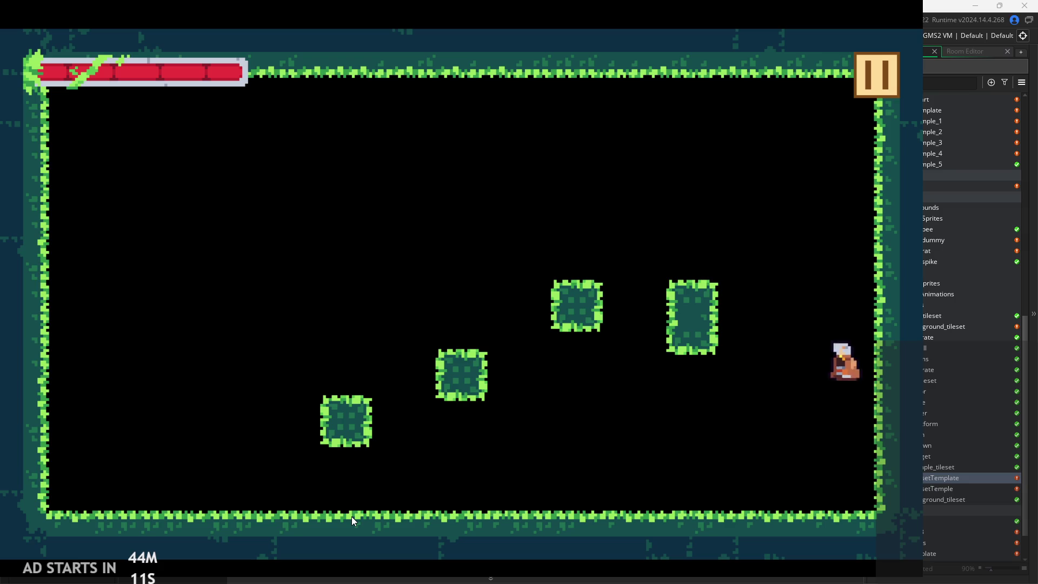
key("space")
key("Right")
key("space")
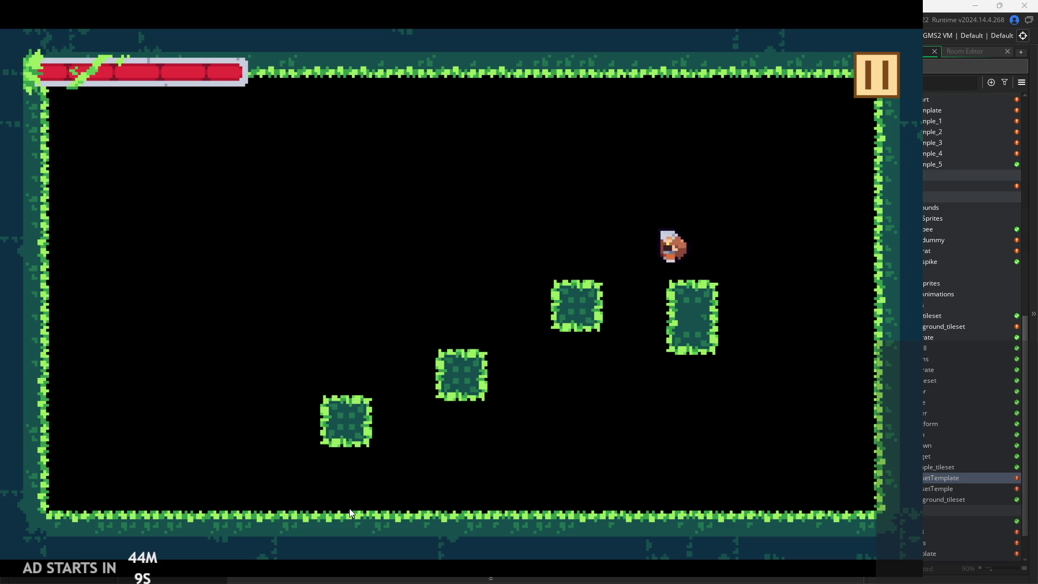
key("Left")
key("Right")
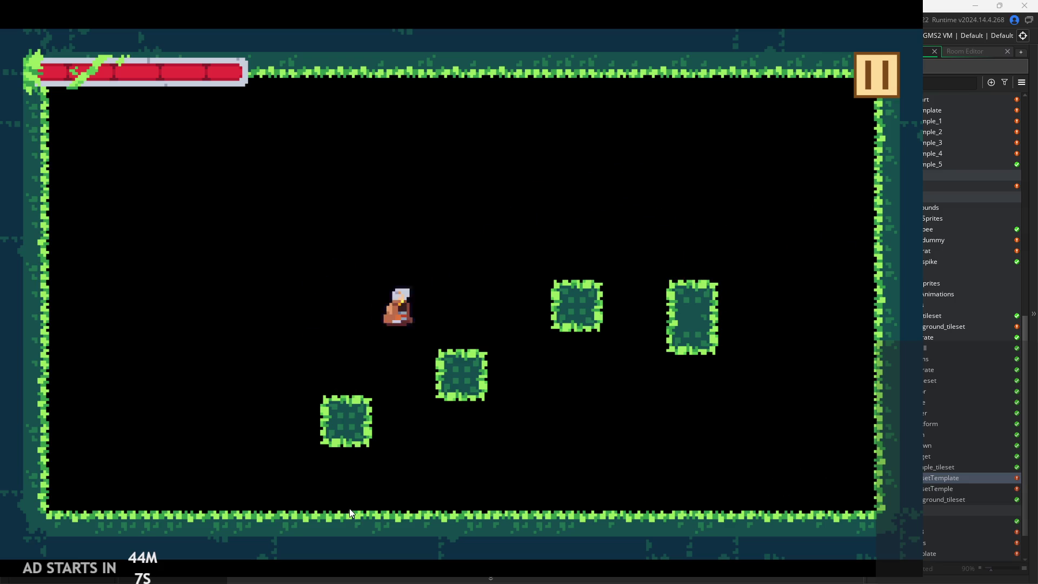
key("space")
key("space")
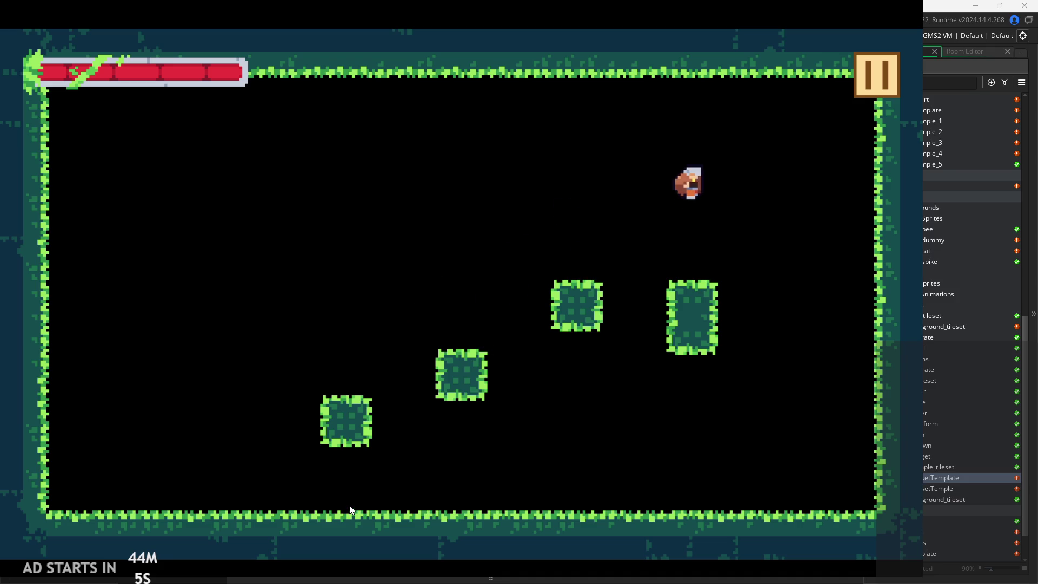
key("space")
key("space")
key("Left")
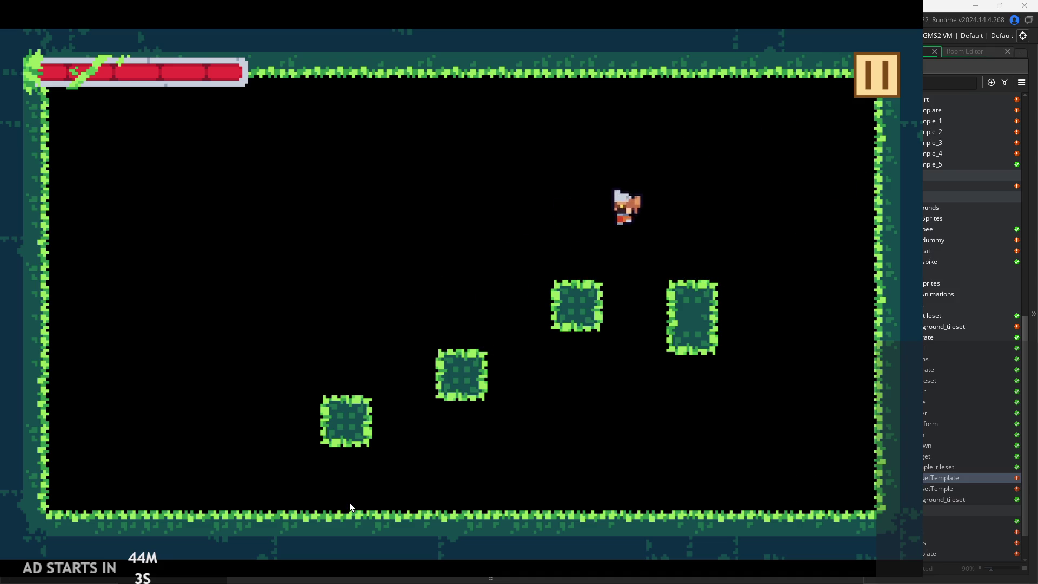
key("space")
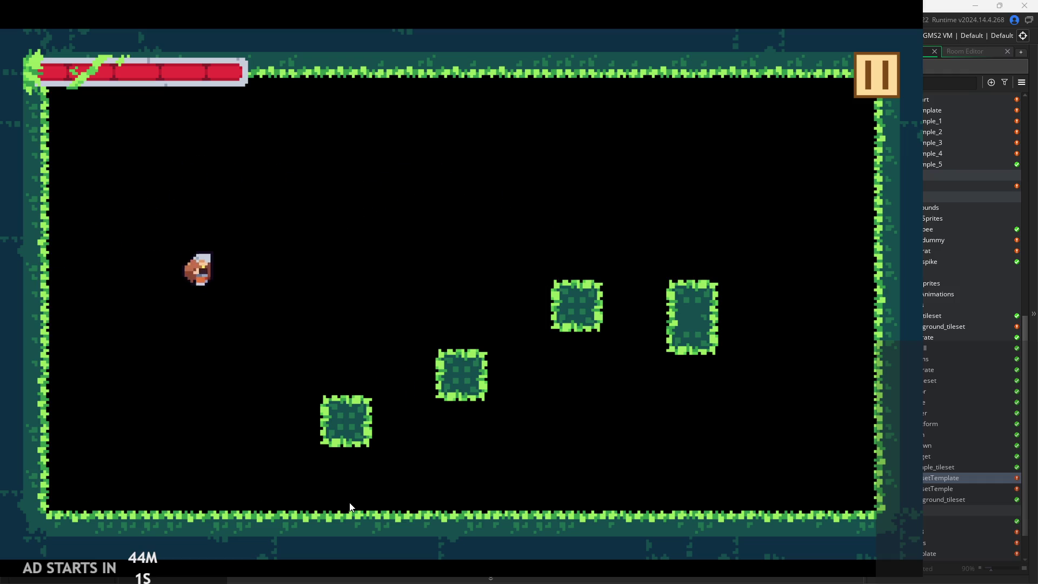
key("Right")
key("space")
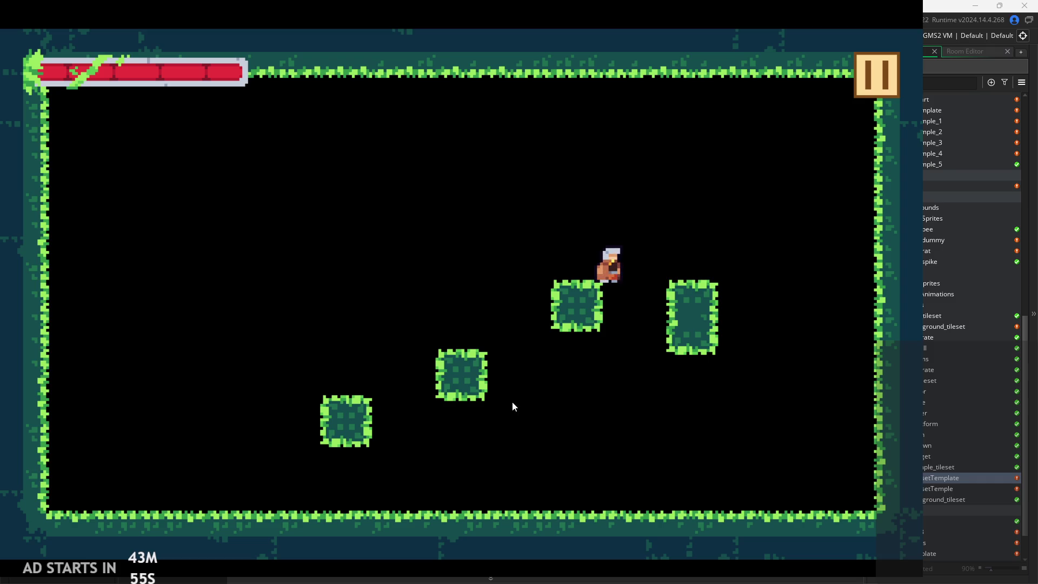
- Test the X slash attack, then double-jump left and bounce off the left wall
key("x")
key("space")
key("Right")
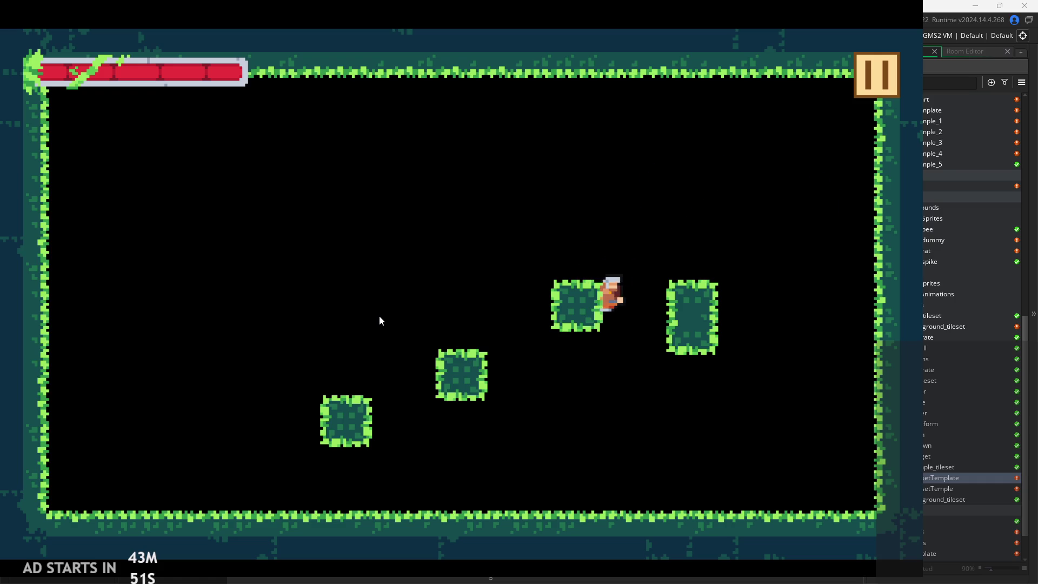
key("space")
key("space")
key("Left")
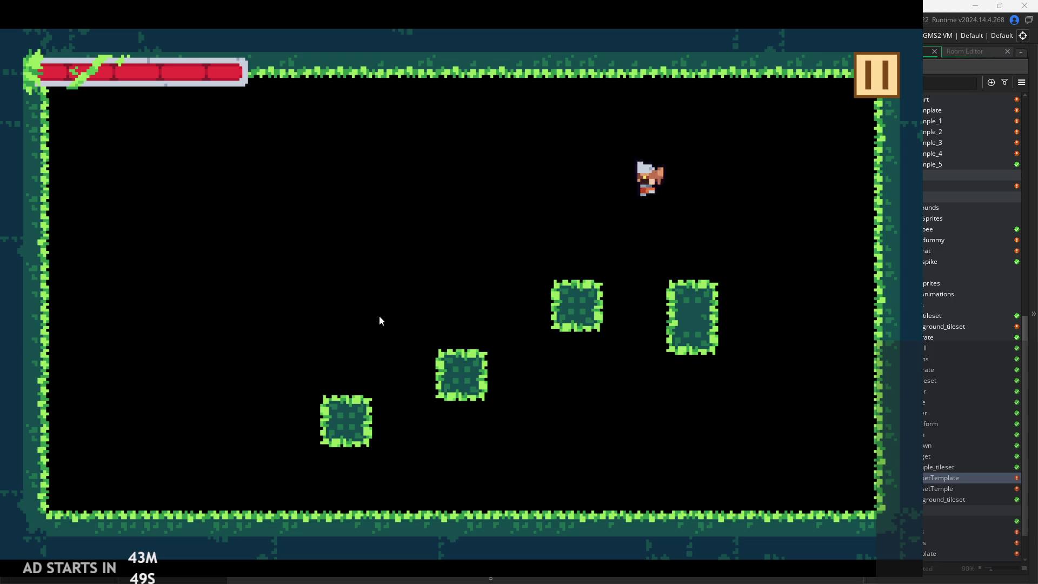
key("space")
key("space")
key("Left")
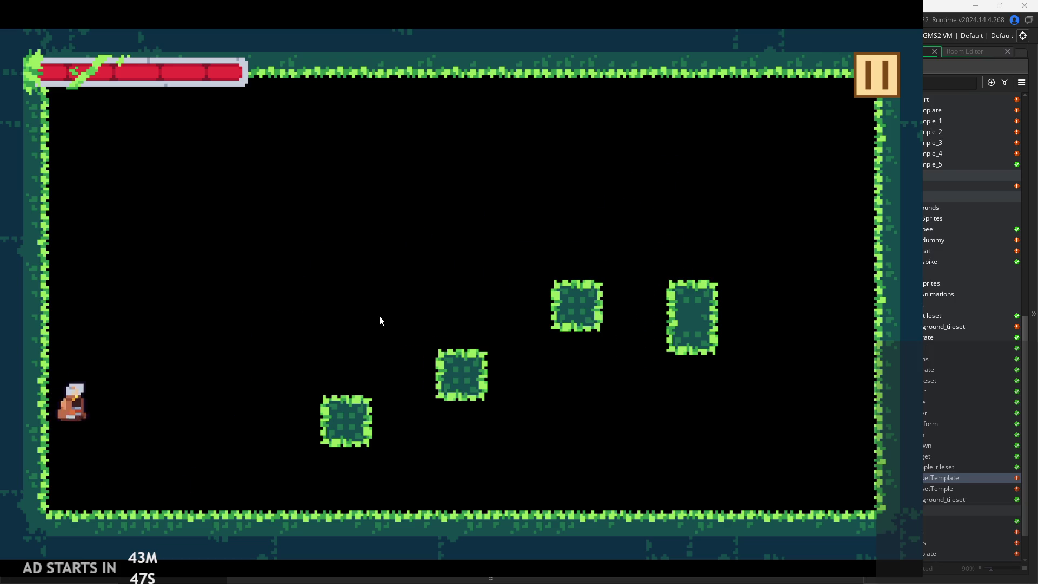
key("Right")
key("space")
key("Left")
key("Right")
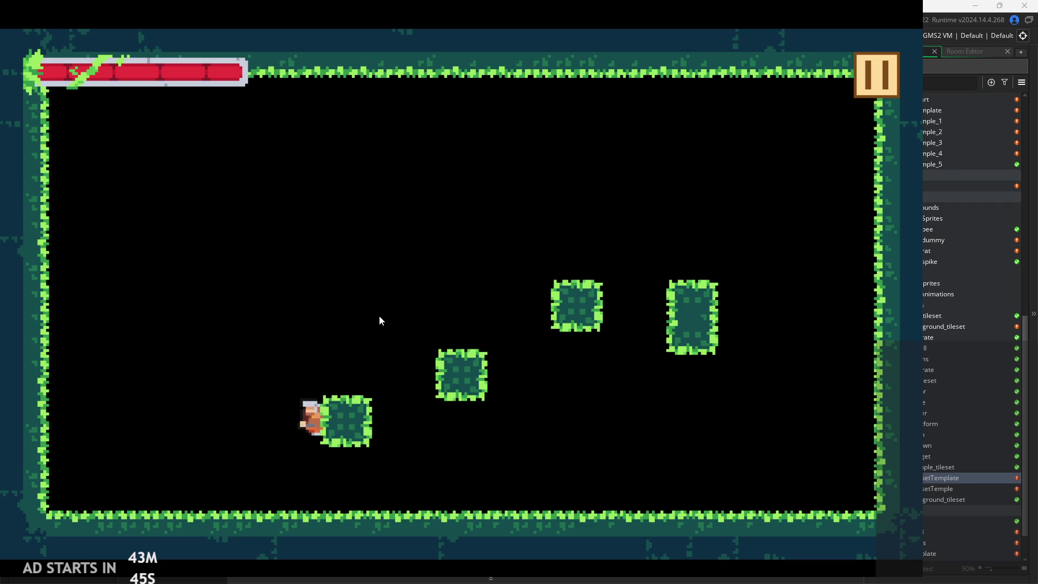
key("space")
key("Left")
key("space")
key("Right")
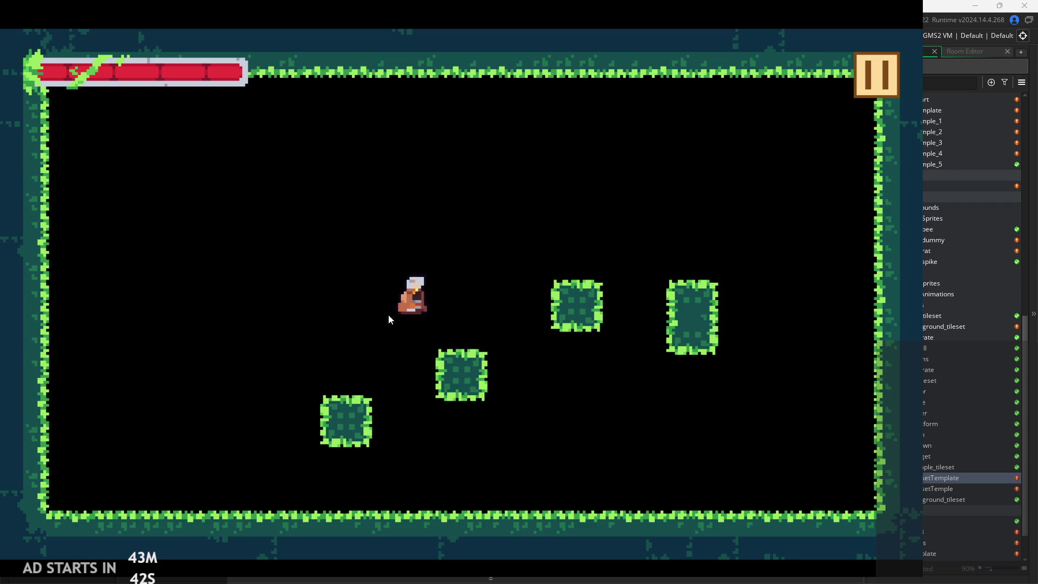
key("space")
key("Right")
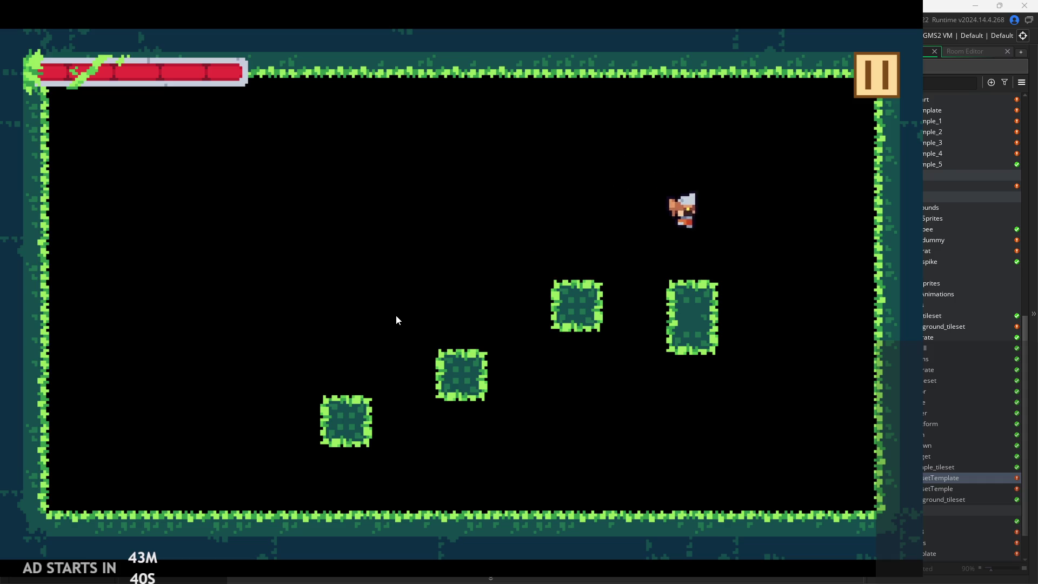
- Hop from the lower-left block to the upper-middle block, then wall-jump off the left wall
key("Left")
key("space")
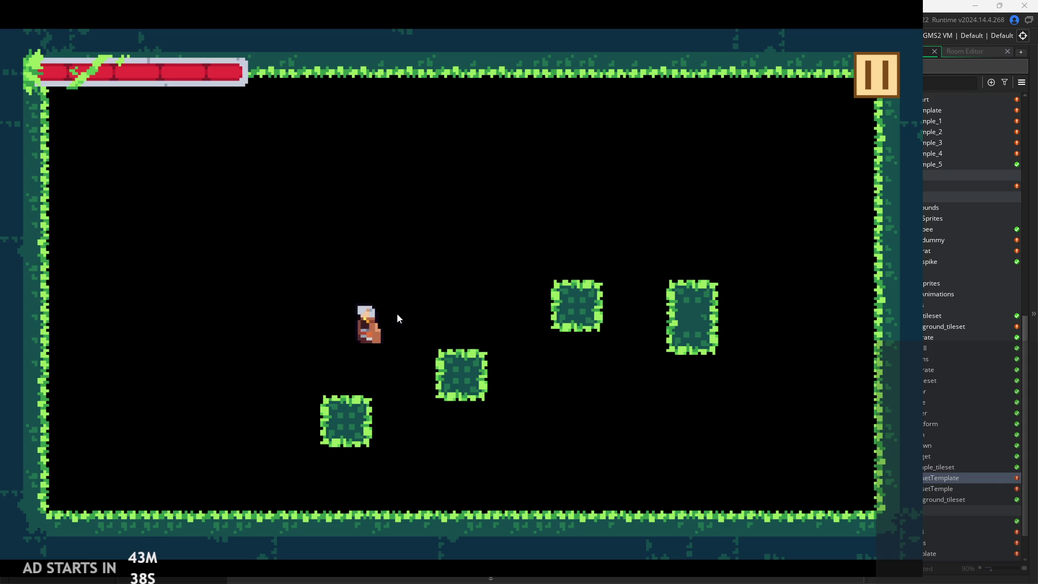
key("space")
key("Right")
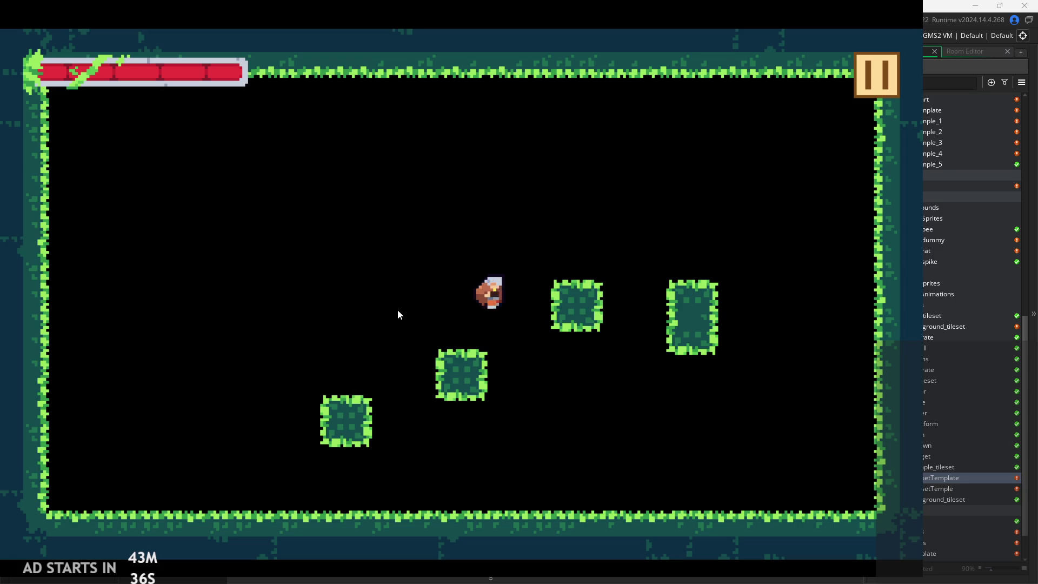
key("Right")
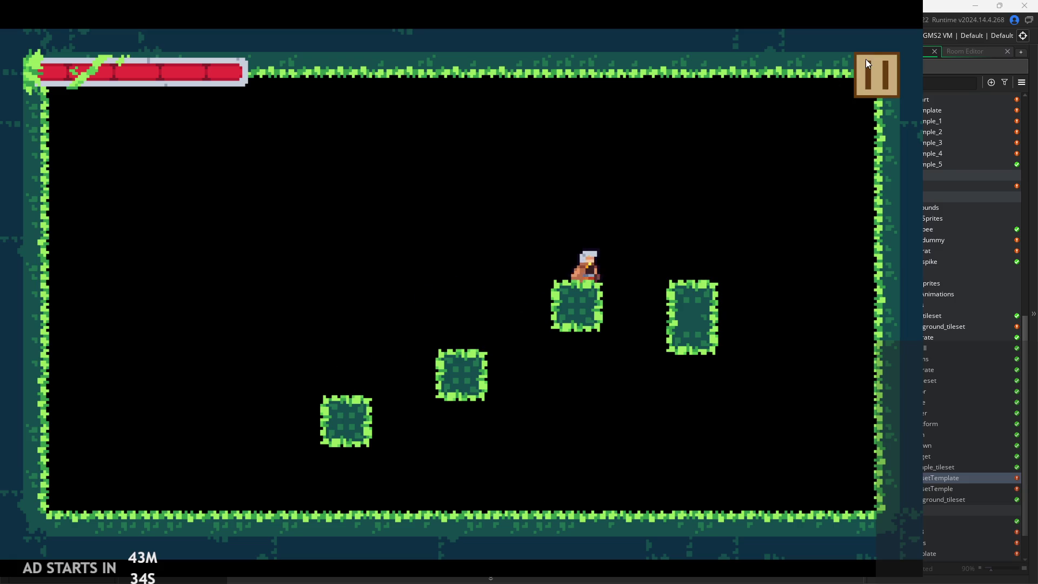
key("space")
key("Left")
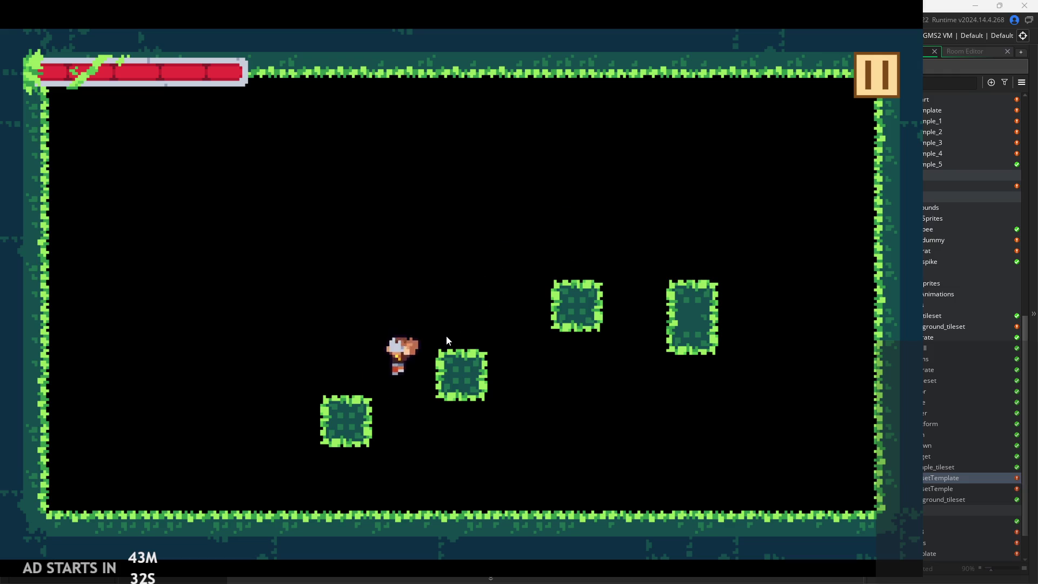
key("space")
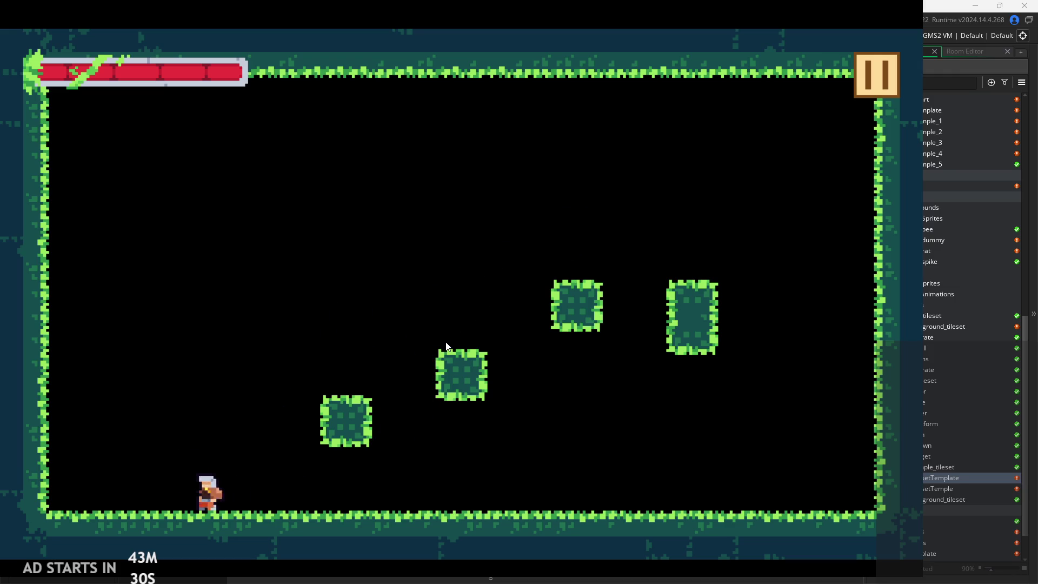
key("space")
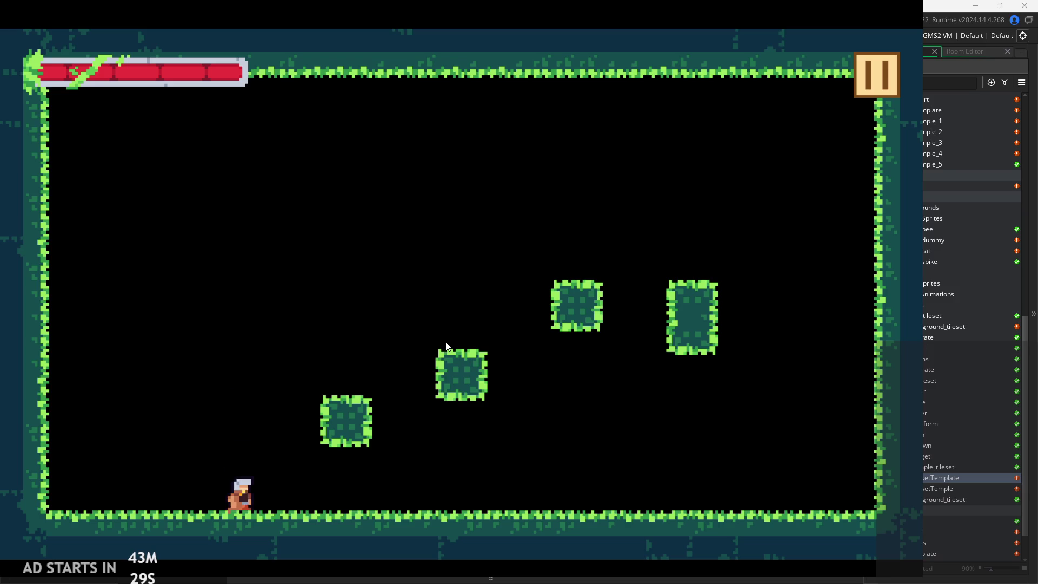
key("space")
key("space")
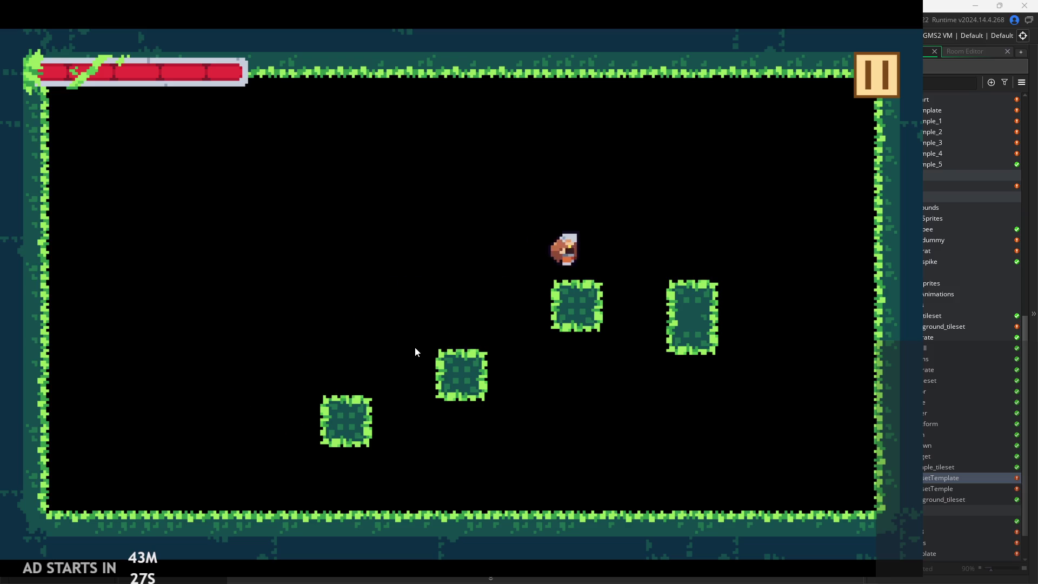
key("space")
key("space")
key("space")
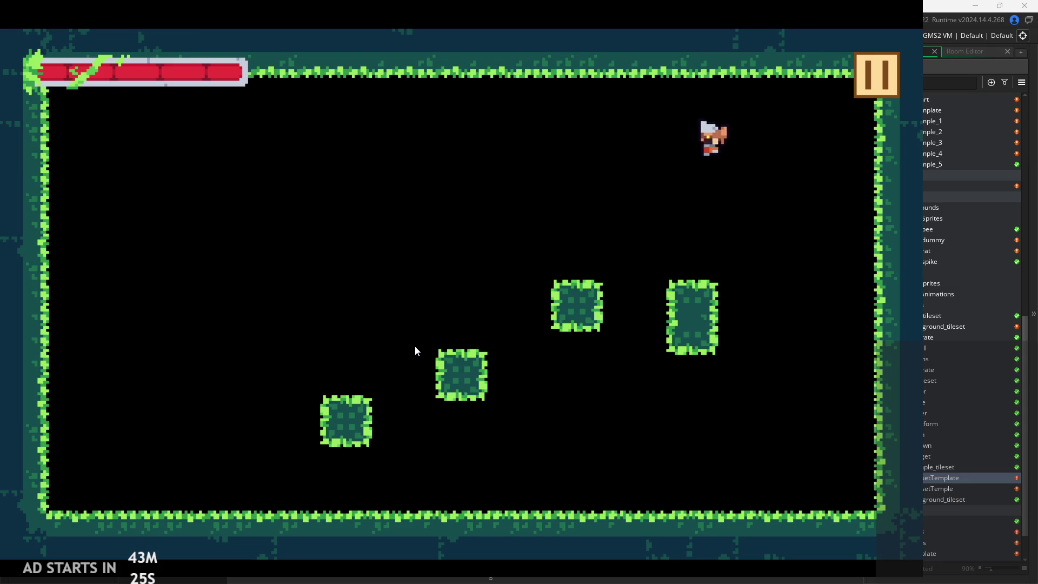
key("space")
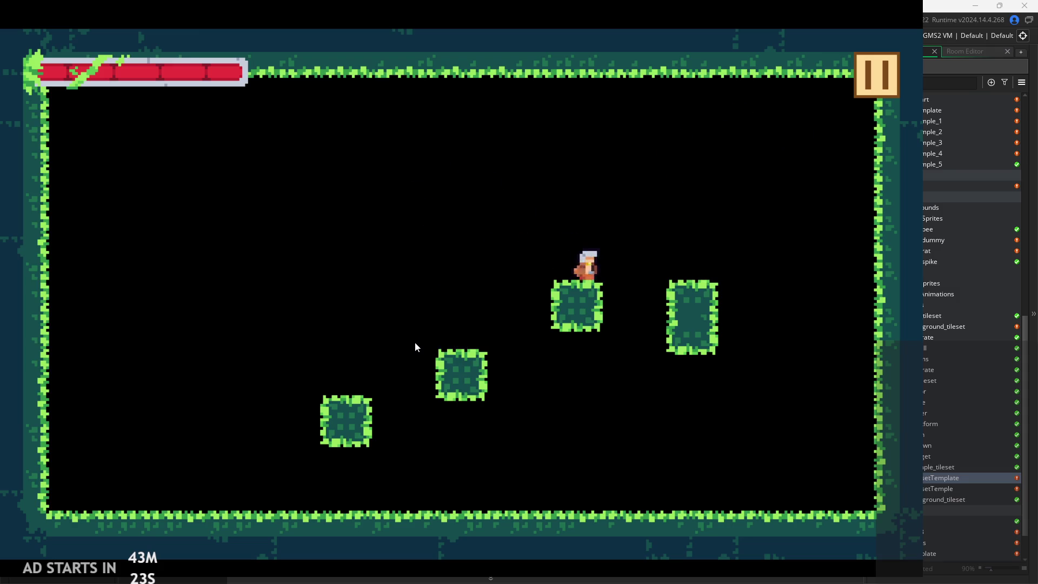
key("space")
key("space")
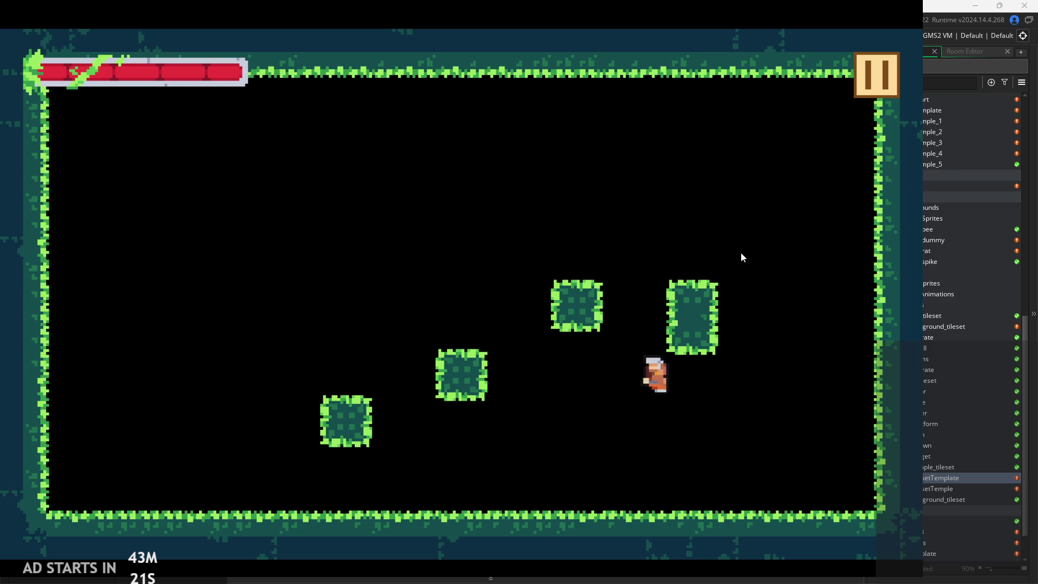
key("space")
key("space")
key("space")
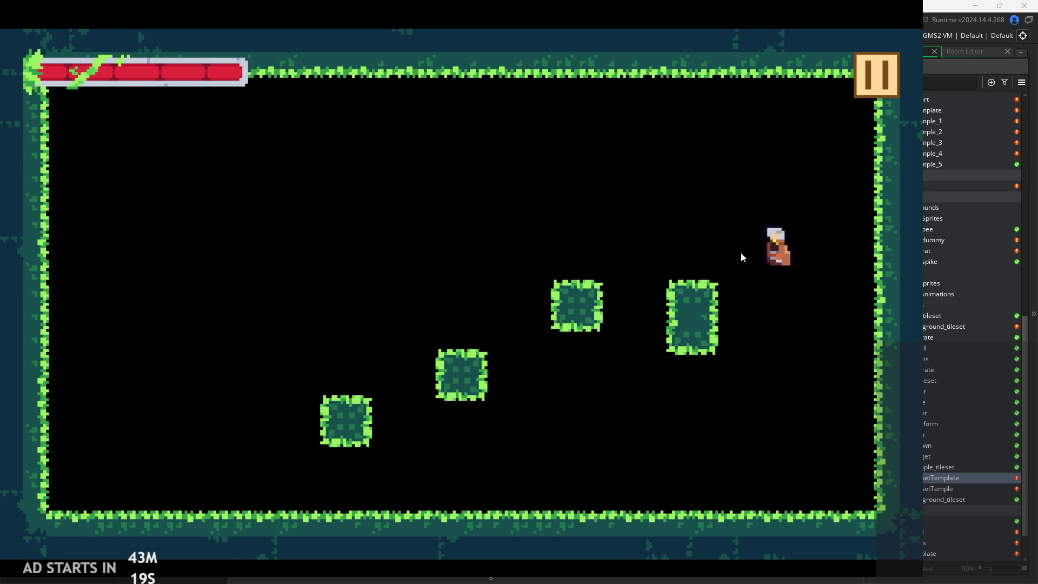
key("space")
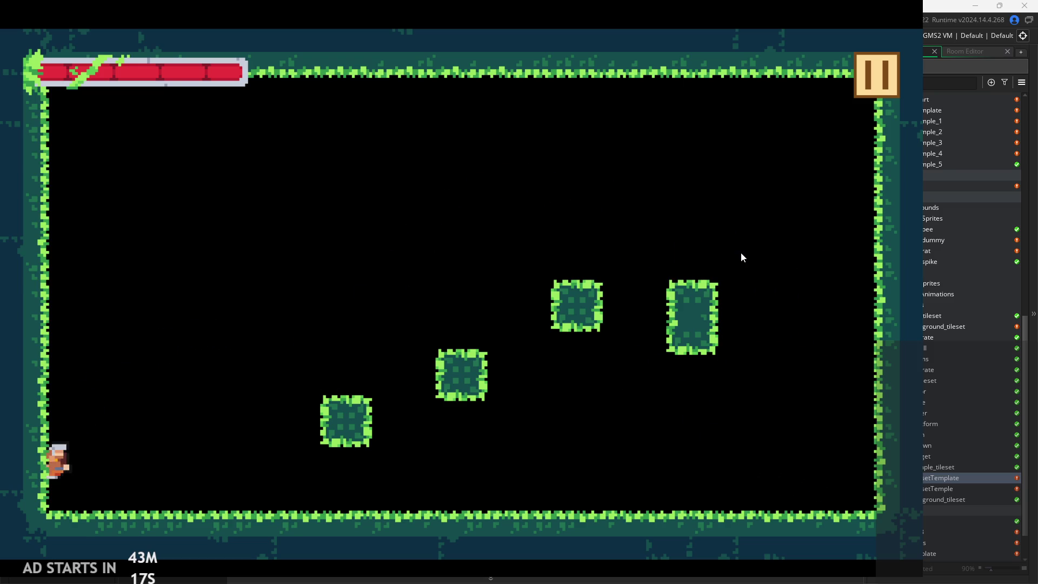
key("space")
key("space")
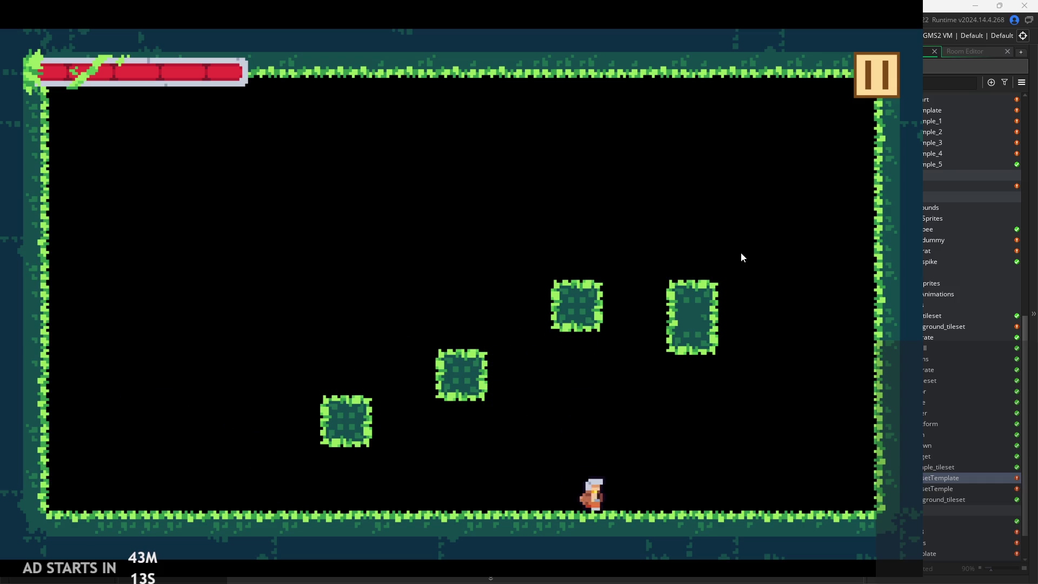
key("space")
key("space")
key("space")
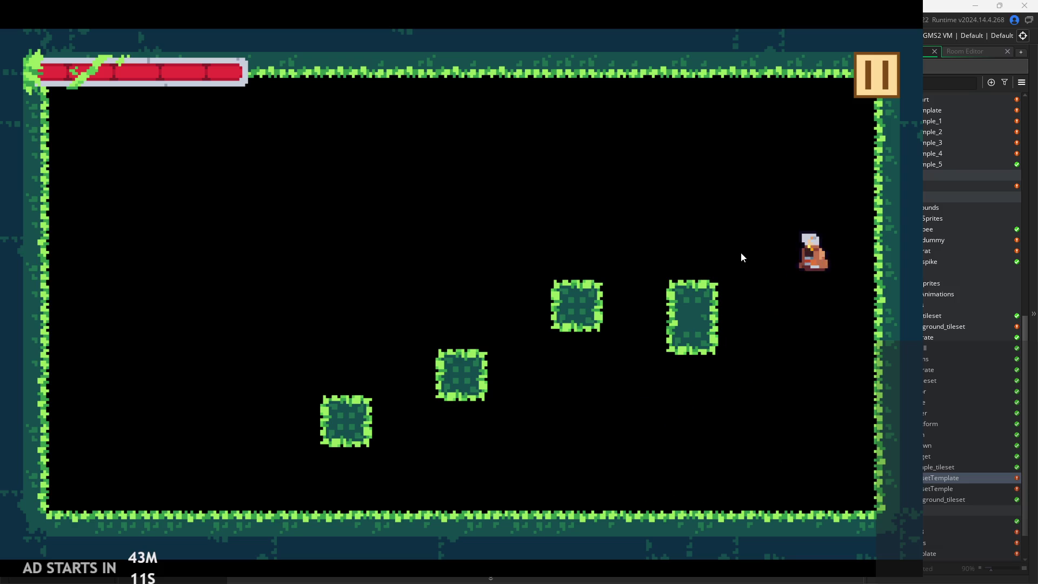
key("space")
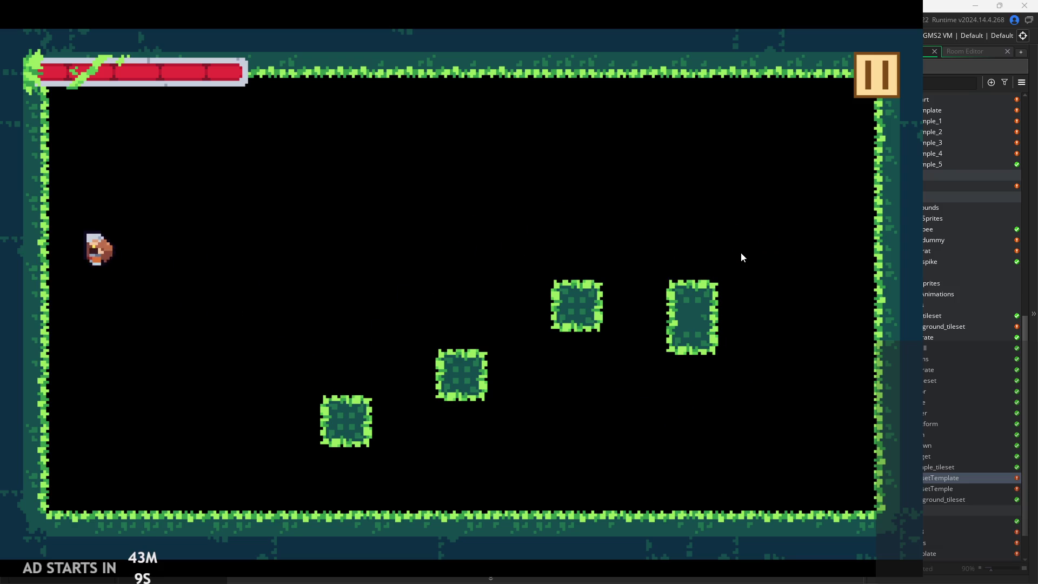
key("space")
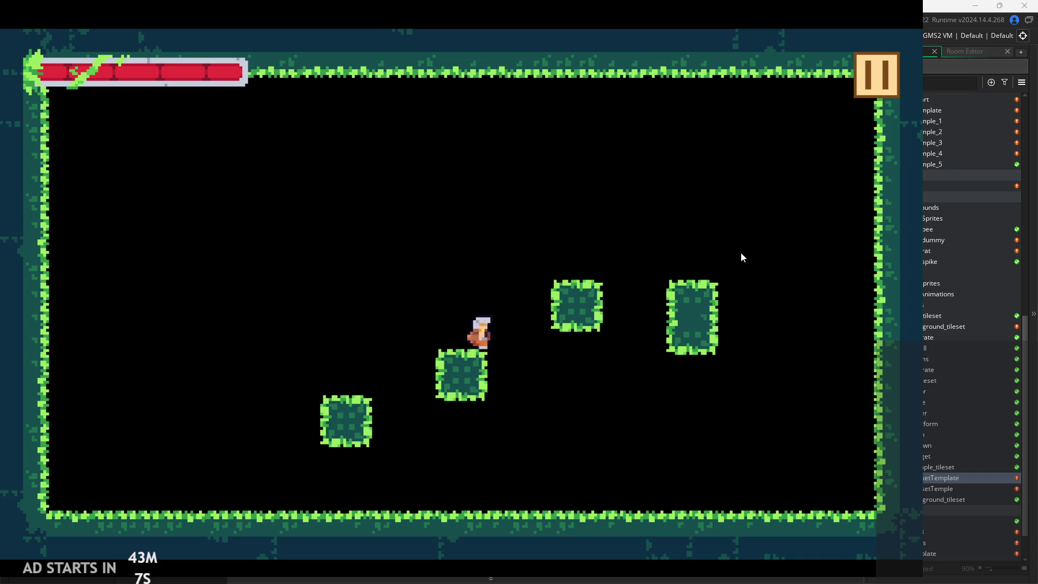
key("space")
key("space")
key("space")
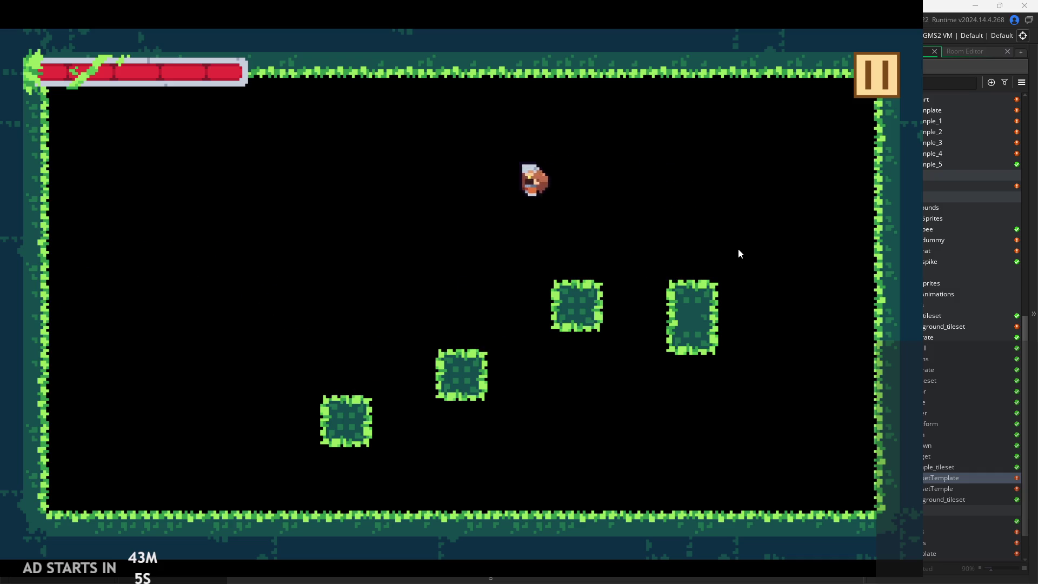
key("space")
key("space")
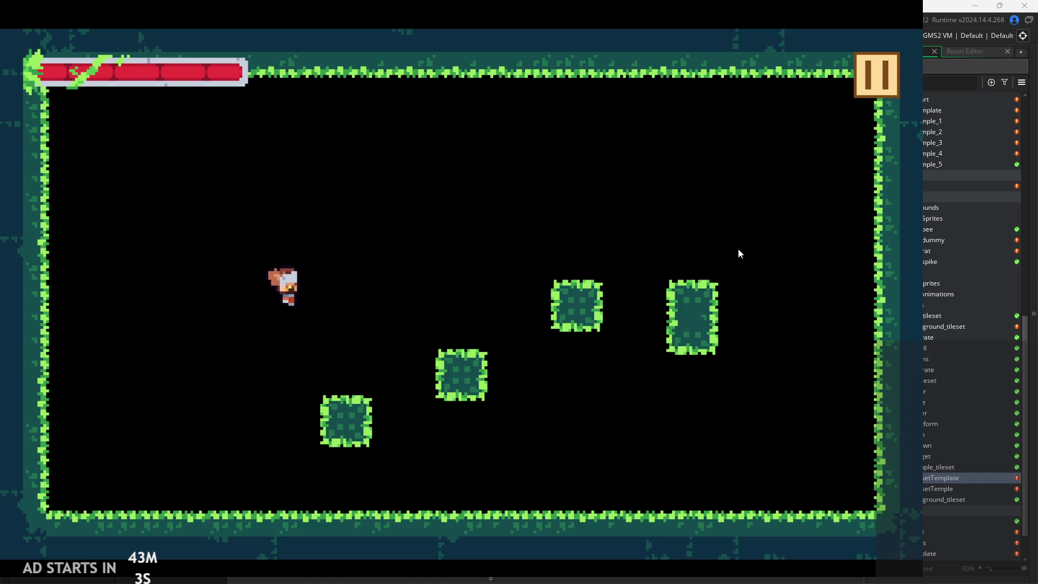
key("space")
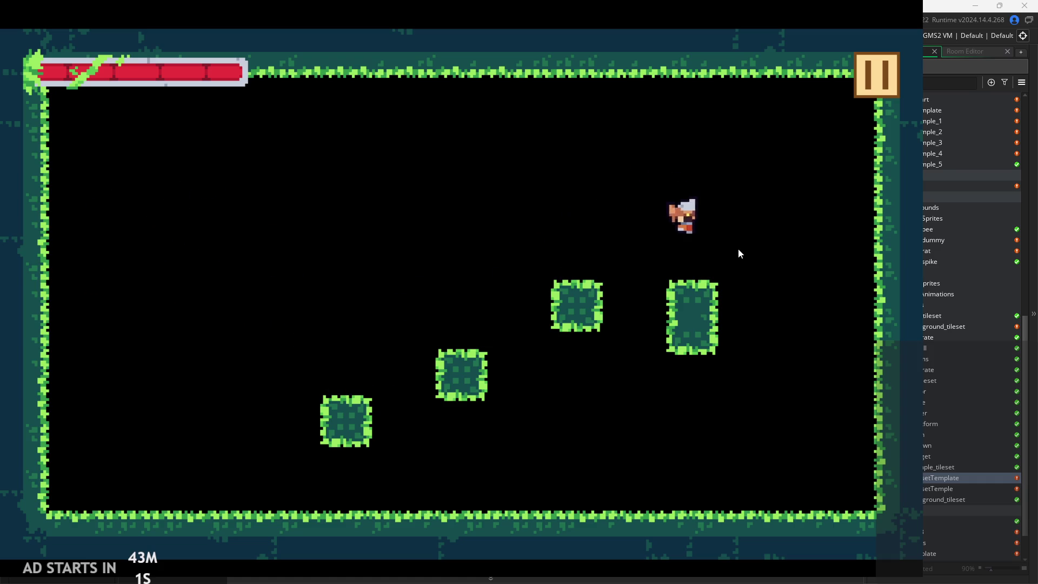
key("space")
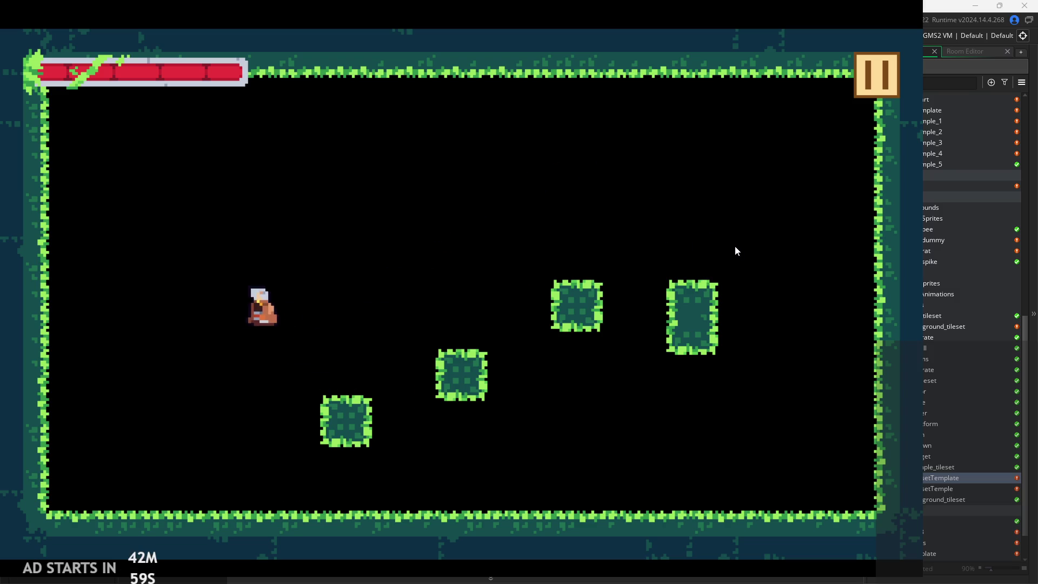
key("space")
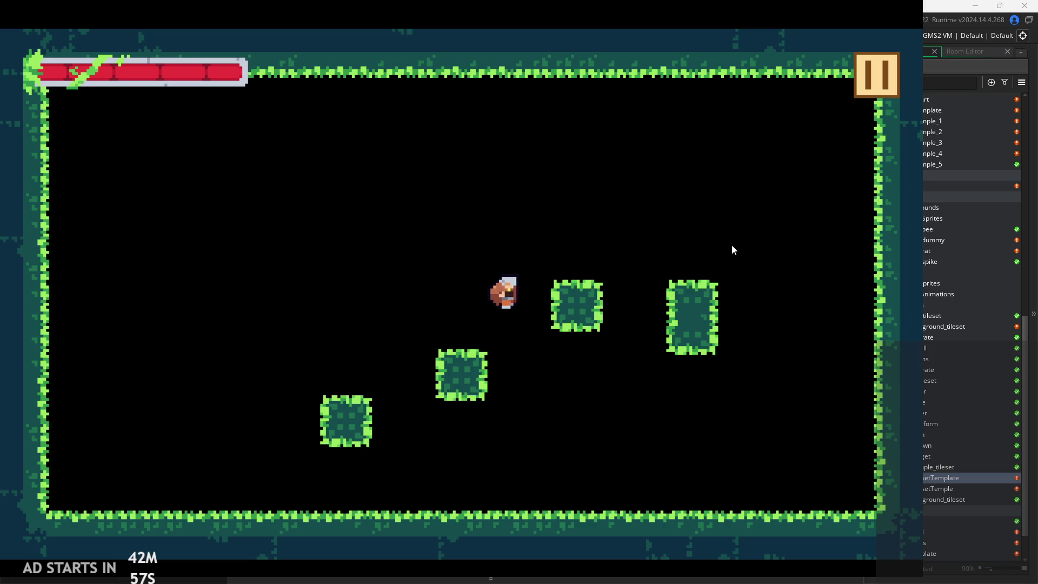
key("space")
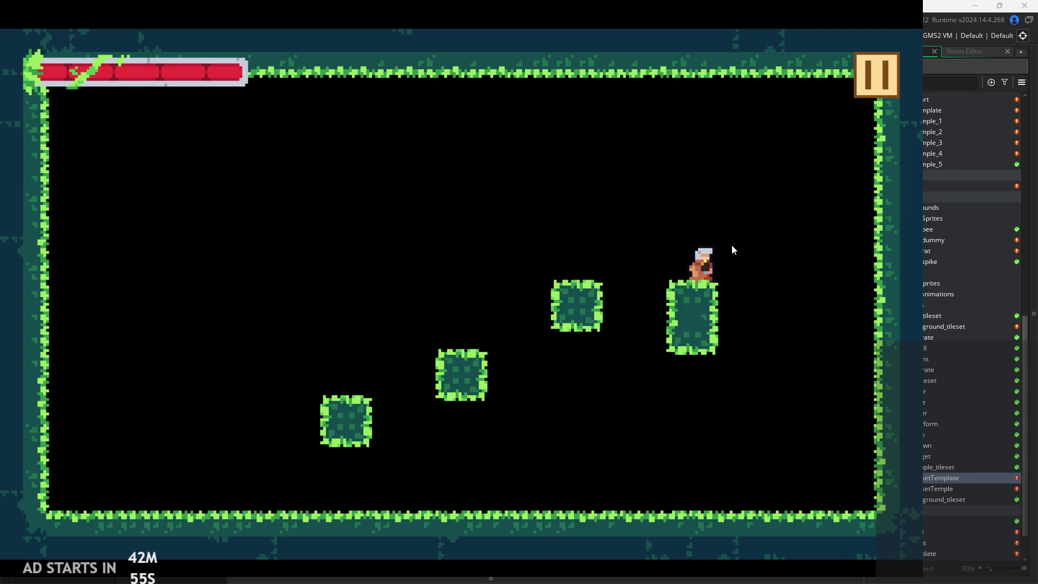
key("Right")
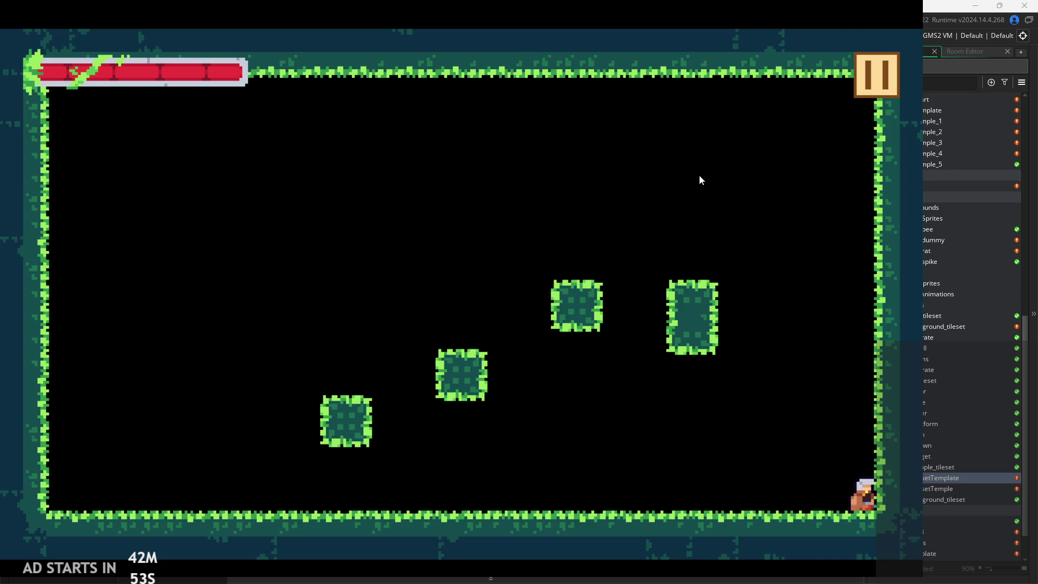
key("space")
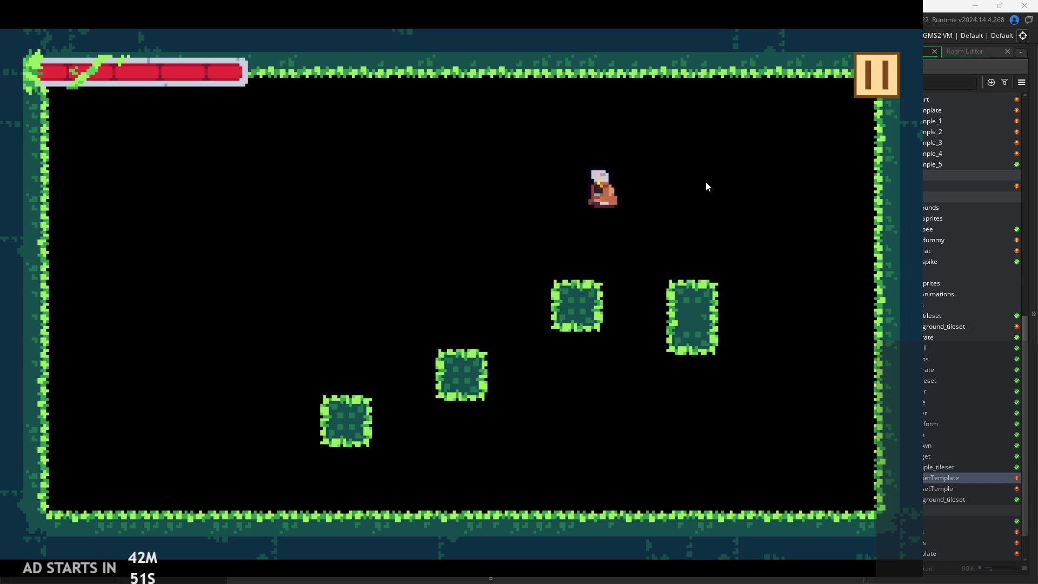
key("Left")
key("Right")
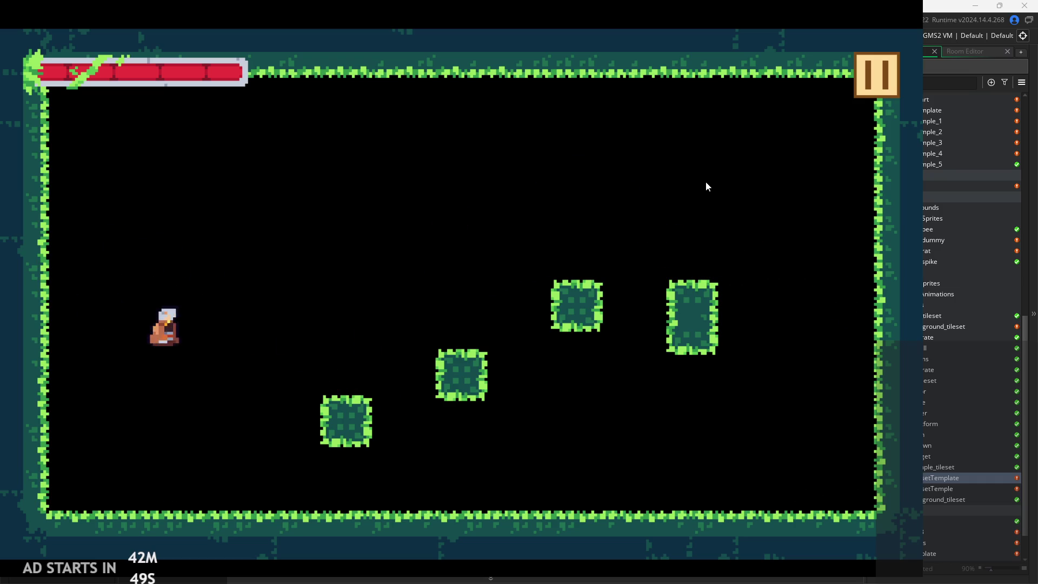
key("space")
key("space")
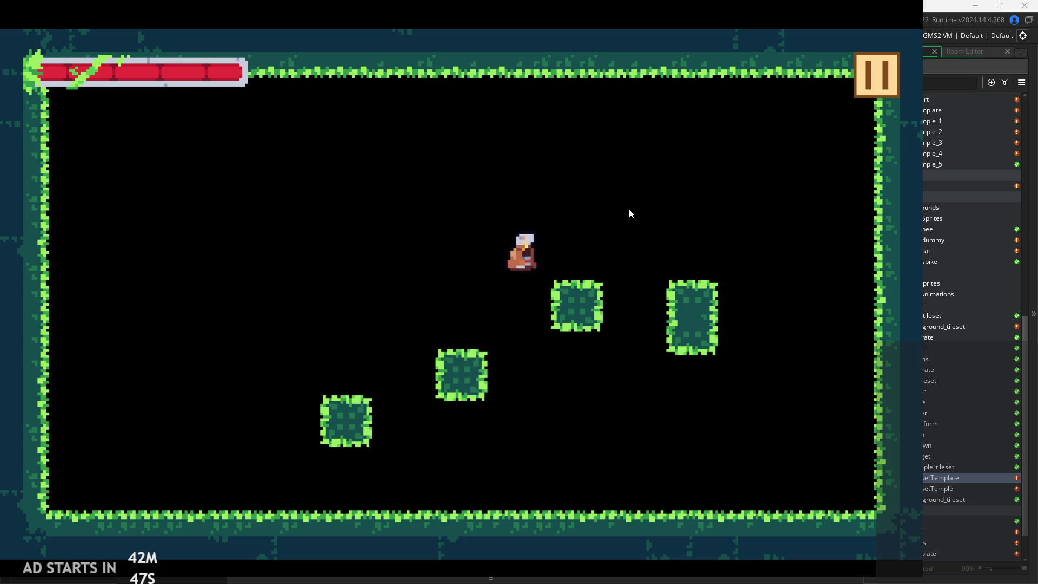
key("Left")
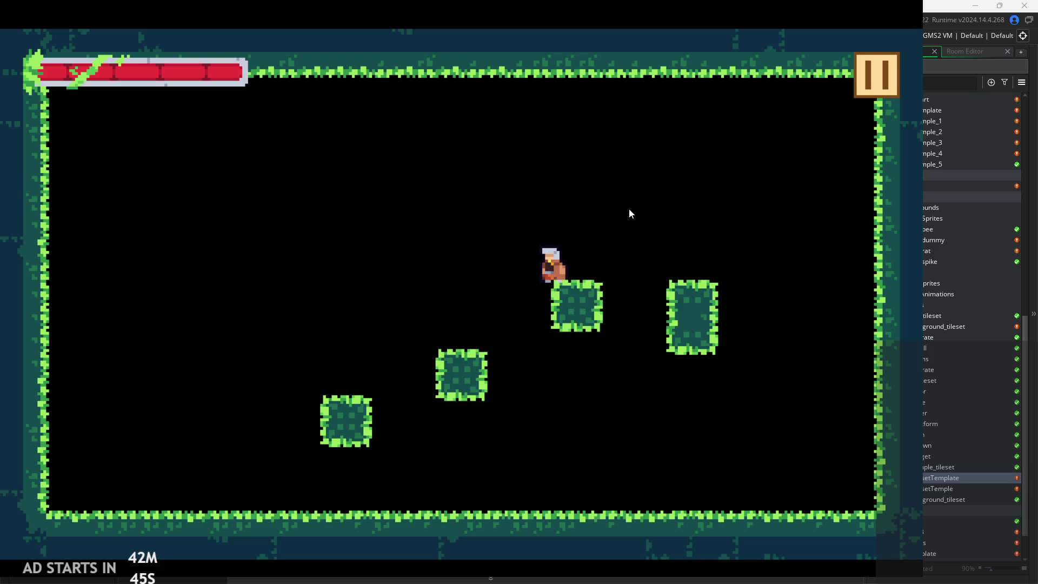
key("Right")
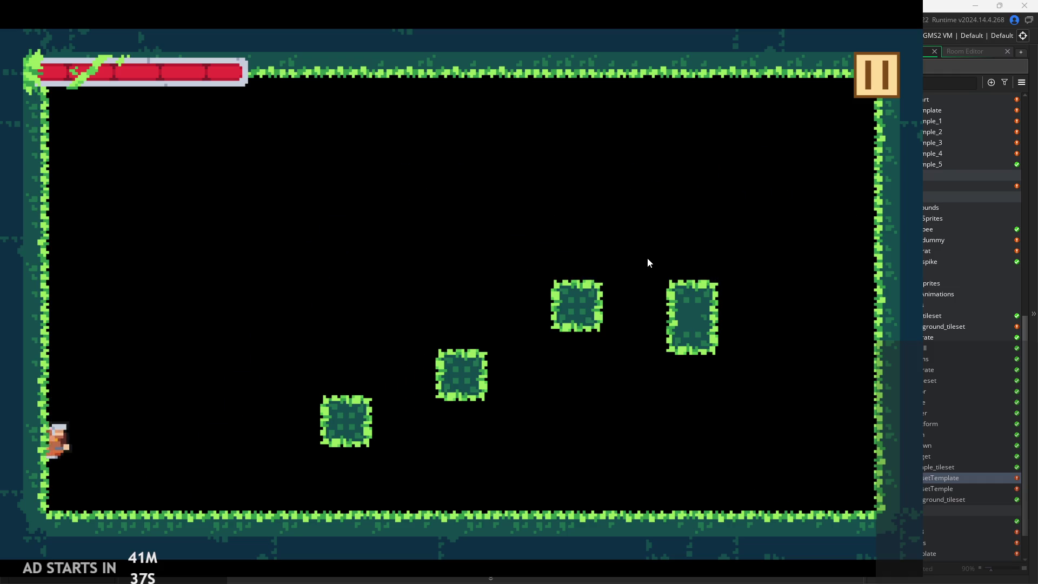
- Pause the crashed game and abort the Draw event Code Error to return to the IDE
left_click(878, 86)
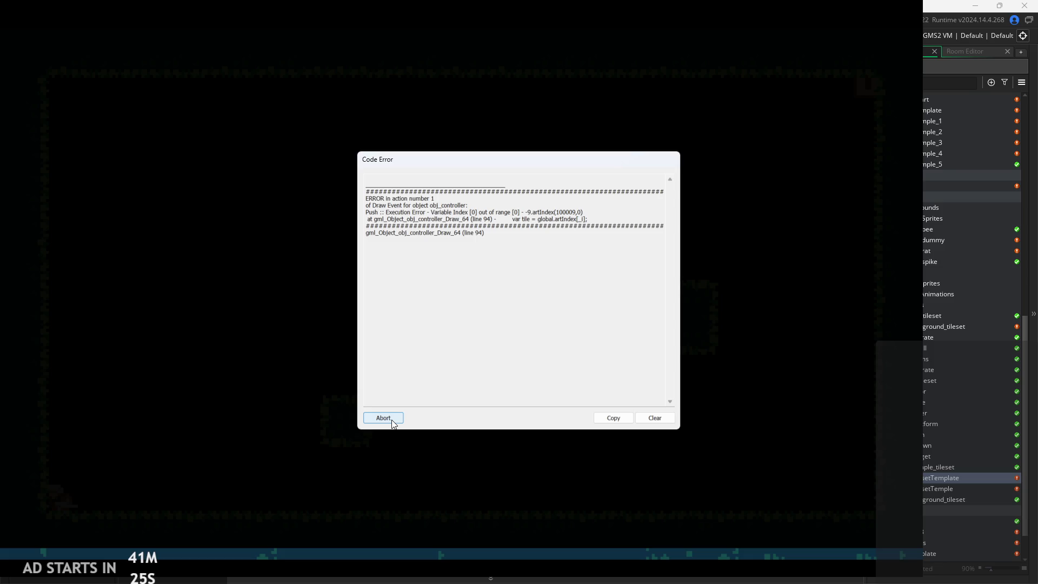
left_click(383, 418)
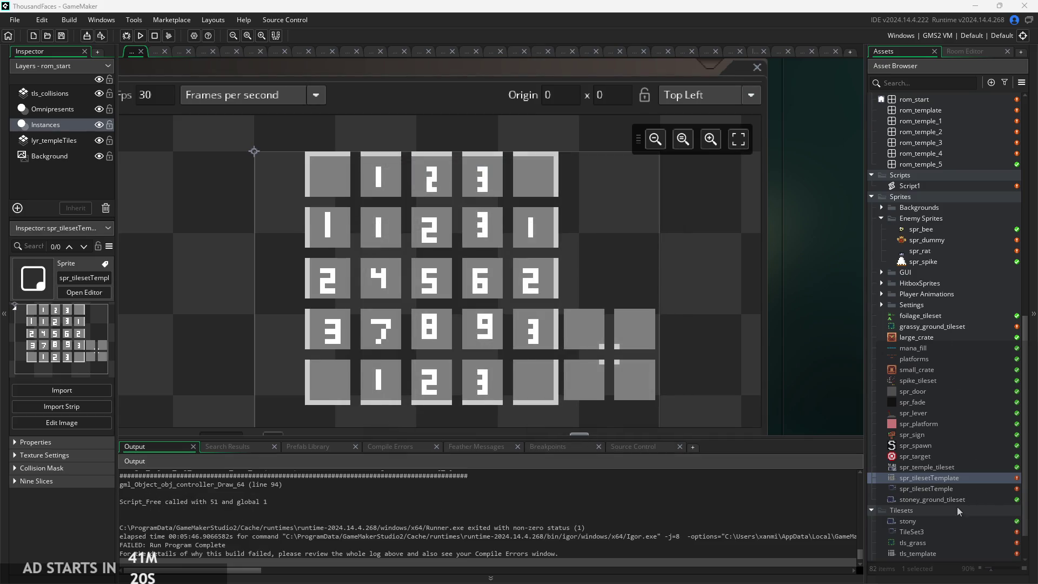
scroll(939, 521, "down", 2)
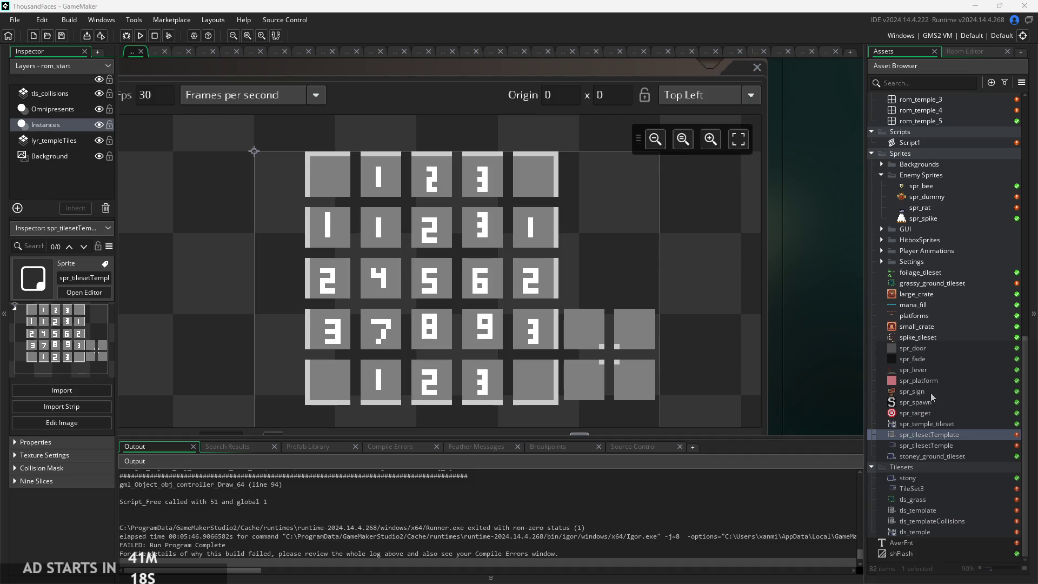
double_click(934, 143)
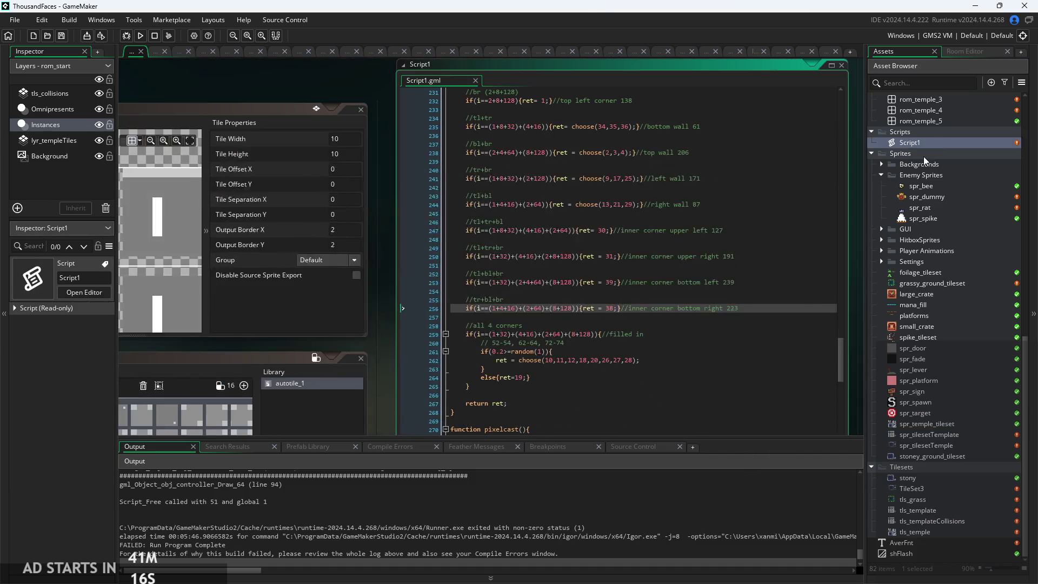
scroll(801, 311, "down", 8)
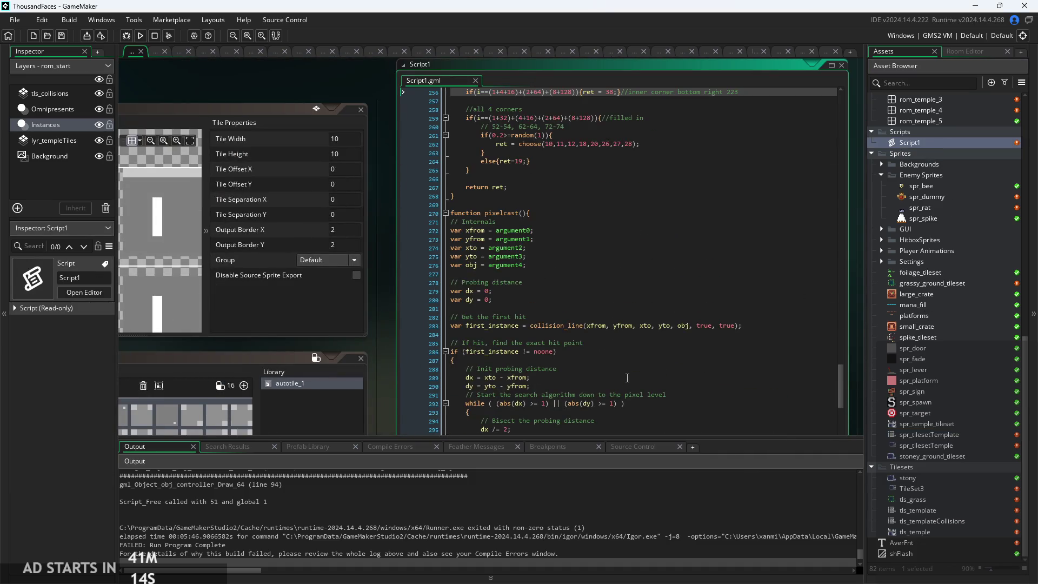
scroll(627, 377, "up", 20)
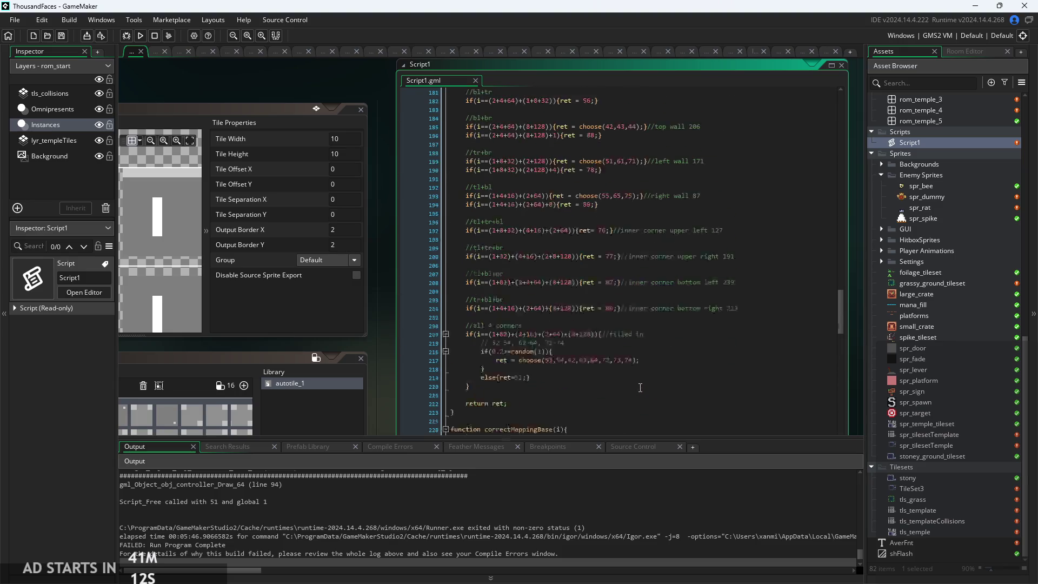
scroll(636, 380, "up", 20)
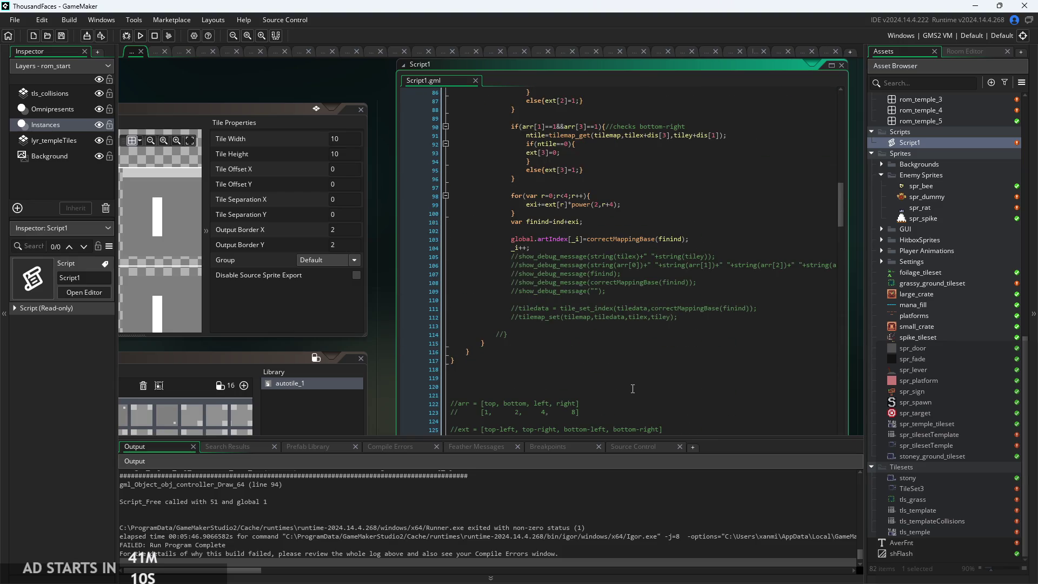
left_click(552, 239)
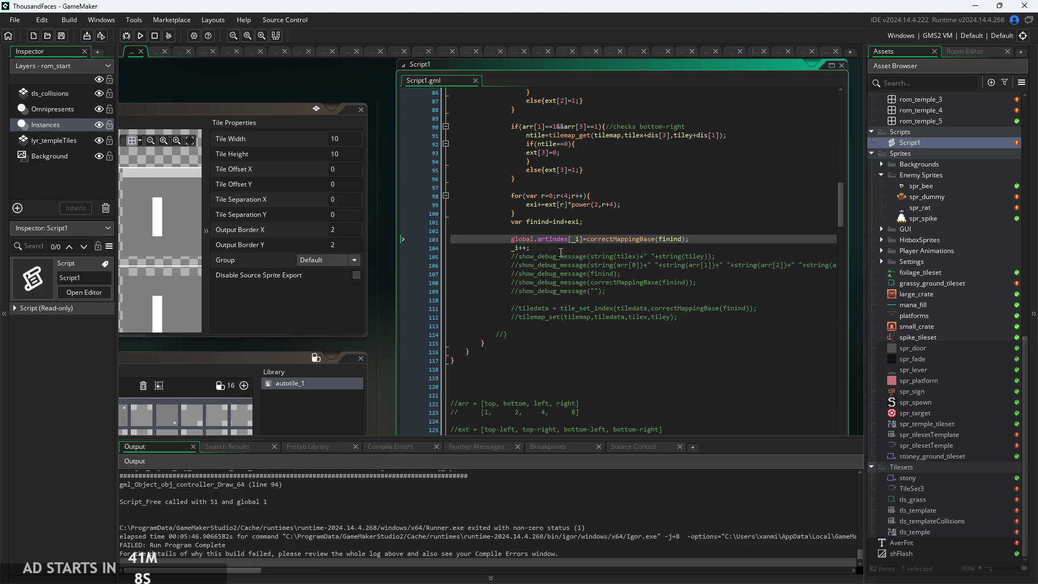
left_click(554, 248)
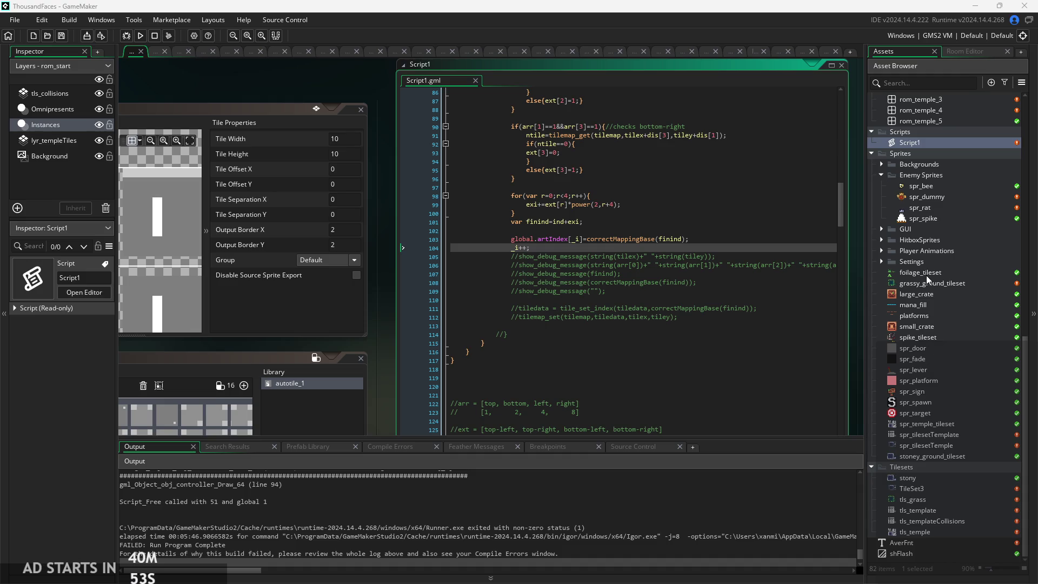
scroll(924, 272, "up", 12)
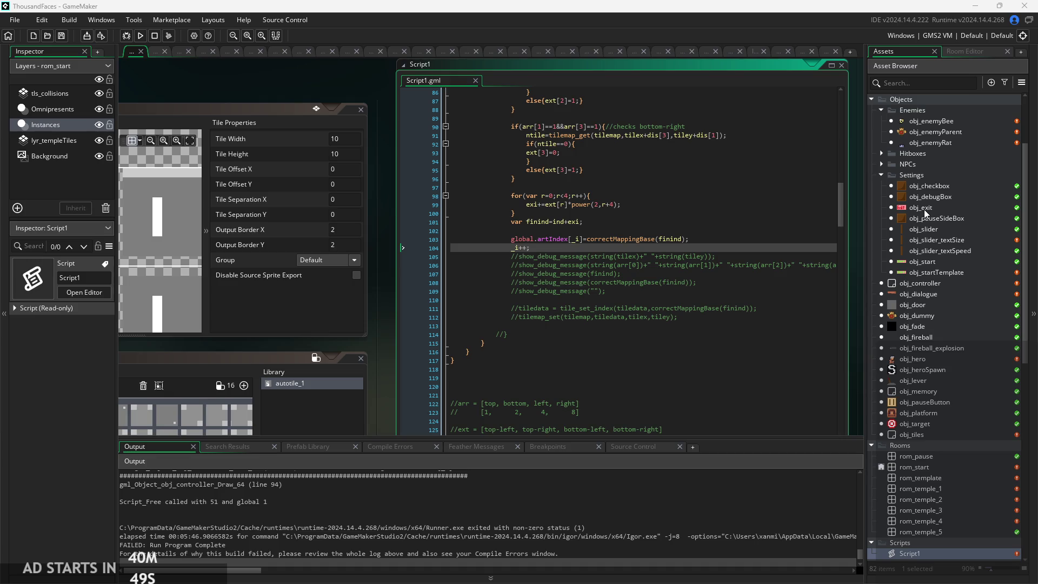
- Open obj_hero and obj_tiles, delete obj_tiles with confirmation, then open obj_controller
double_click(915, 359)
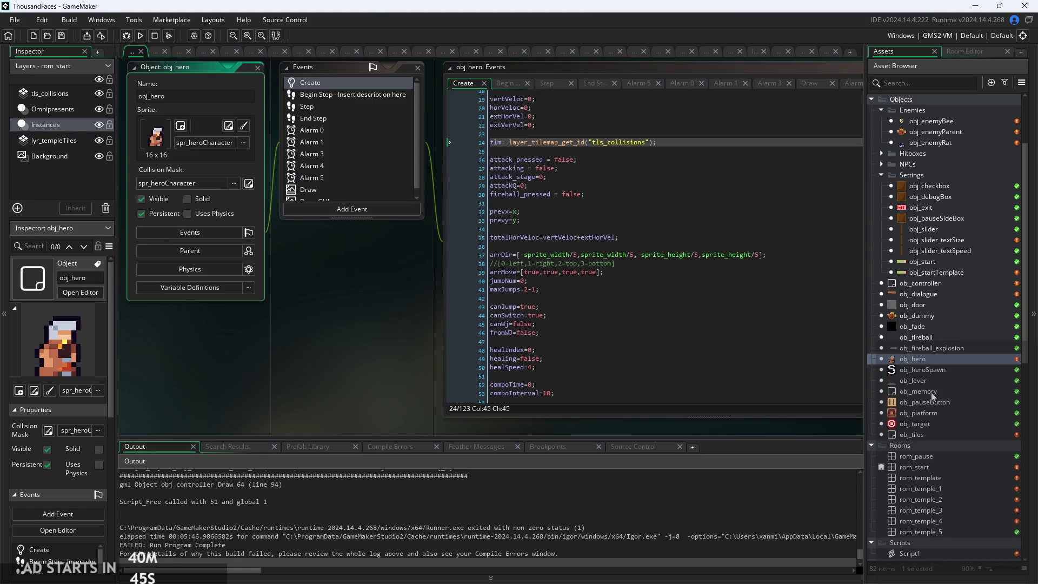
double_click(919, 435)
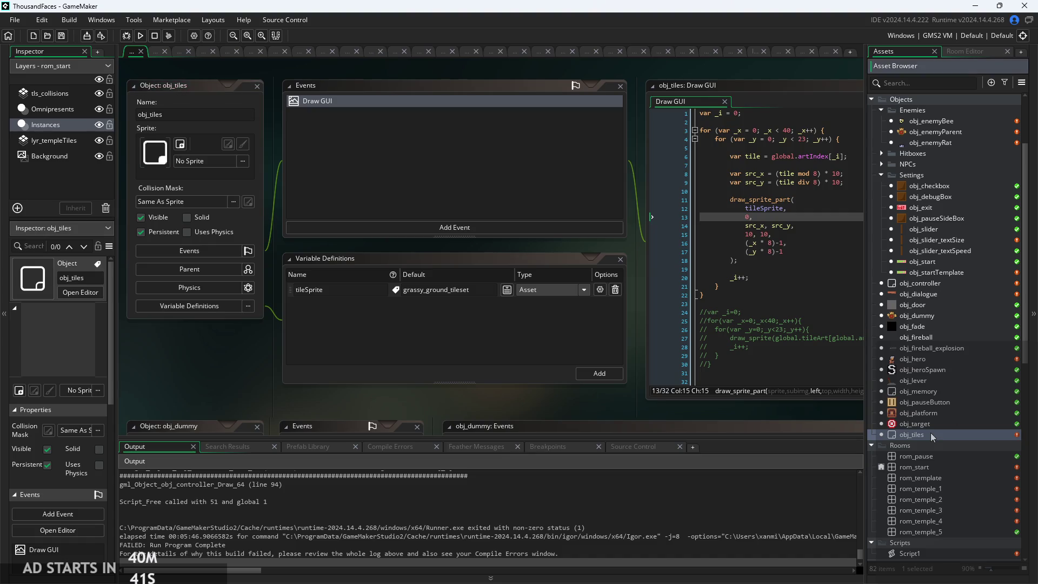
right_click(930, 432)
left_click(948, 350)
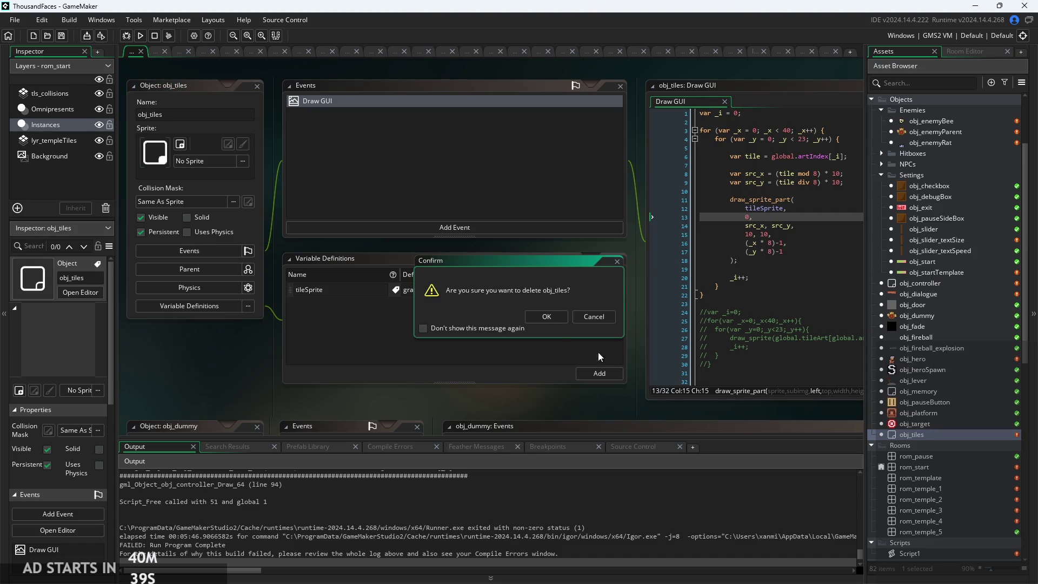
left_click(547, 317)
scroll(956, 368, "up", 2)
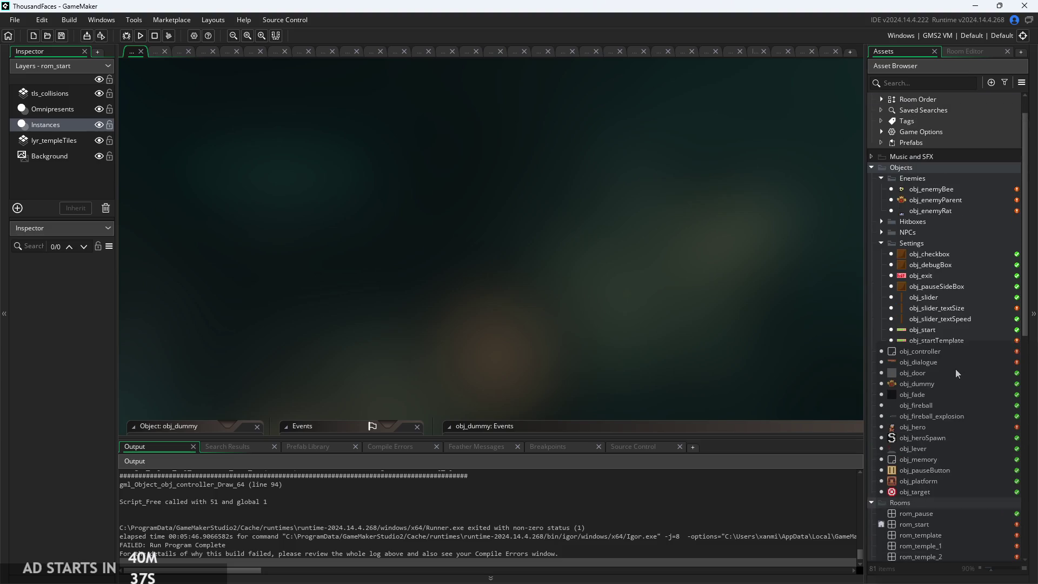
double_click(932, 356)
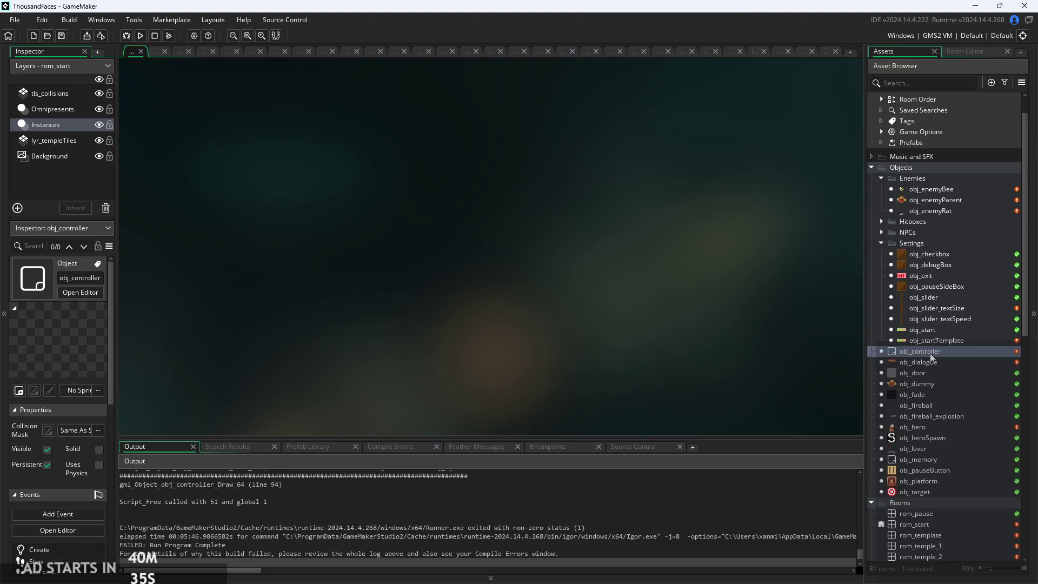
- Pan to the editors and step through Room Start lines 4, 6 and the autotile call
left_click_drag(369, 311, 284, 334)
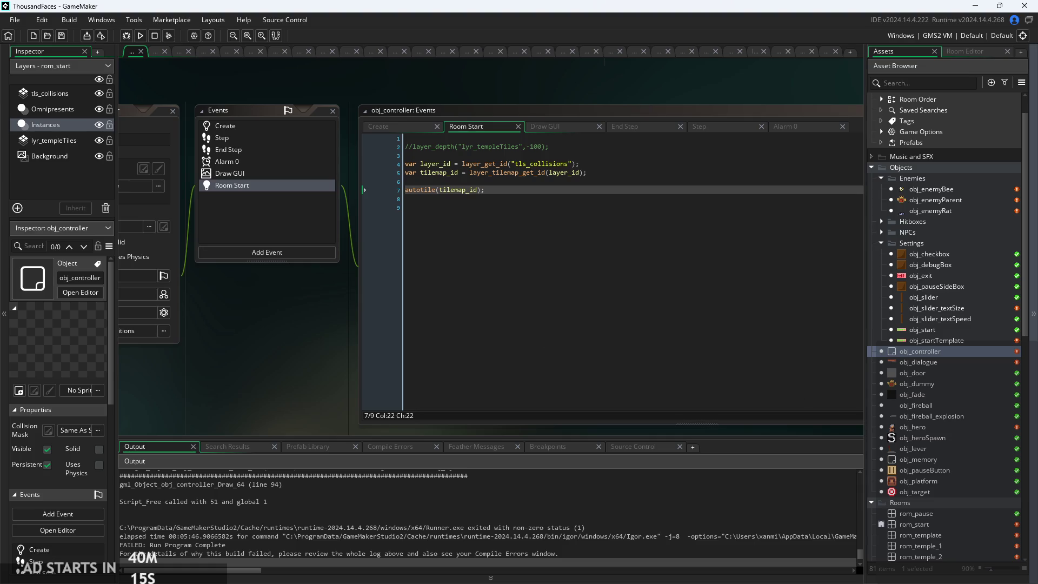
left_click(701, 166)
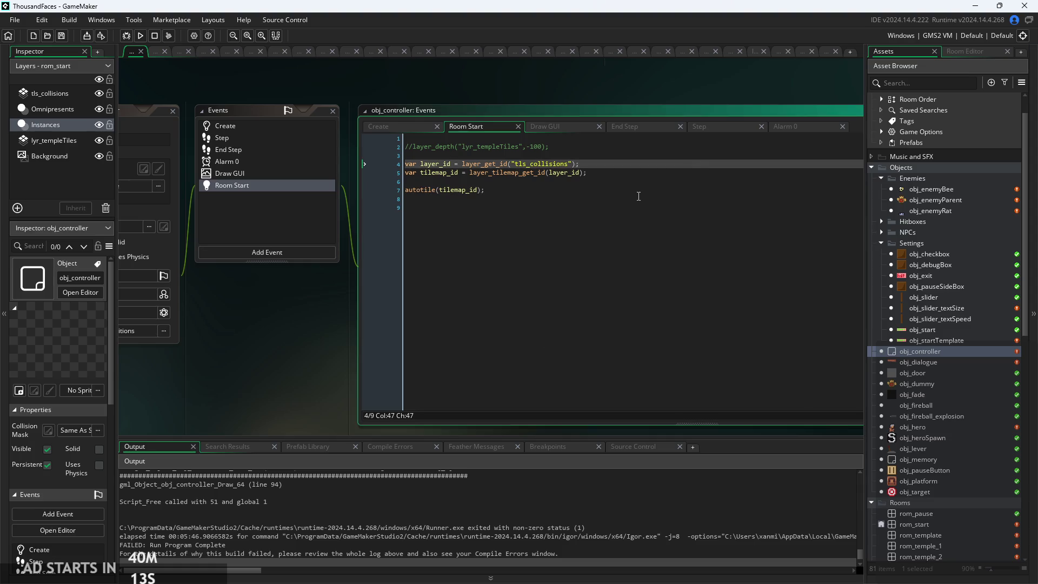
scroll(638, 197, "up", 3, "ctrl")
left_click(544, 189)
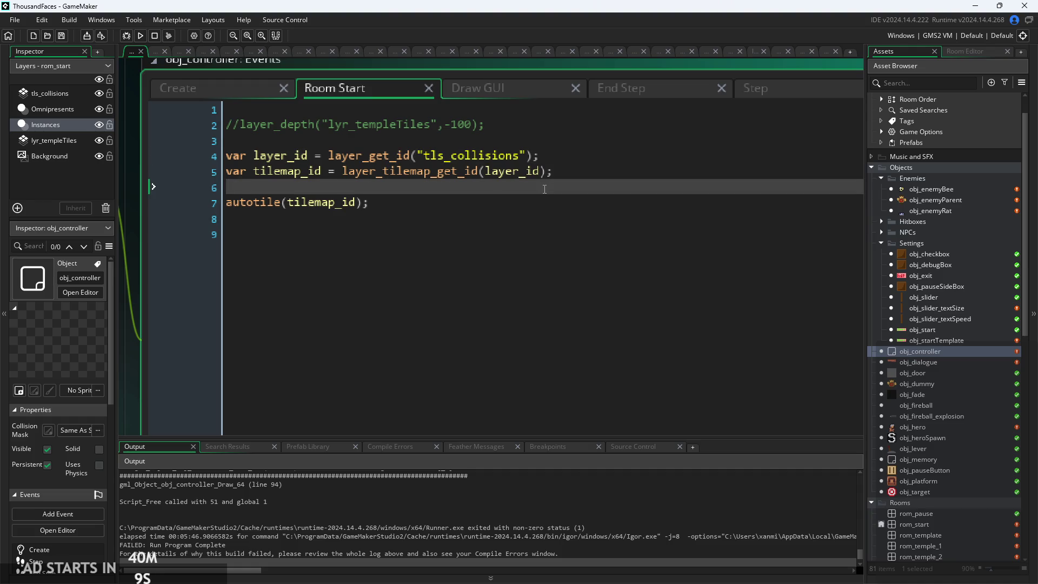
left_click(531, 206)
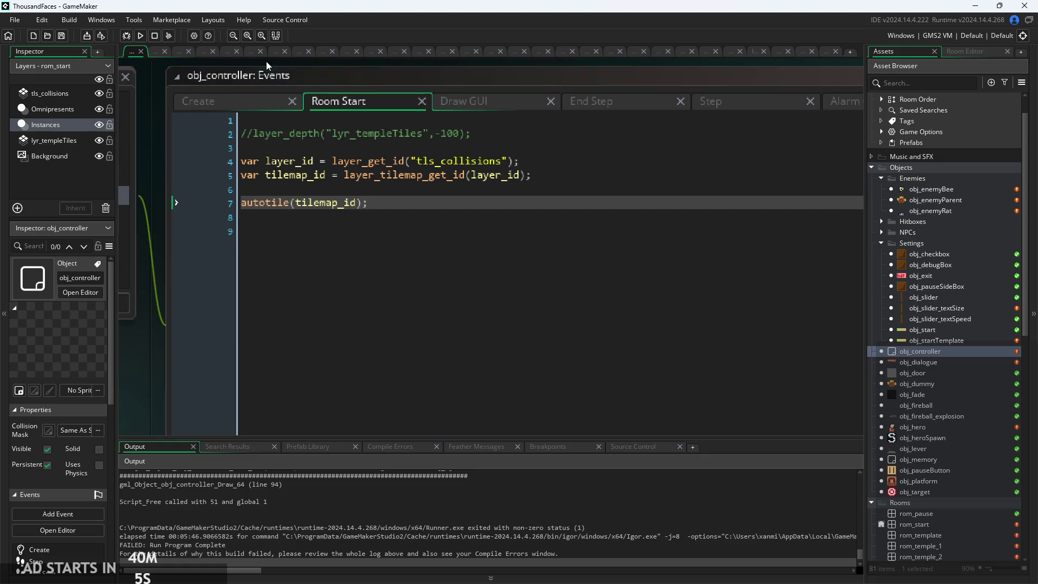
- Recheck lines 3, 6 and 7 of the tls_collisions autotile code, then focus the Rooms group
scroll(370, 93, "down", 2, "ctrl")
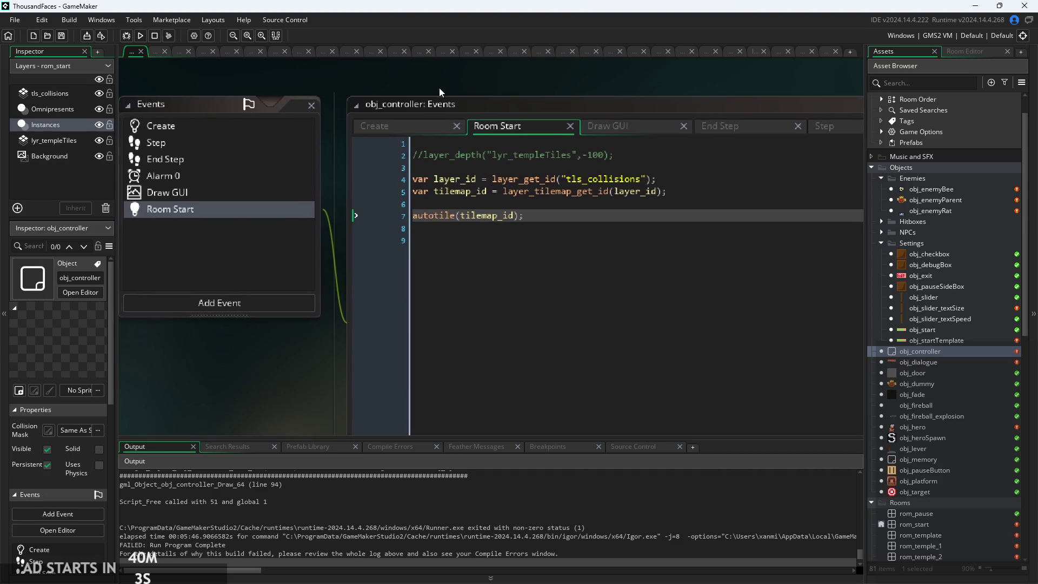
scroll(427, 101, "up", 3)
scroll(439, 100, "down", 2)
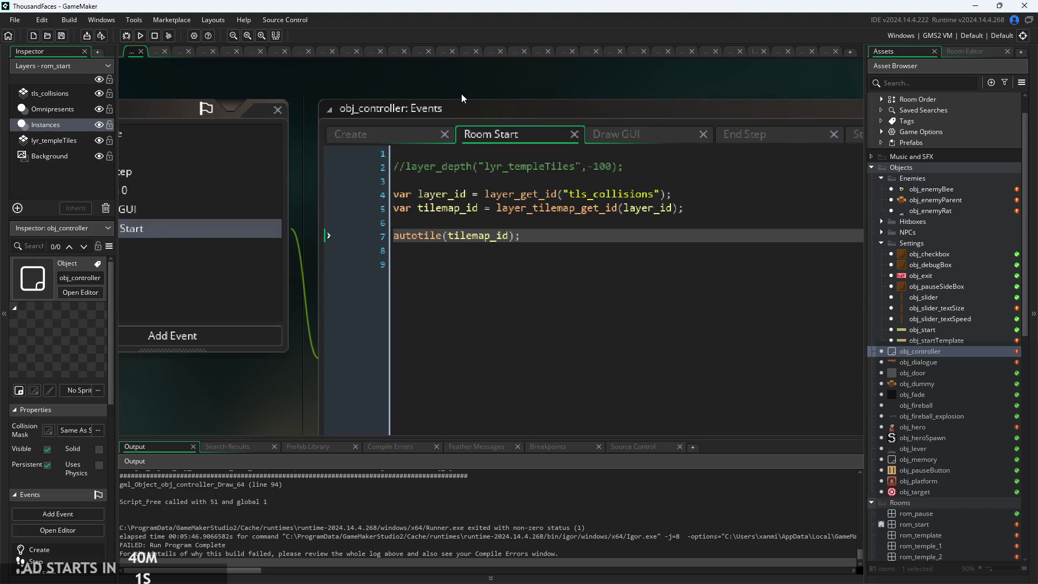
scroll(462, 98, "up", 2)
left_click(597, 219)
scroll(599, 247, "down", 1)
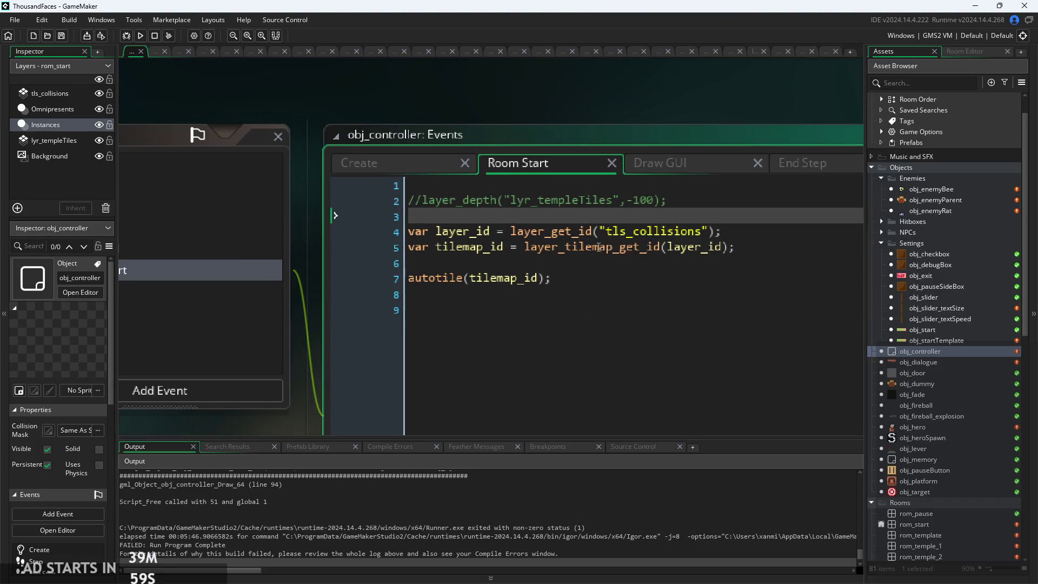
left_click(622, 278)
left_click(681, 263)
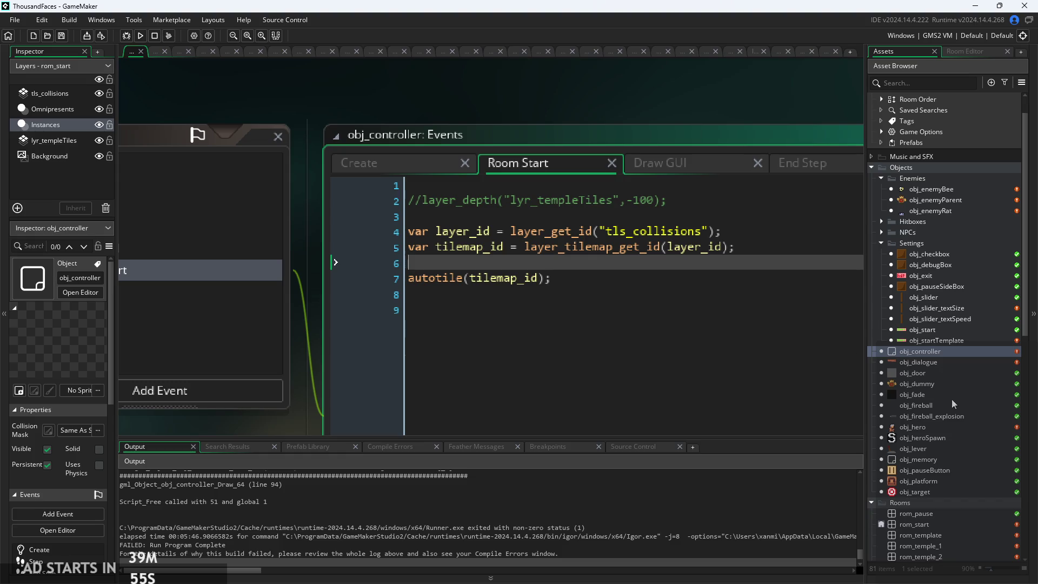
left_click(925, 517)
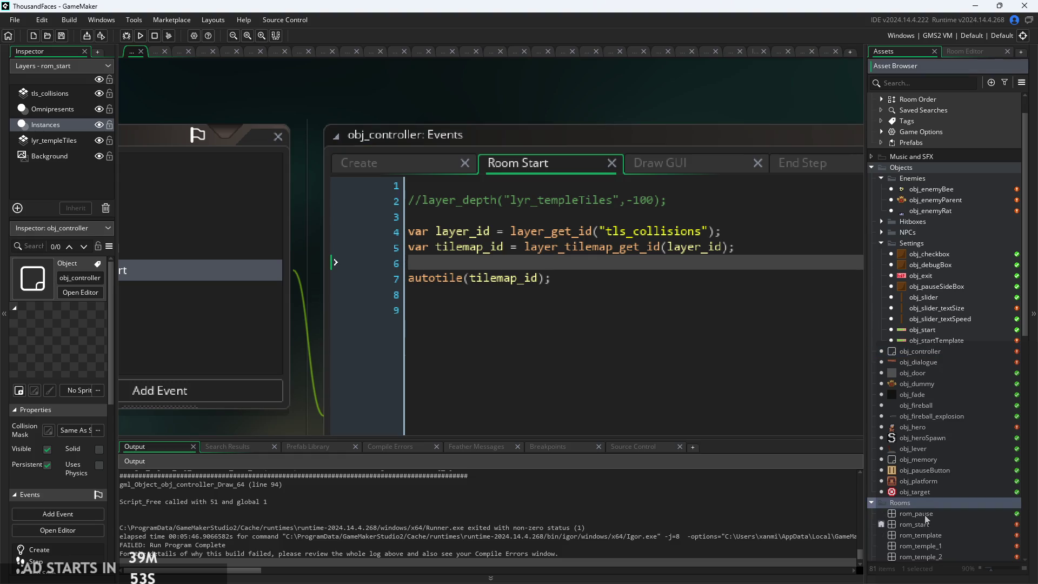
- In rom_pause, rename lyr_templeTiles to tls_collisions, assign tls_templateCollisions, and run the game
double_click(925, 514)
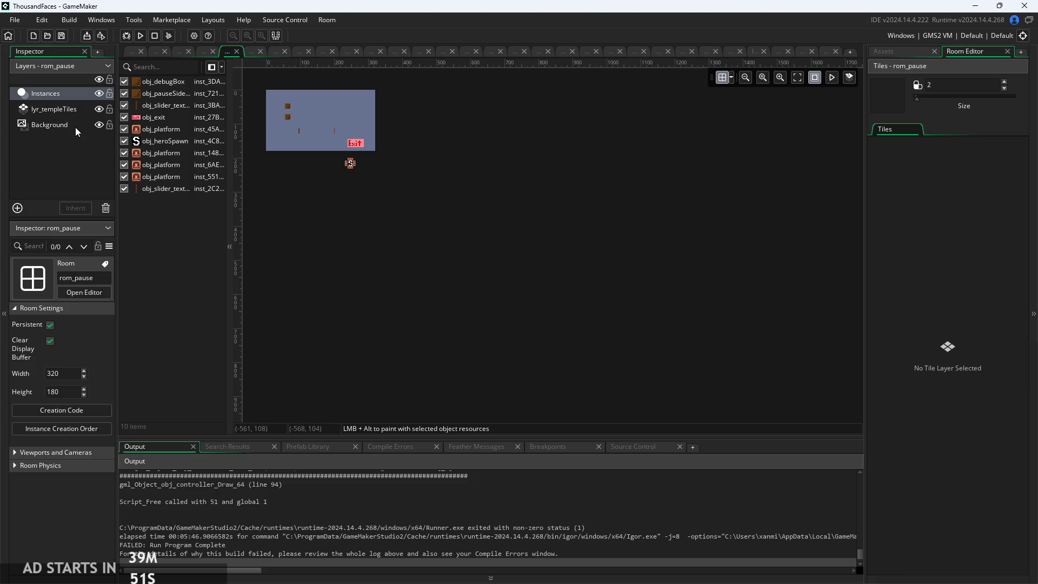
left_click(67, 111)
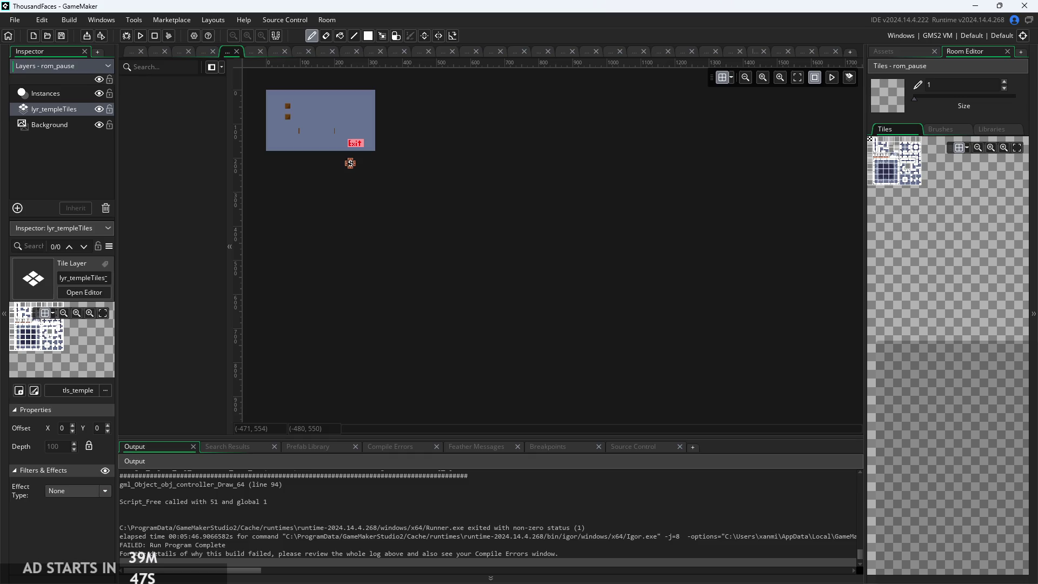
left_click(28, 288)
type("tls_collisions")
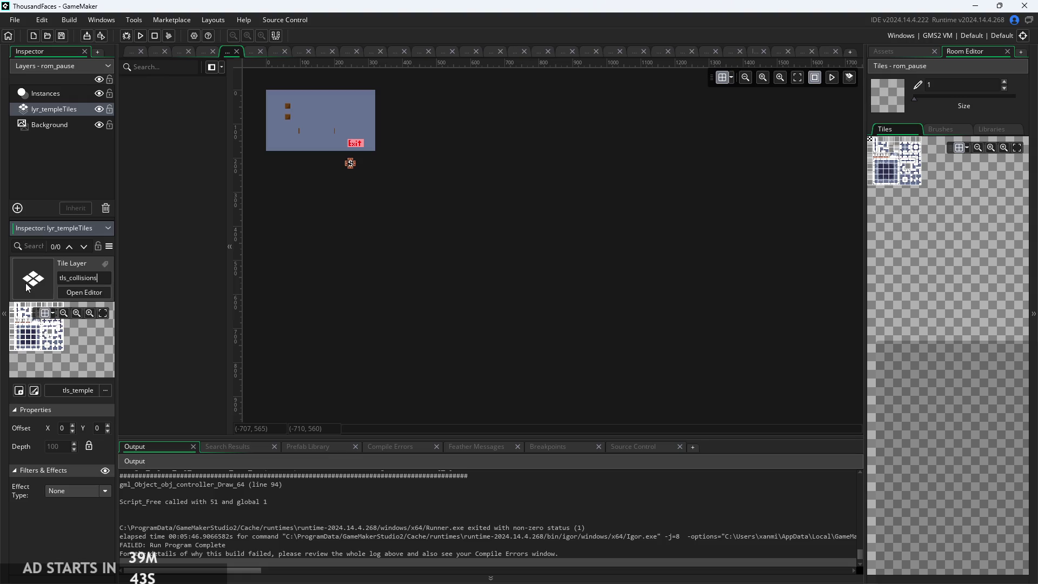
left_click(93, 394)
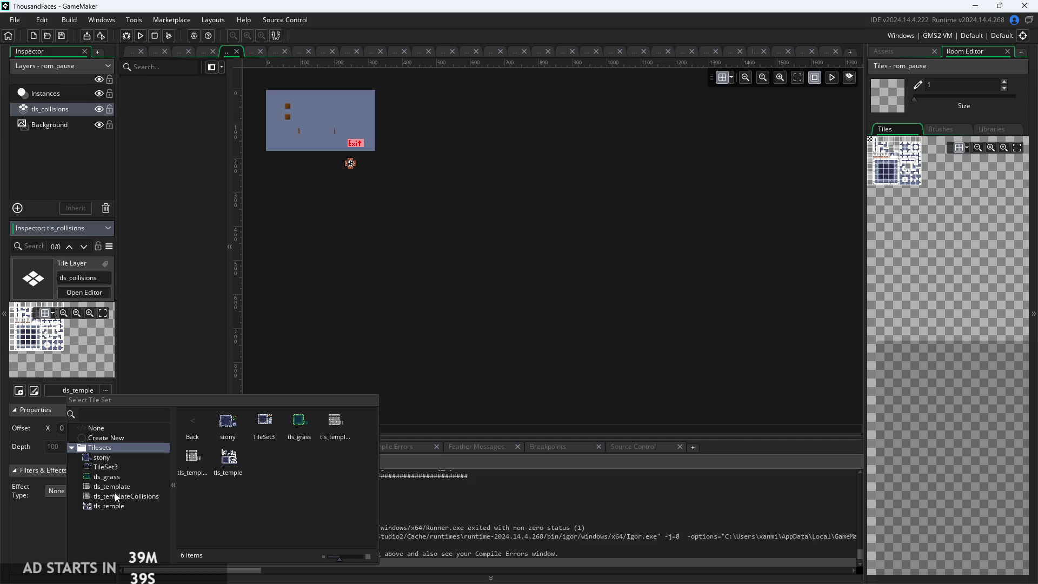
left_click(116, 496)
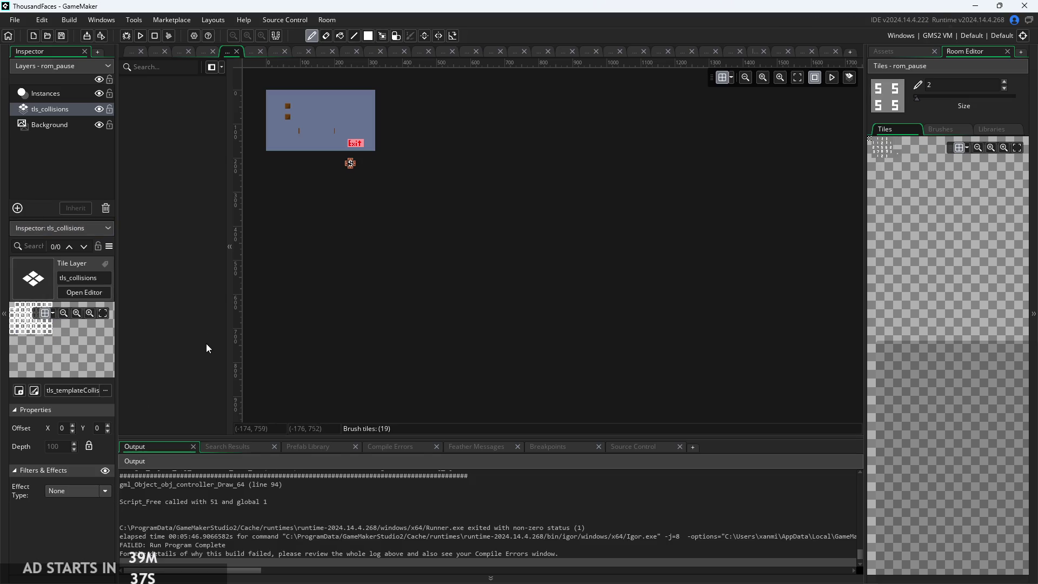
left_click(83, 152)
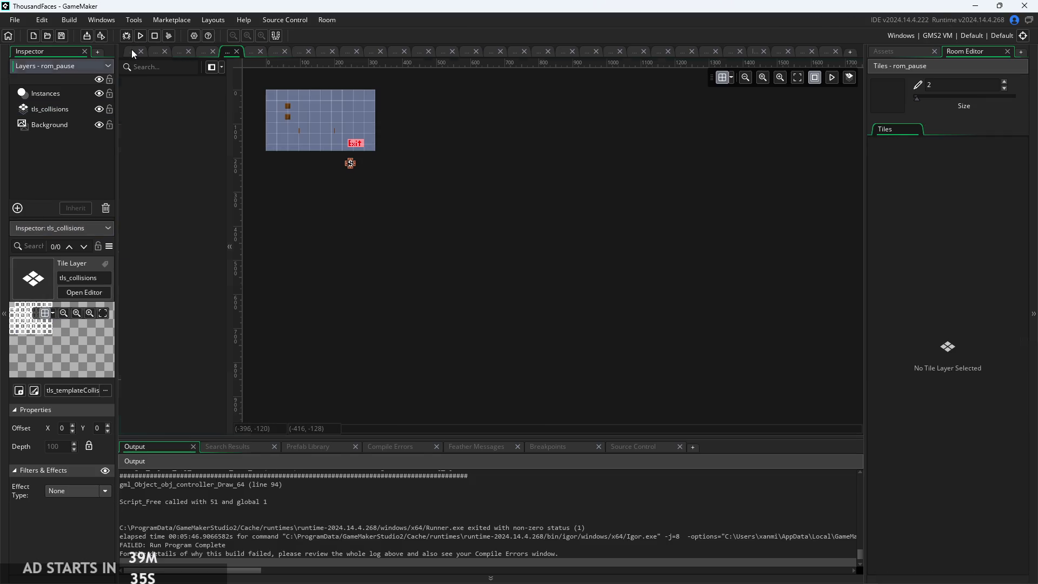
left_click(131, 50)
left_click(140, 35)
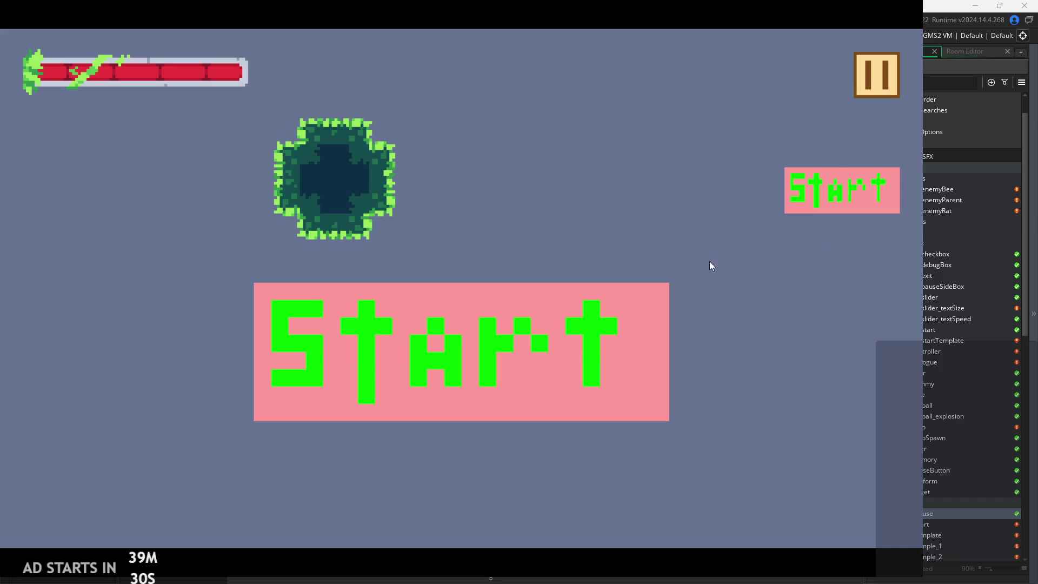
- Enter the level, jump the player onto a platform, then pause and resume
left_click(887, 80)
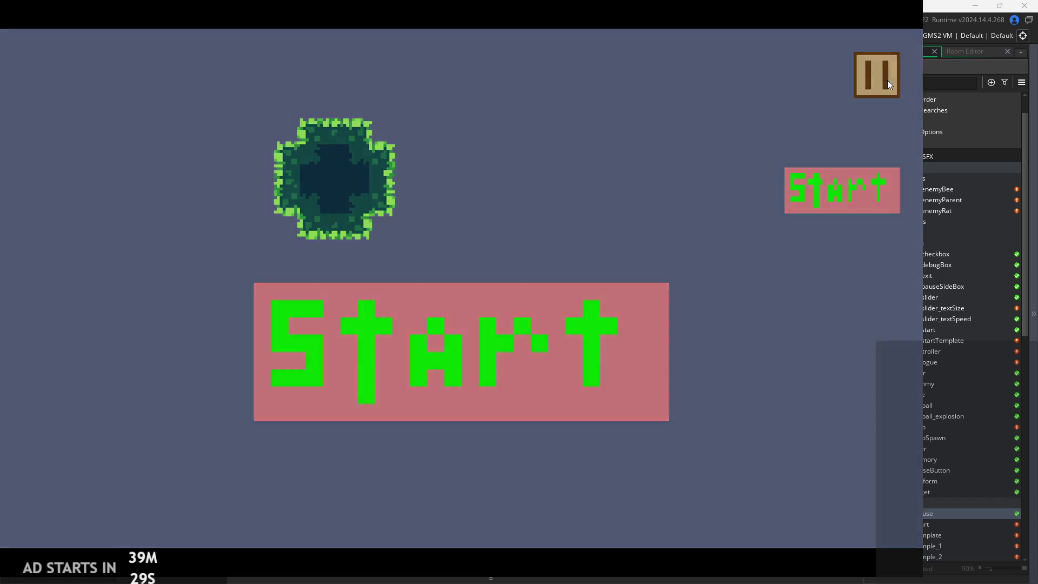
key("Escape")
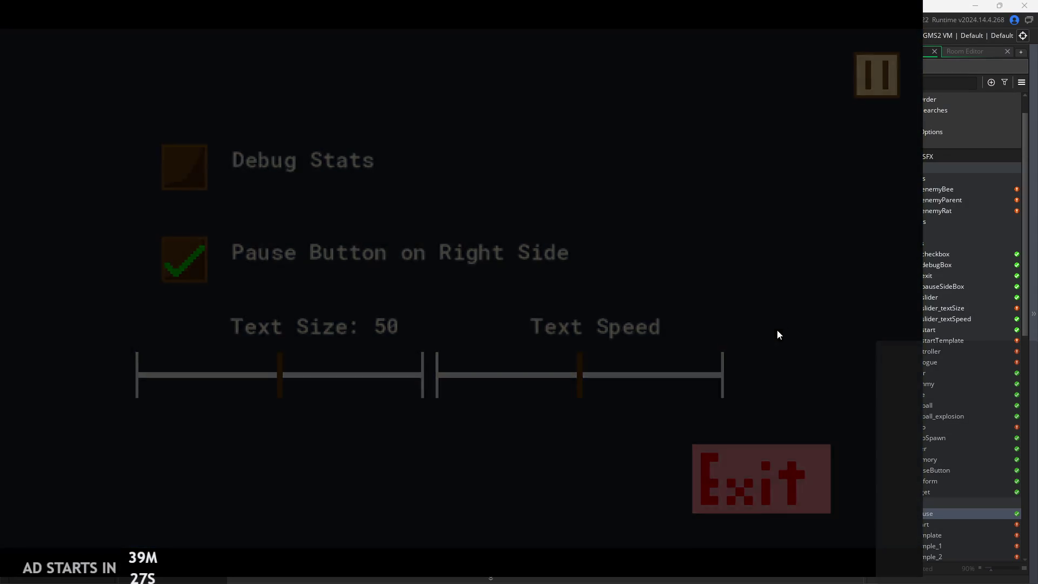
key("Right")
key("space")
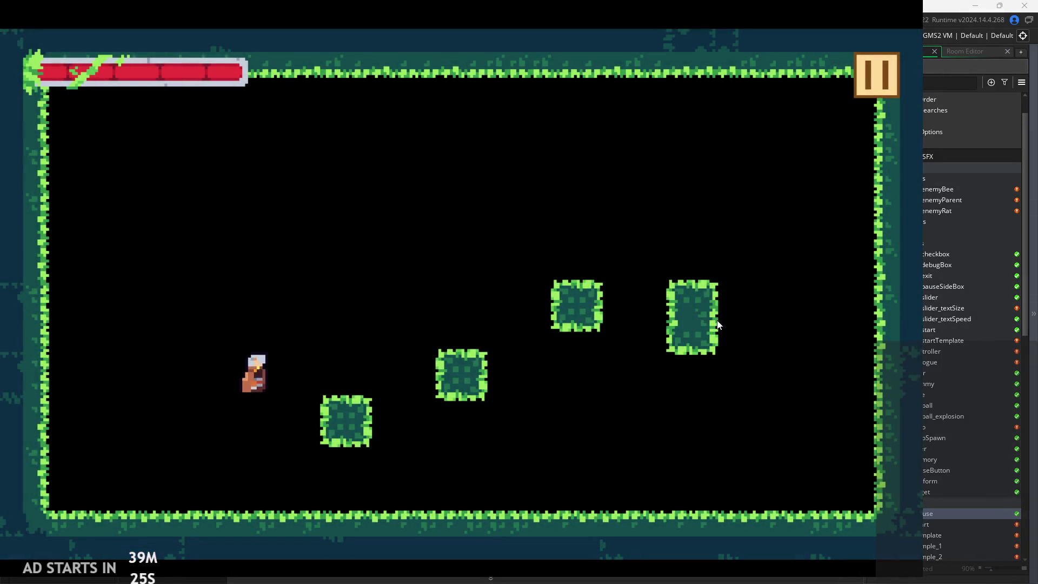
left_click(873, 62)
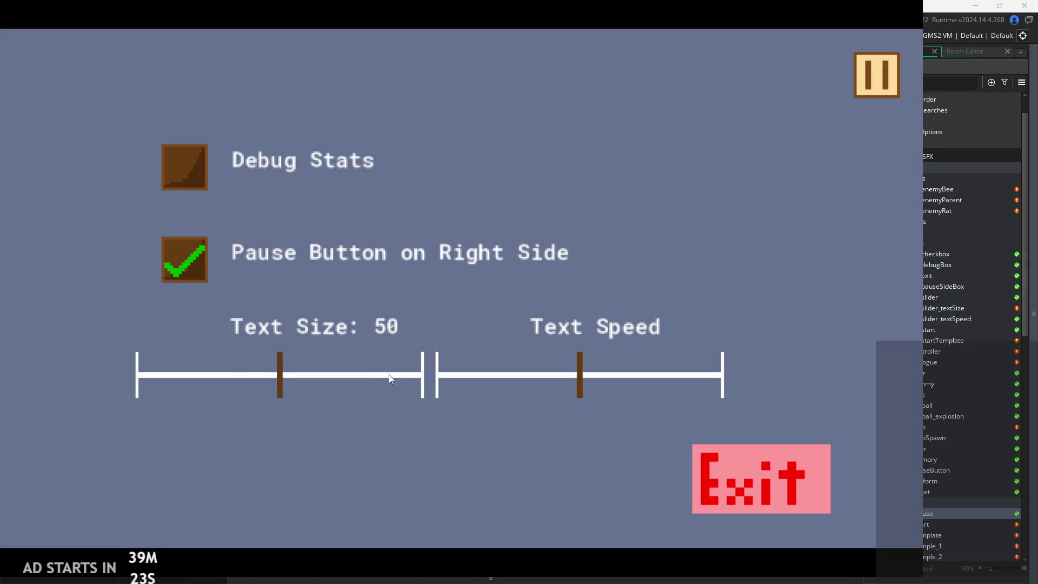
left_click(874, 83)
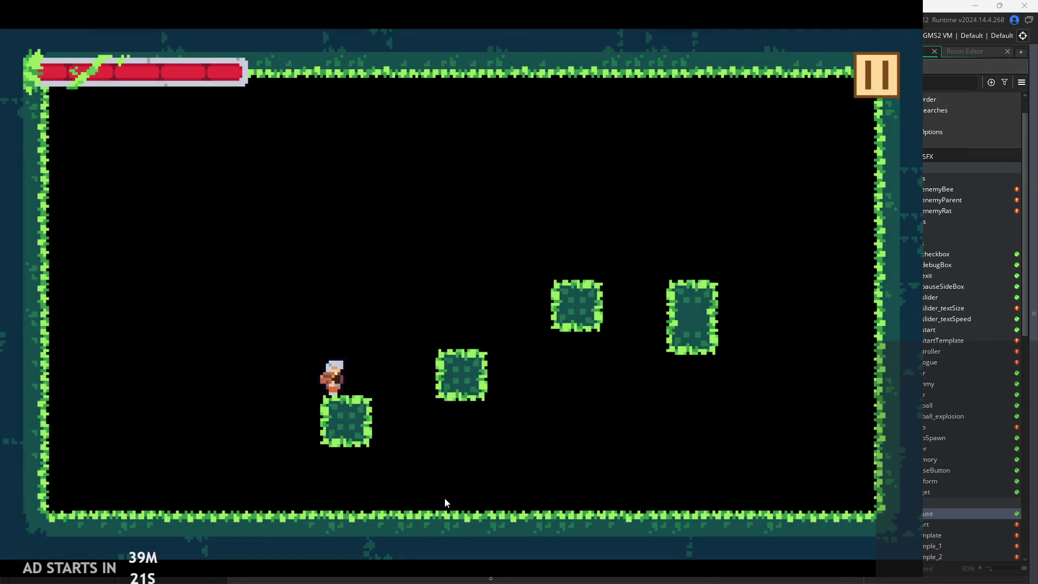
- Jump right and walk the player along the floor, then pause and resume again
key("Right")
key("space")
key("Right")
key("Down")
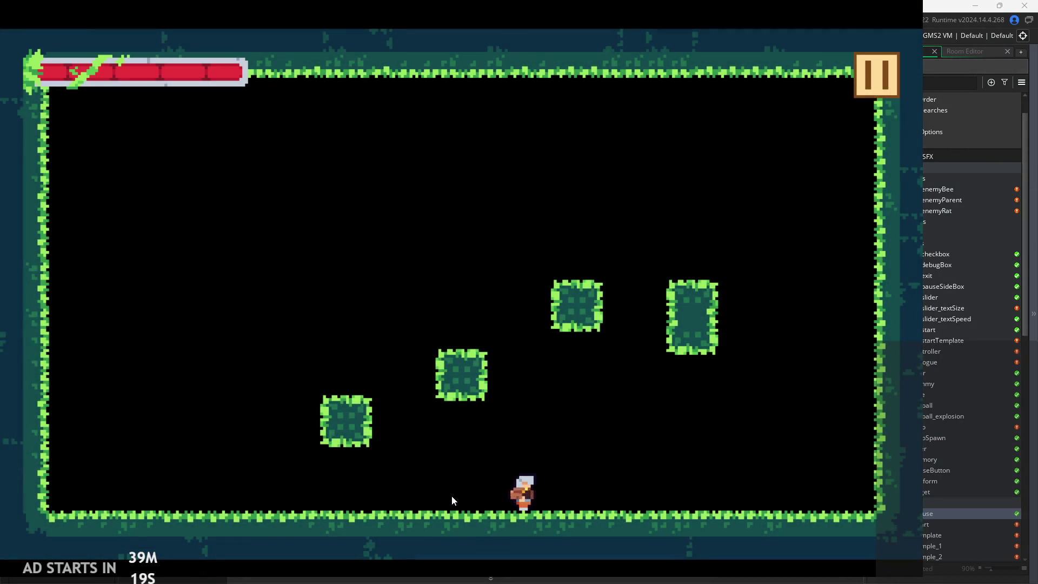
key("Right")
key("Left")
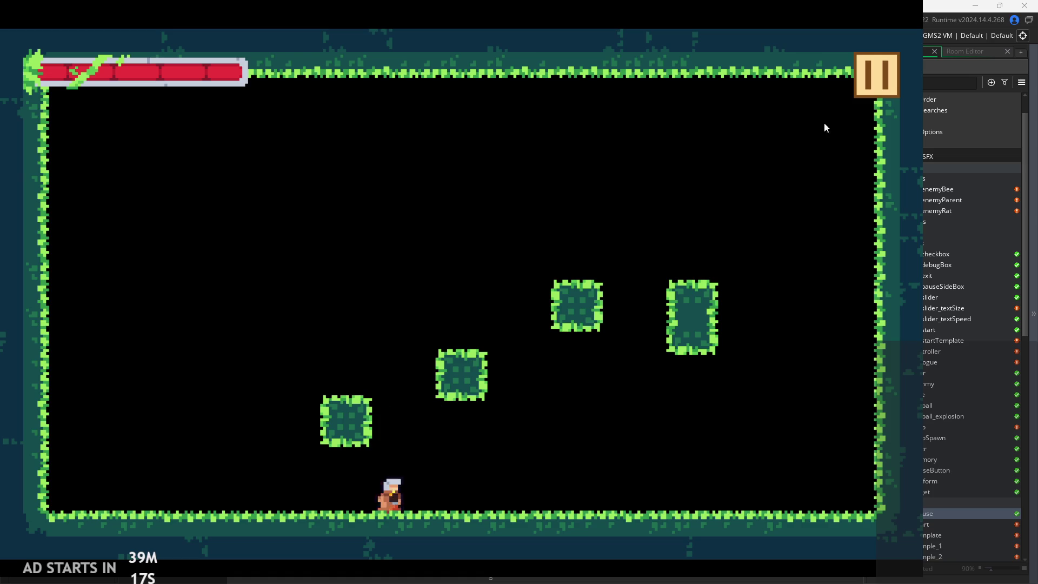
left_click(862, 88)
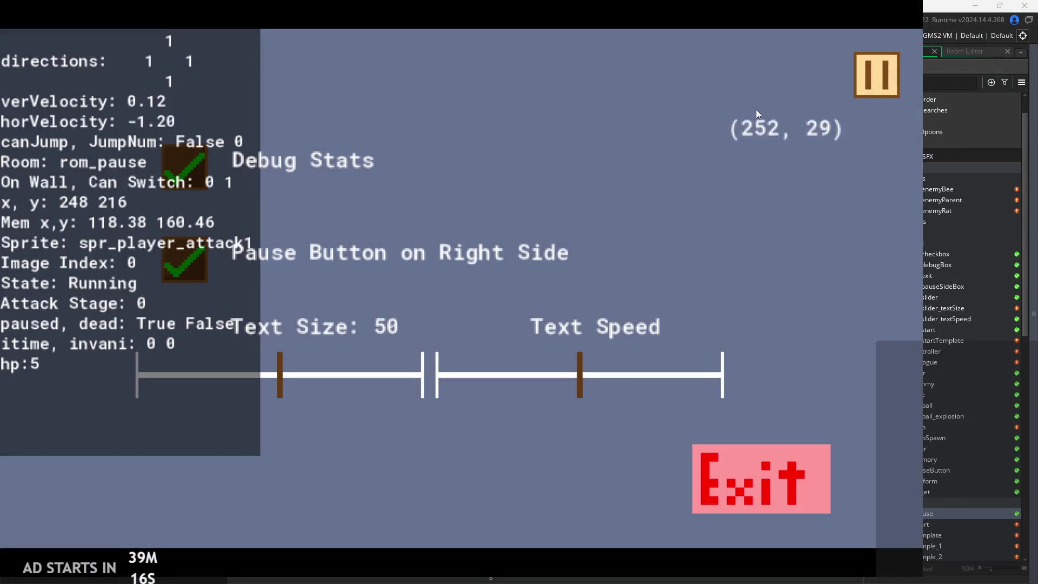
left_click(870, 76)
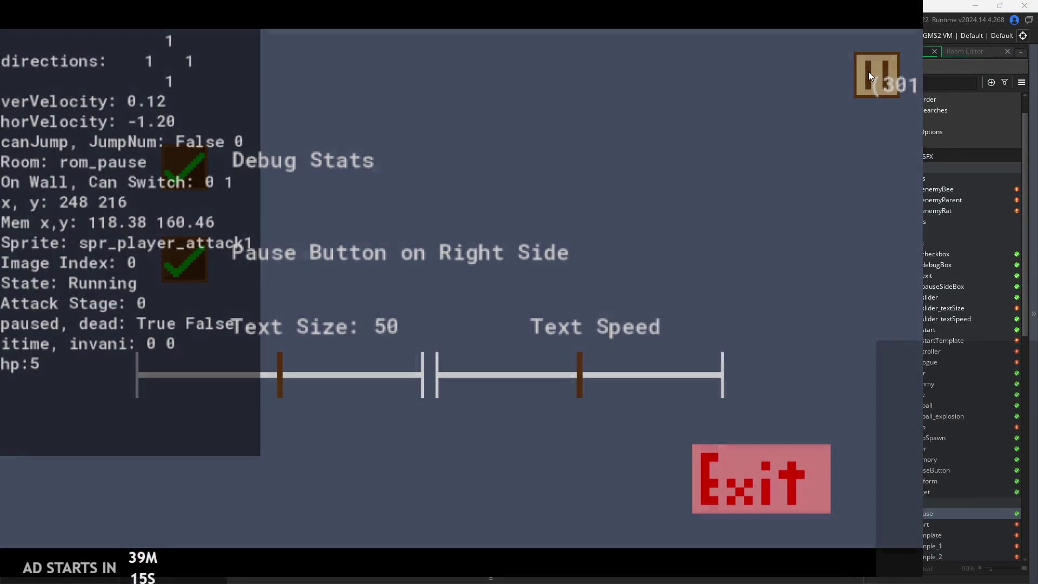
- Run and attack with the hero, hop across platforms, then pause and exit the game
key("Right")
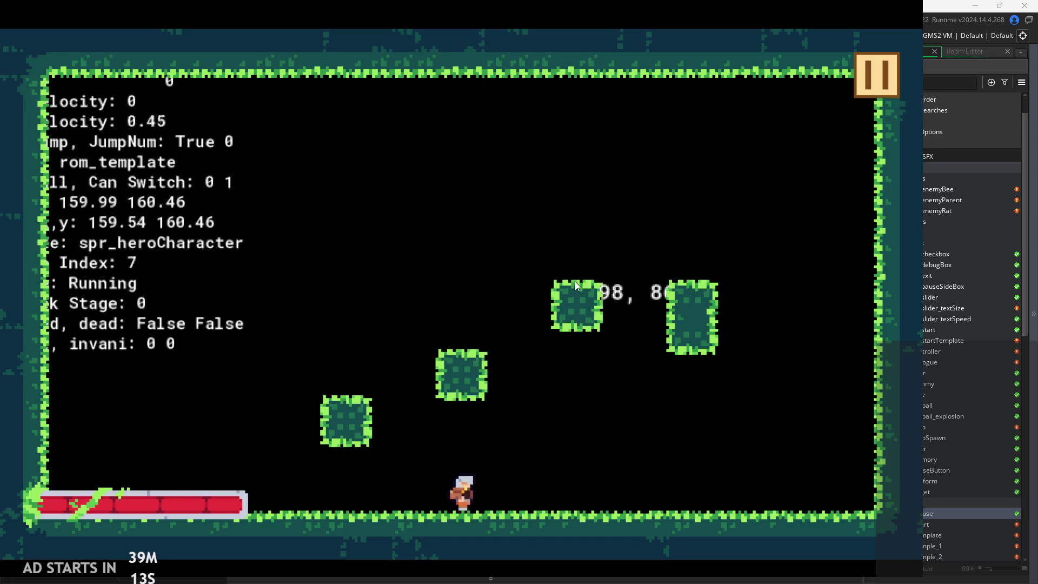
key("x")
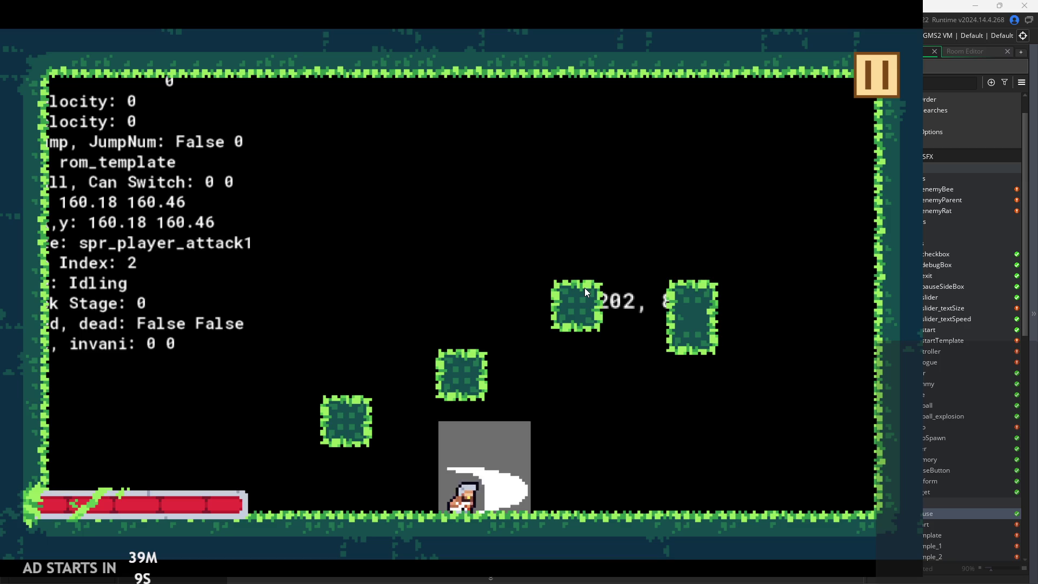
key("Left")
key("z")
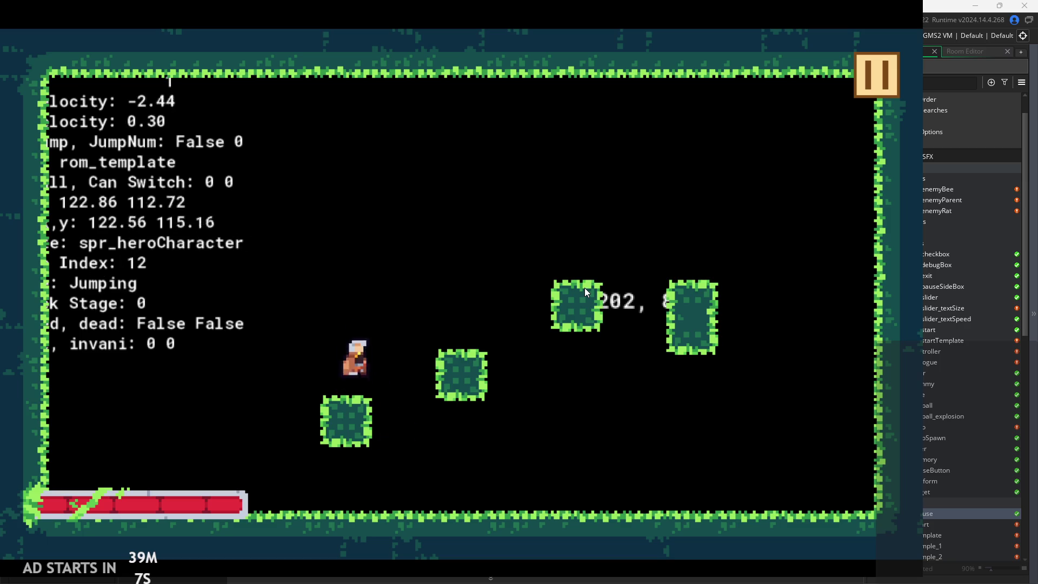
key("Right")
key("Left")
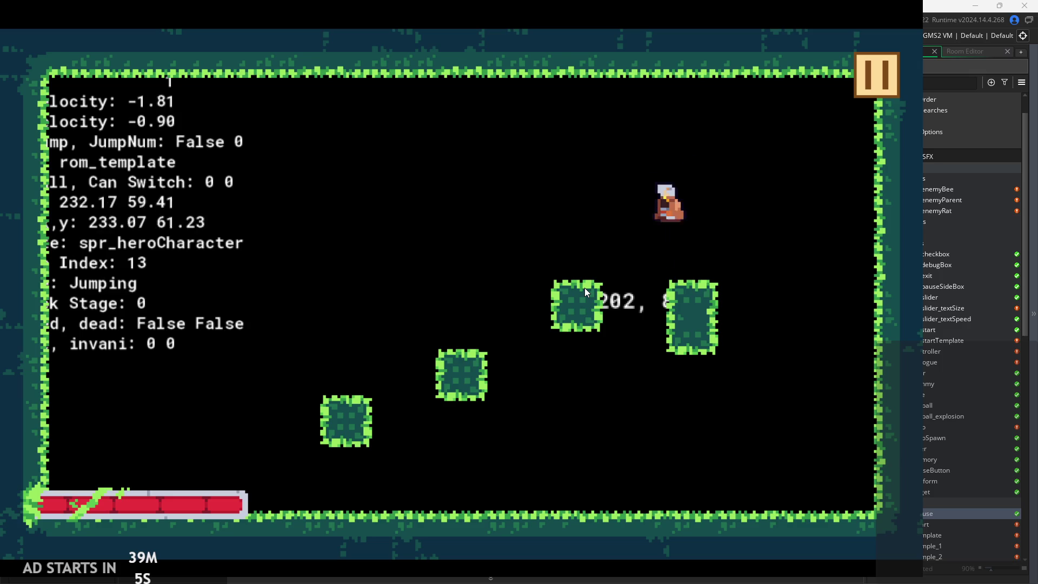
key("z")
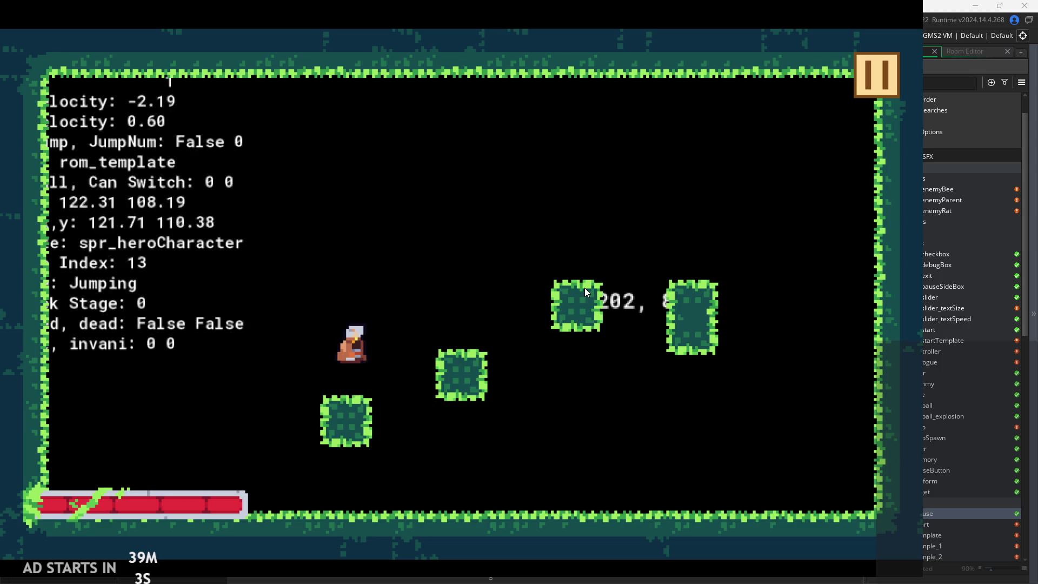
key("Right")
key("z")
key("z")
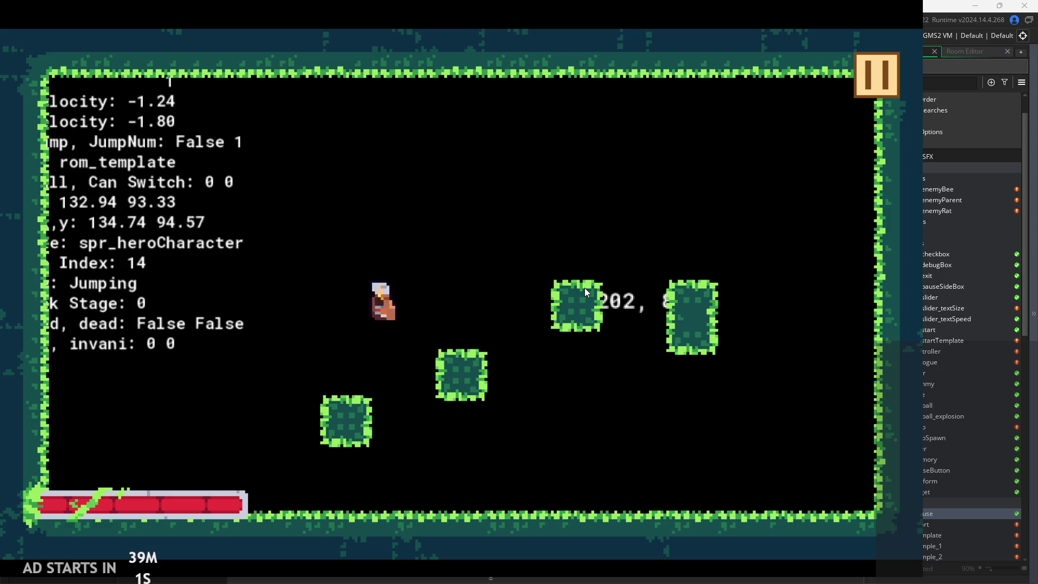
key("Right")
key("z")
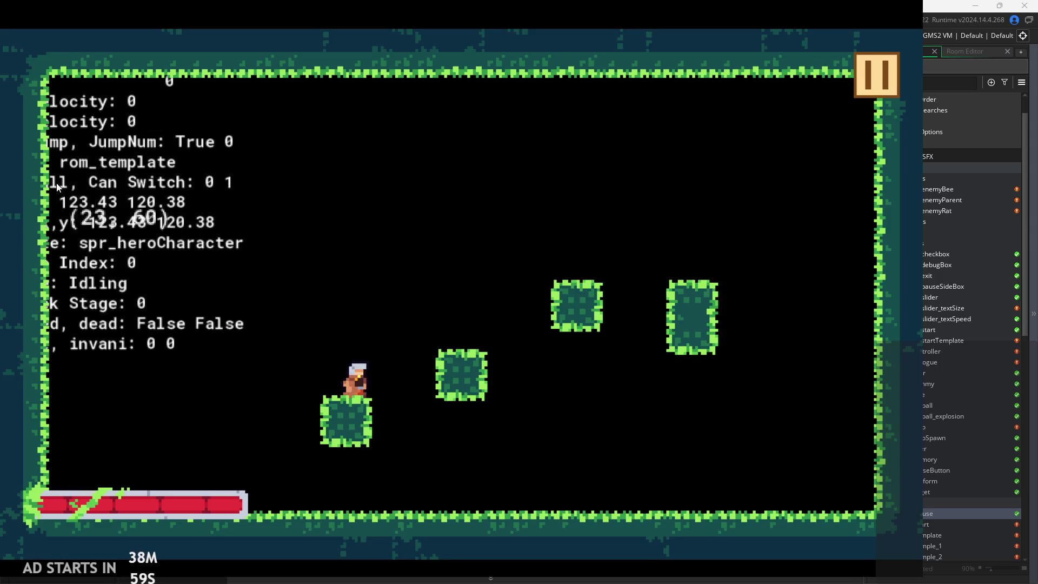
left_click(892, 77)
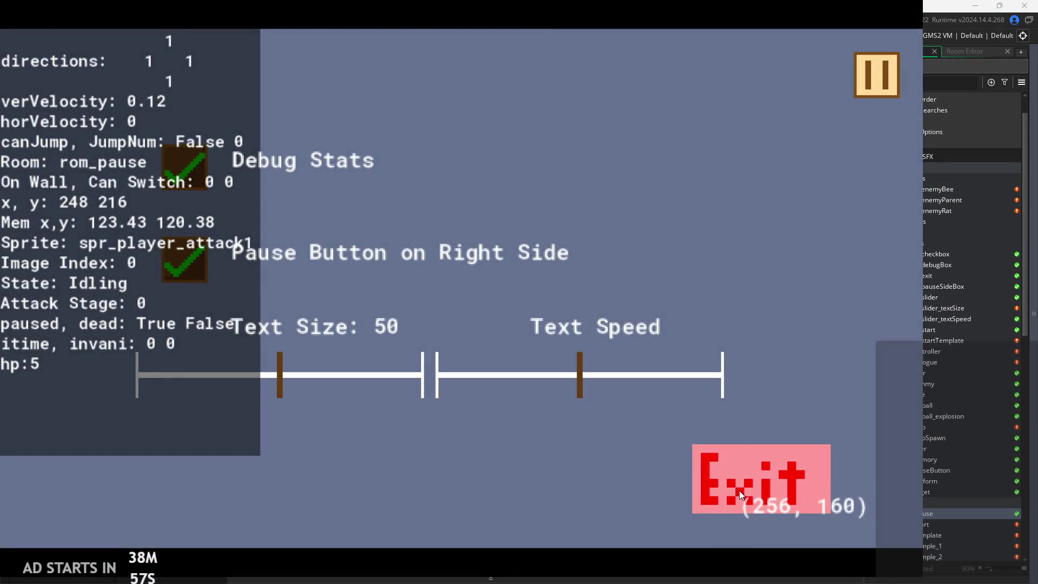
left_click(738, 491)
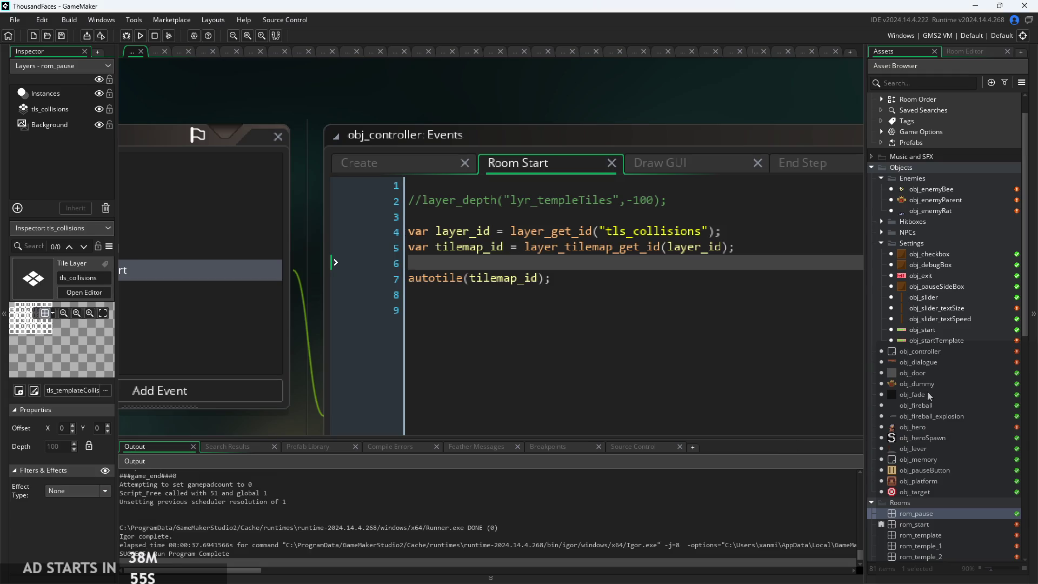
- In obj_controller's Draw GUI code, cut the tile-drawing loop on lines 88-111
double_click(922, 352)
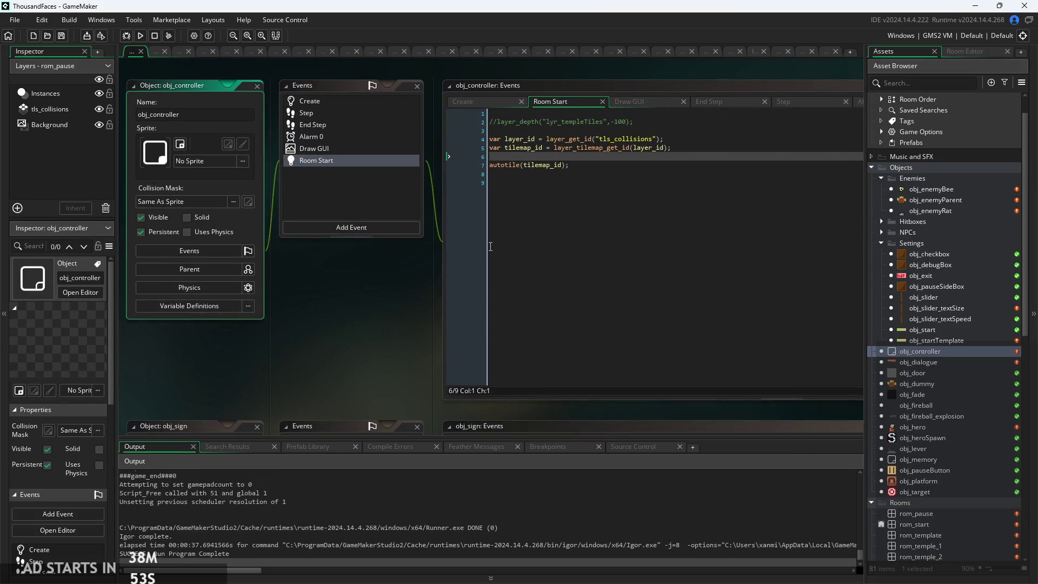
left_click(491, 247)
left_click(507, 144)
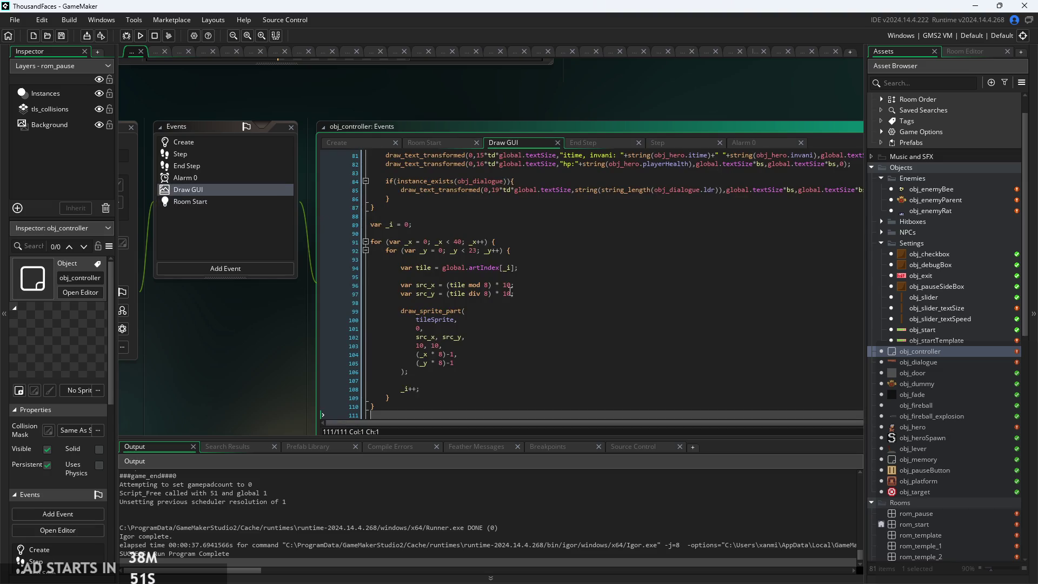
scroll(510, 291, "up", 4)
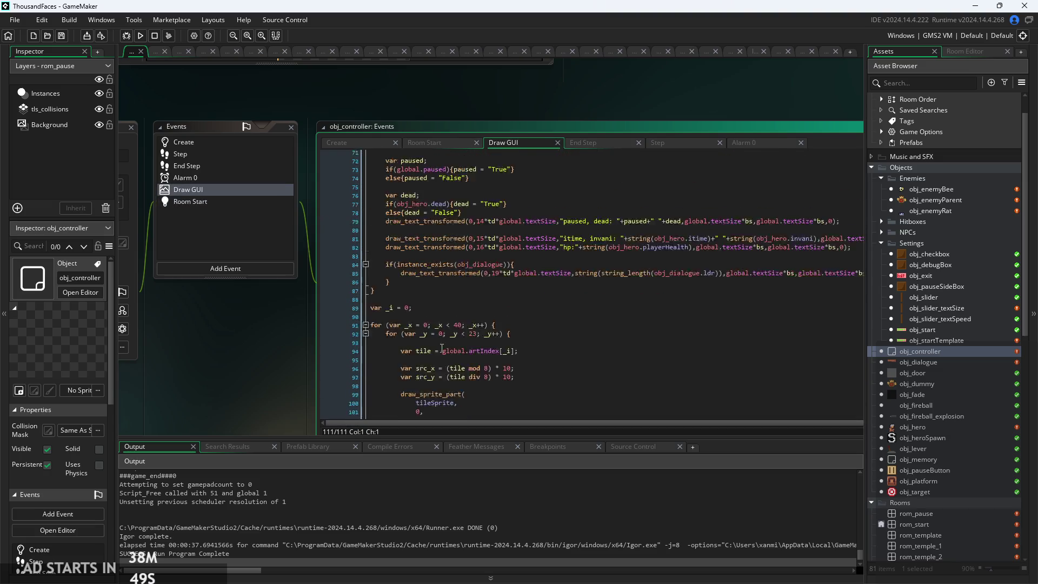
scroll(441, 348, "down", 4)
left_click_drag(411, 398, 175, 203)
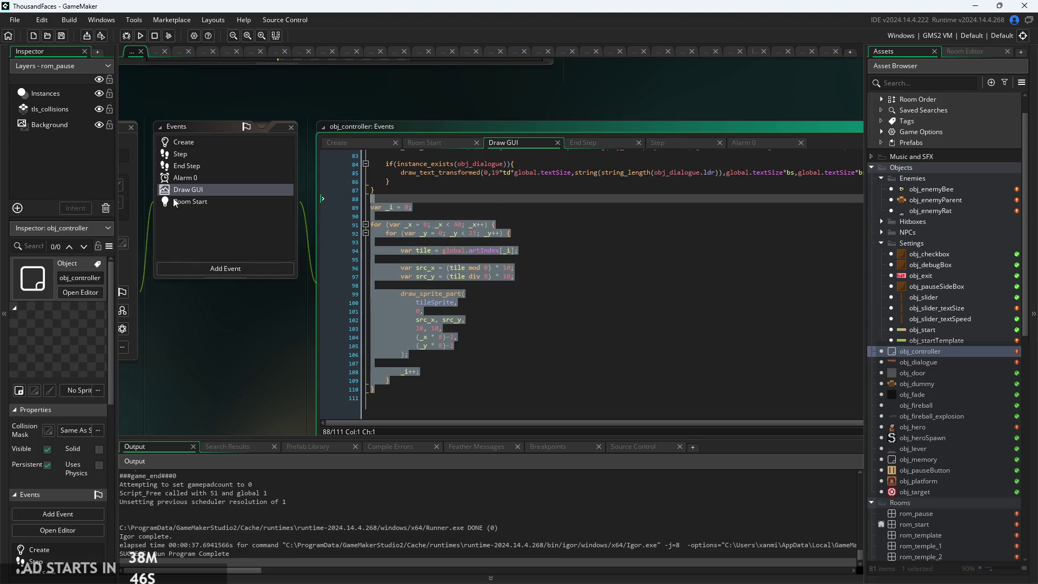
key("ctrl+x")
- Make room below the top comment and paste the tile-drawing loop above var _state
scroll(582, 370, "up", 15)
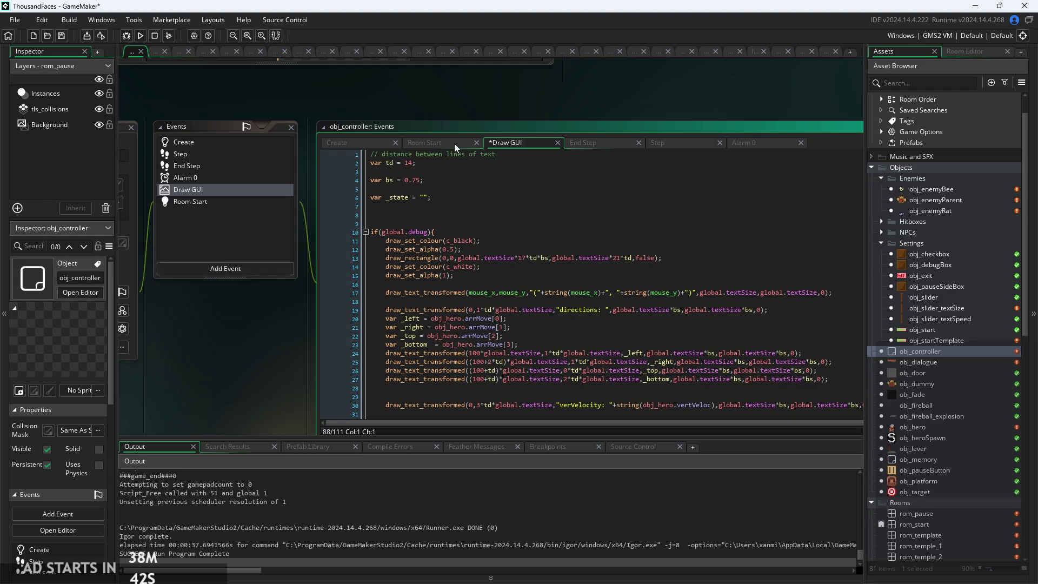
left_click(451, 198)
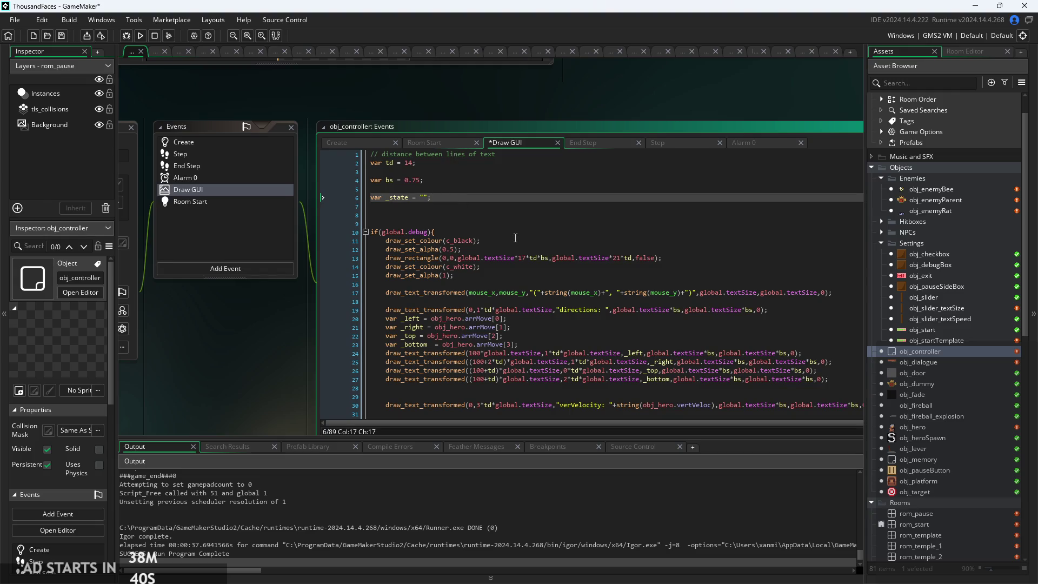
key("Return")
key("Return")
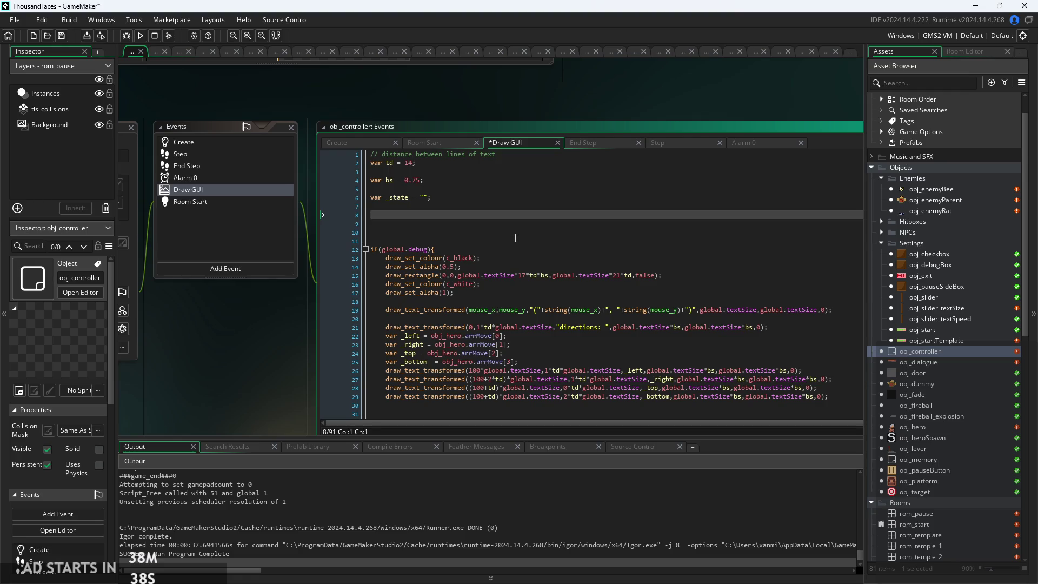
key("Up")
key("Up")
key("Up")
key("Return")
key("Return")
key("Return")
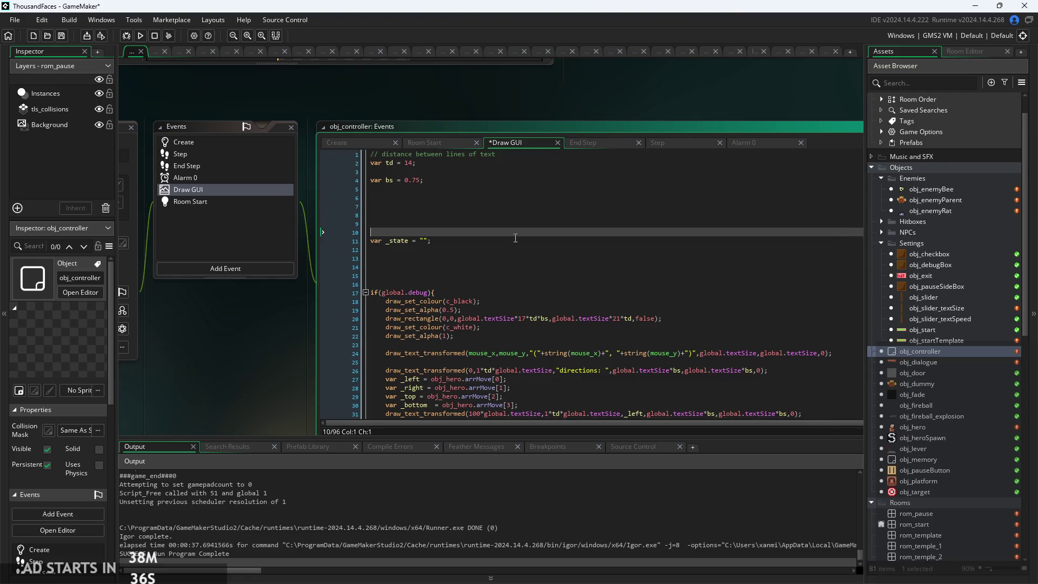
key("Return")
key("Up")
key("Up")
key("Up")
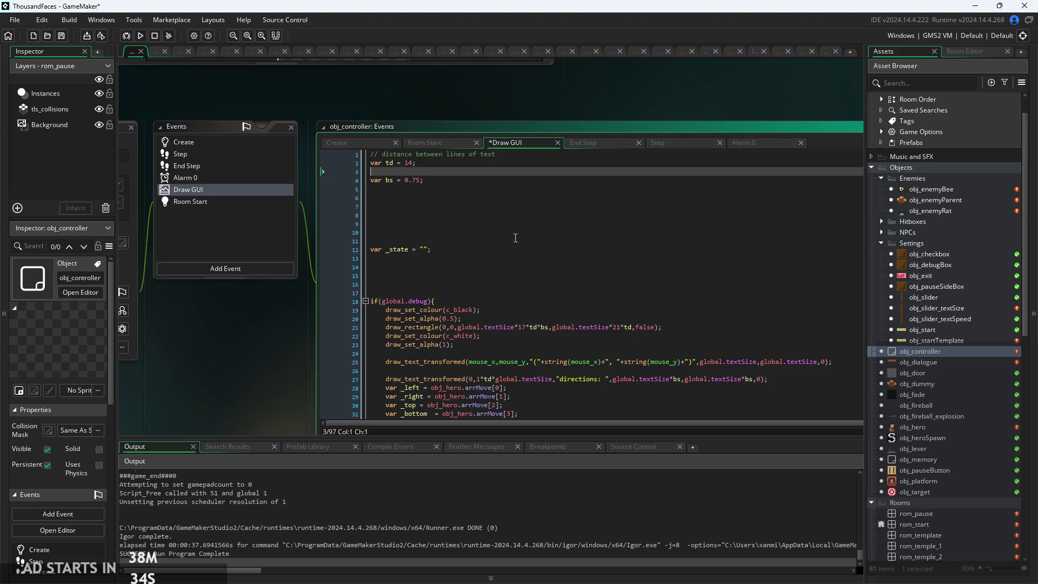
key("Up")
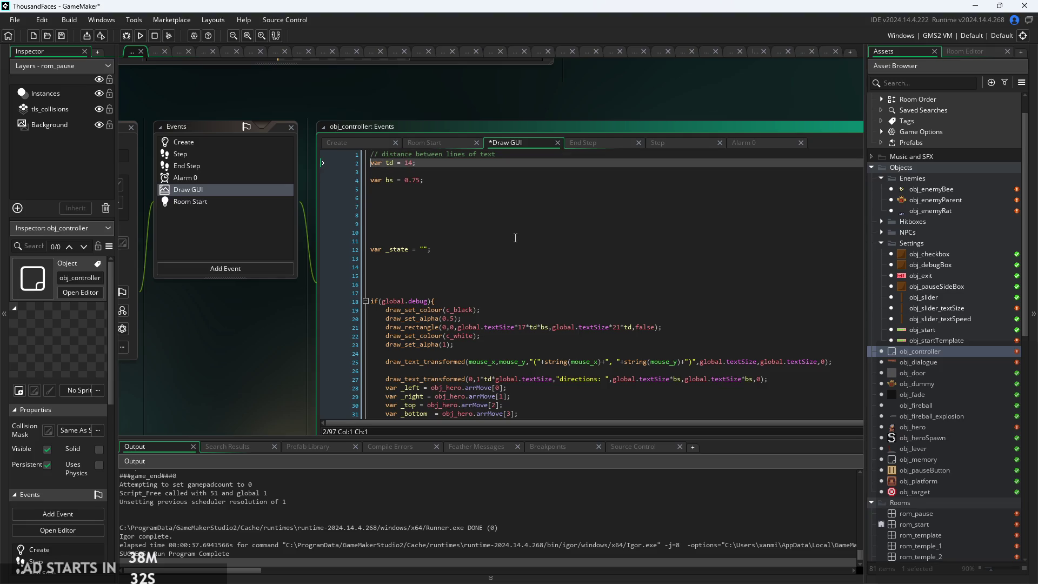
key("Up")
key("End")
key("Down")
key("Down")
key("Down")
key("BackSpace")
key("BackSpace")
key("BackSpace")
key("BackSpace")
key("BackSpace")
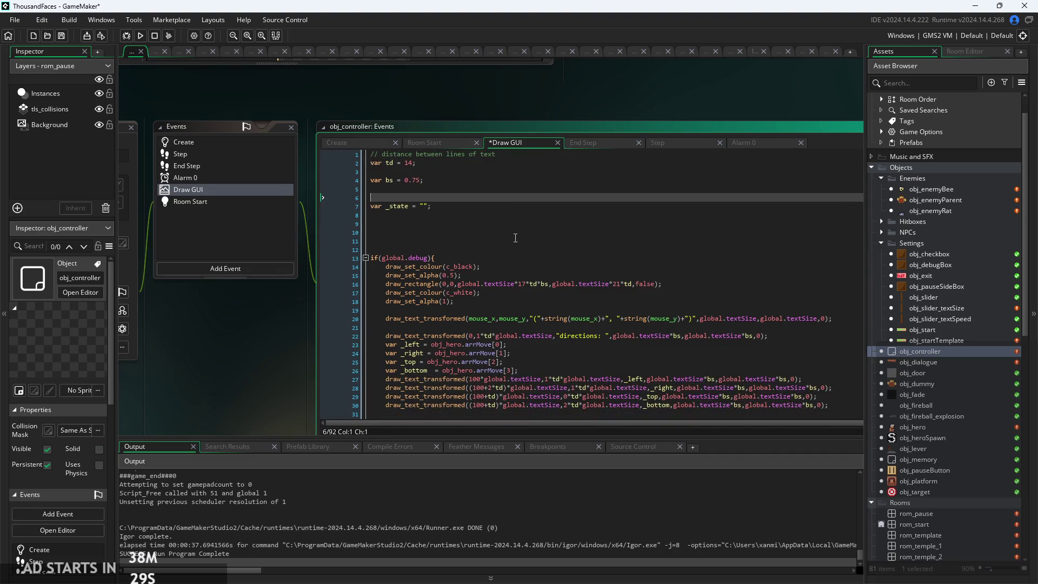
key("Up")
key("Up")
key("Up")
key("ctrl+v")
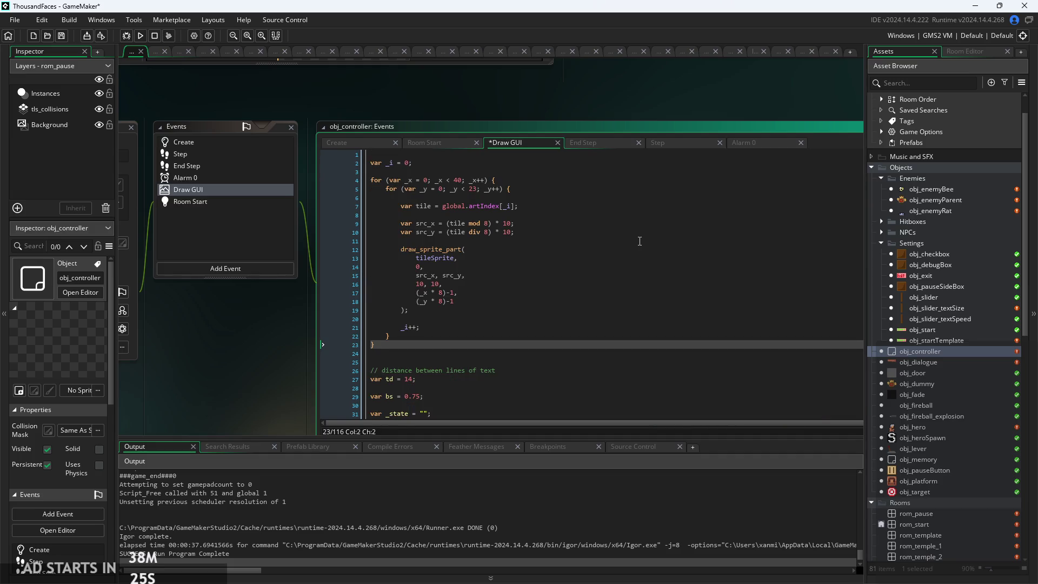
- Run and start the game, turn on Debug Stats in the pause menu, and resume play
left_click(144, 37)
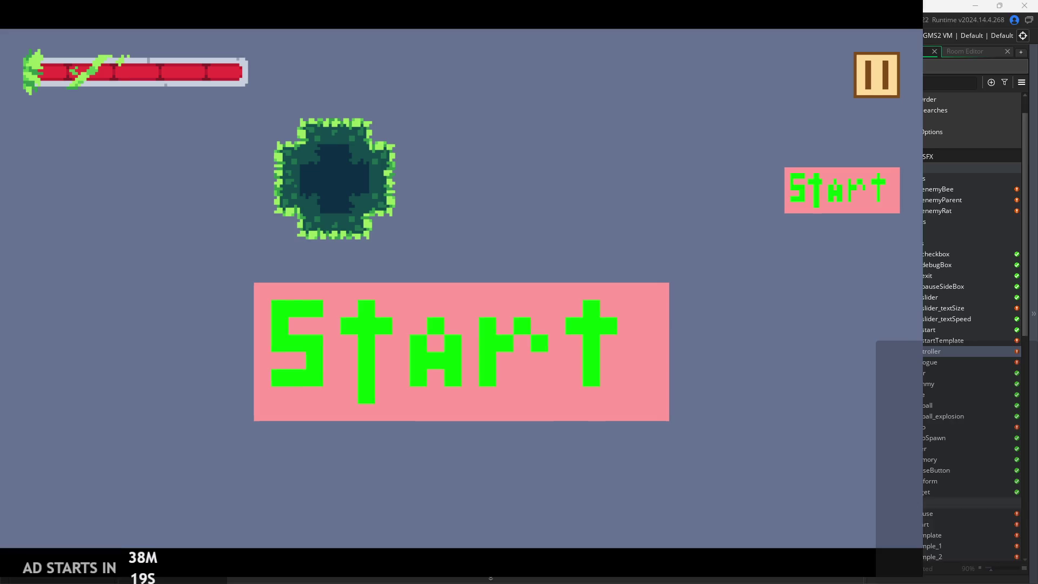
left_click(845, 181)
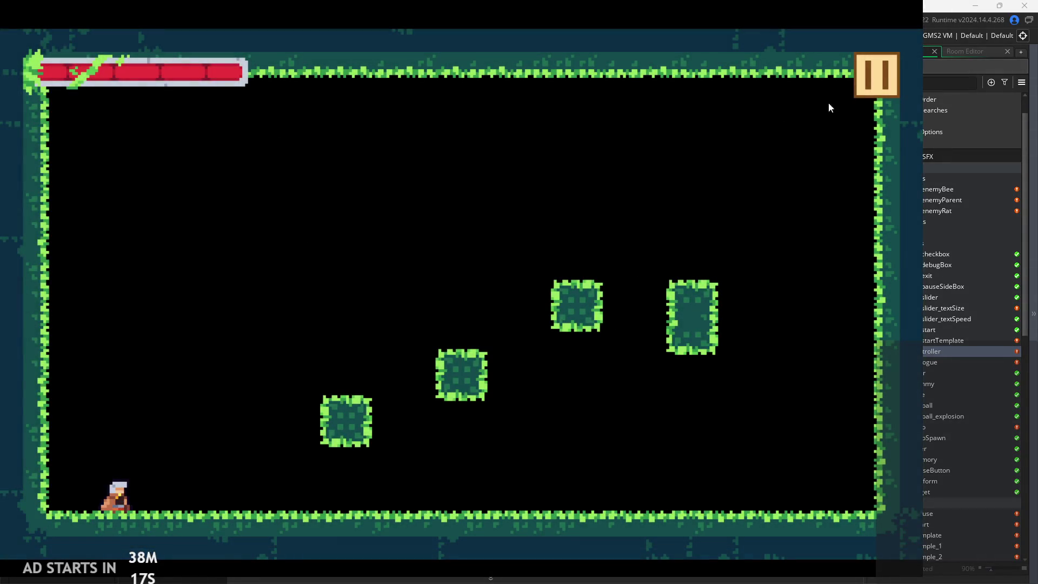
left_click(891, 97)
left_click(184, 168)
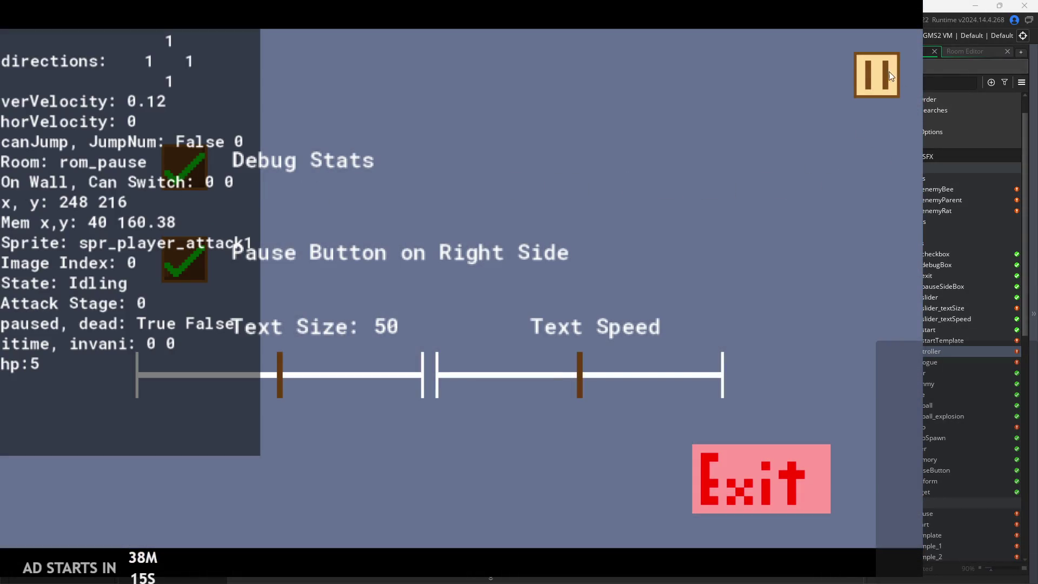
left_click(889, 72)
key("space")
key("Right")
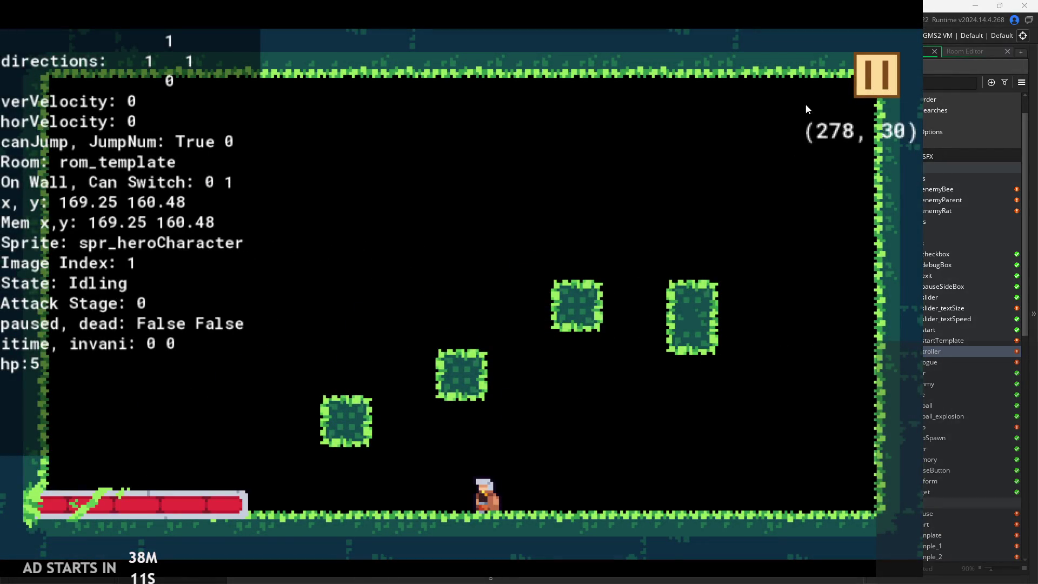
- Pause the game, drag Text Size down to 0, and resume
left_click(878, 85)
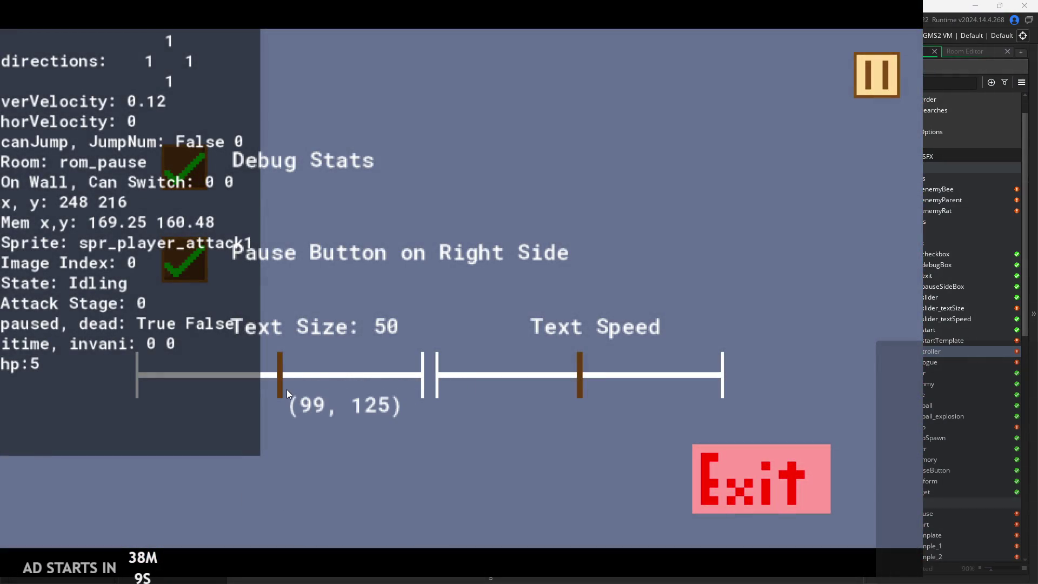
left_click_drag(282, 389, 44, 394)
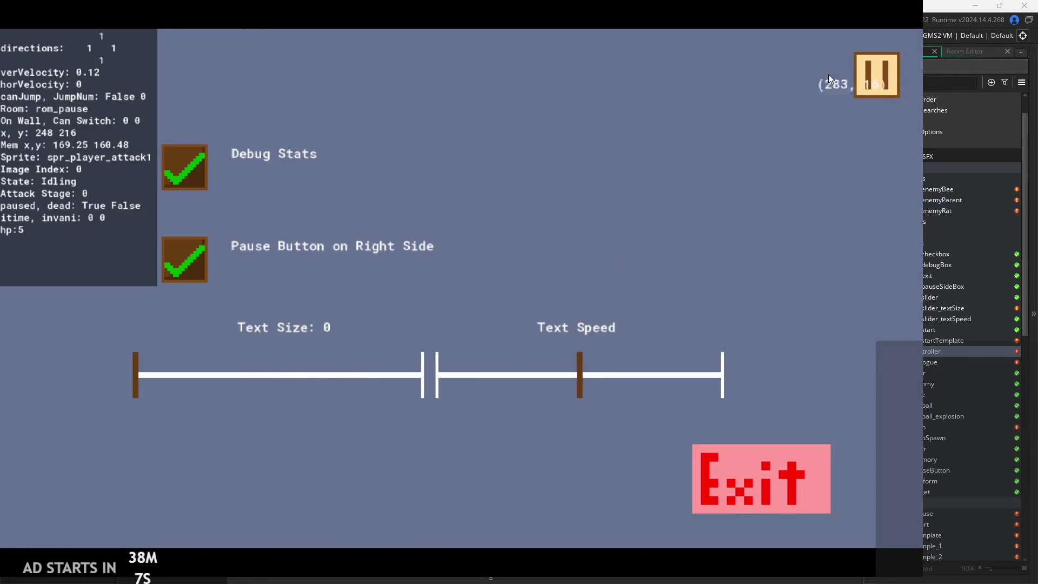
left_click(859, 78)
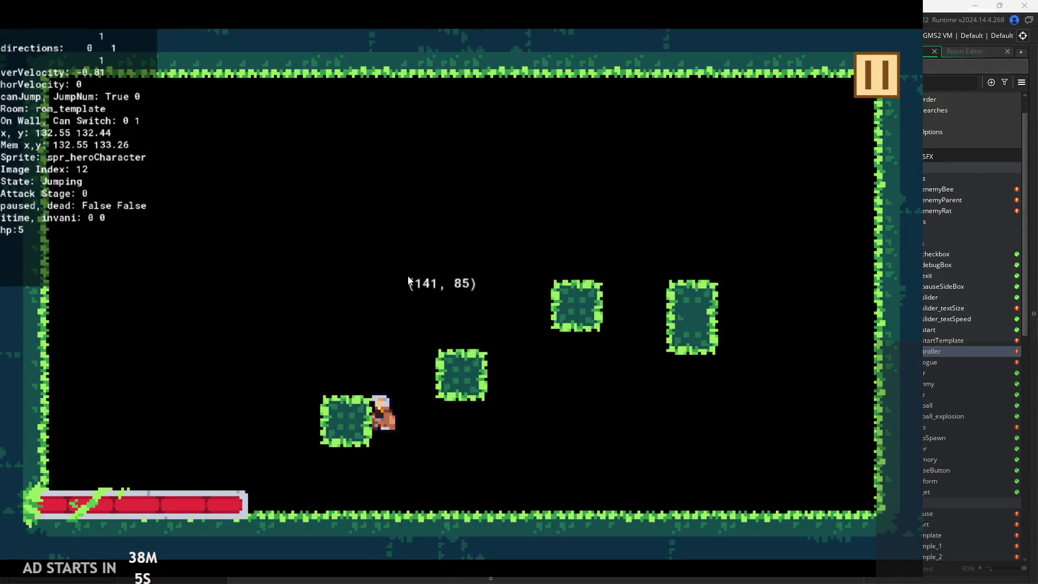
key("Right")
key("space")
key("space")
key("Left")
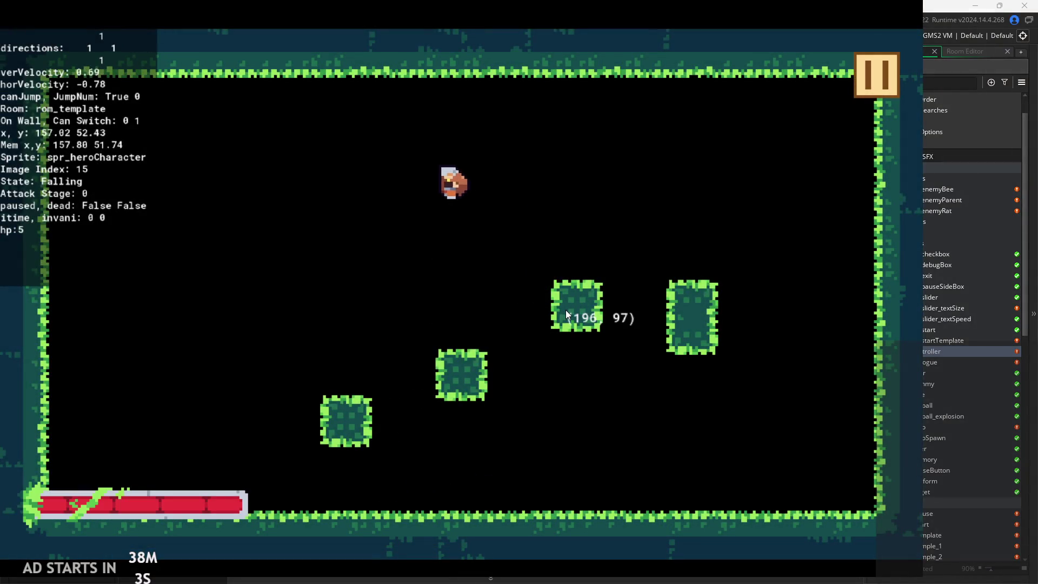
key("Right")
key("space")
key("Left")
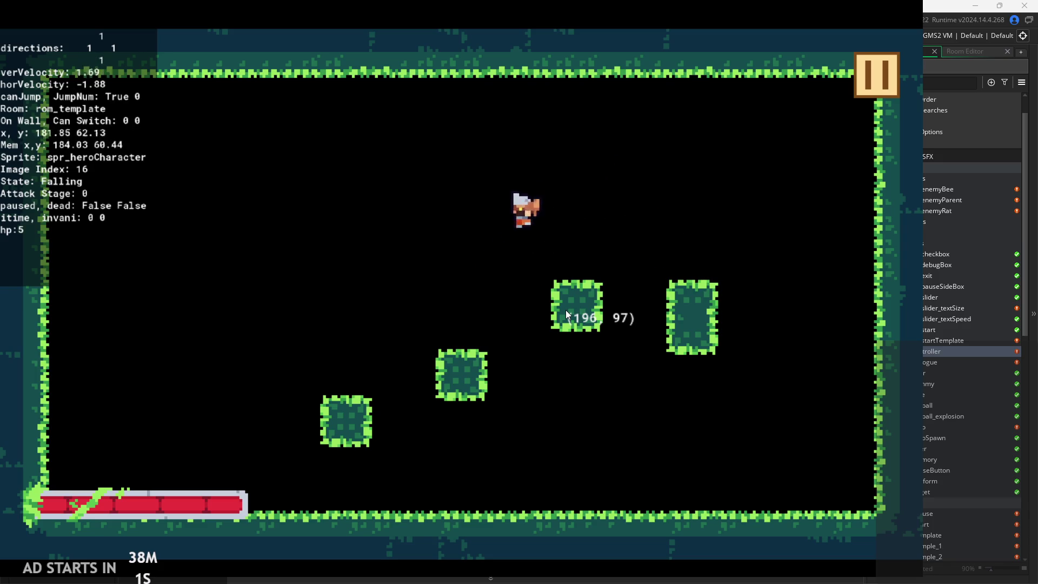
key("space")
key("Right")
key("Left")
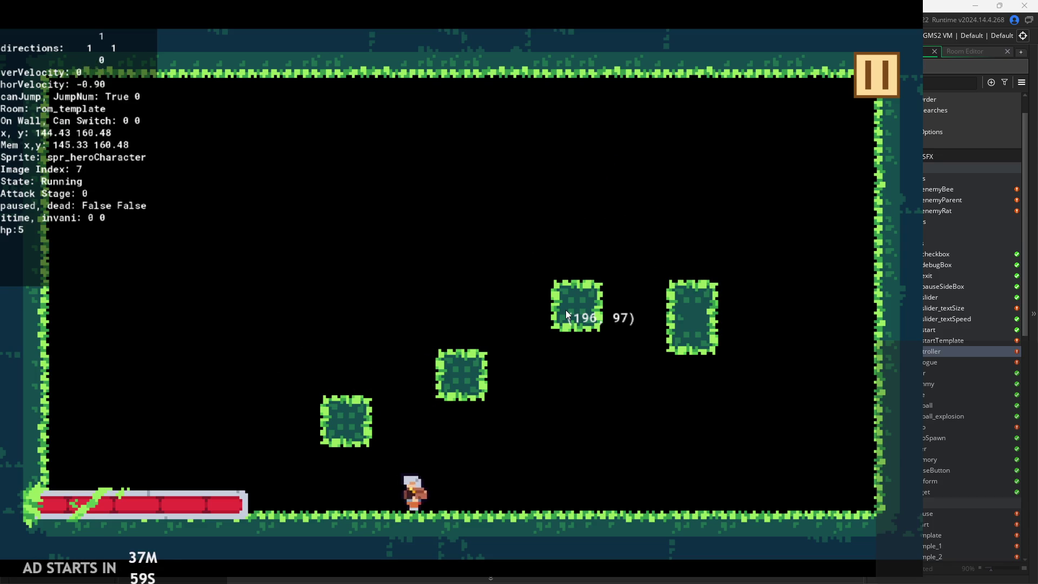
key("space")
key("Right")
key("Left")
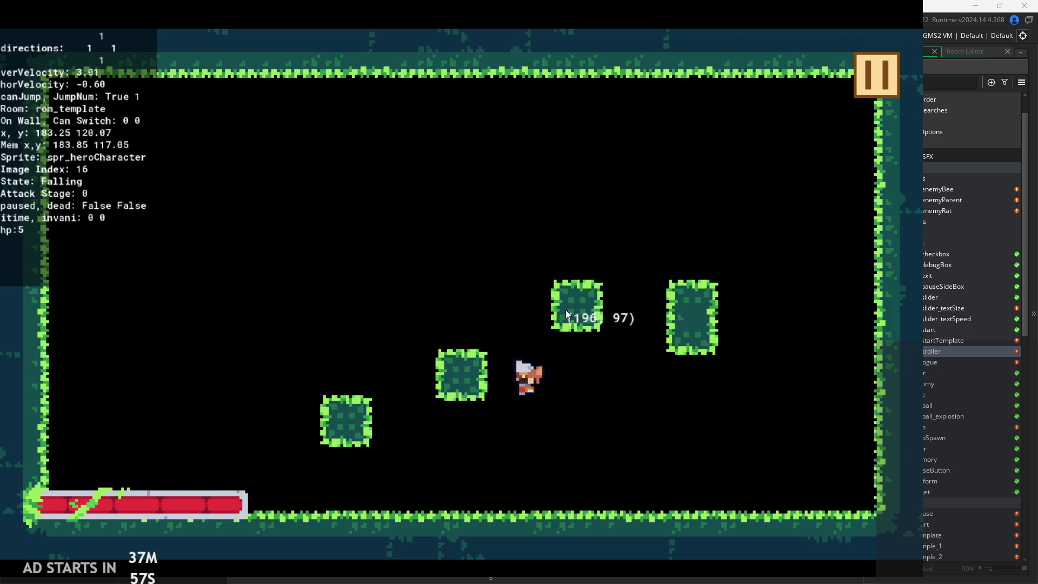
key("Left")
key("space")
key("Right")
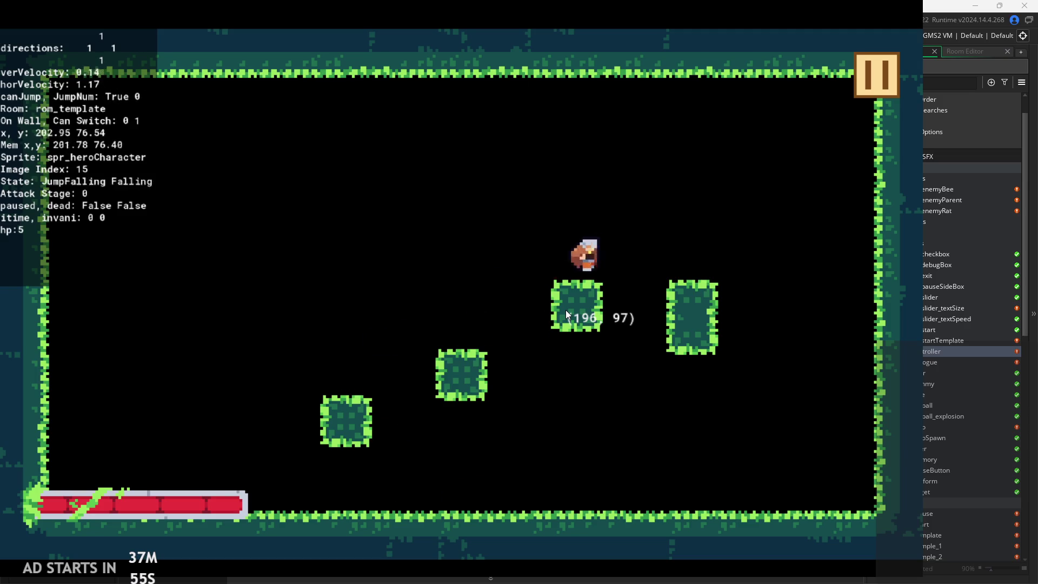
key("space")
key("Right")
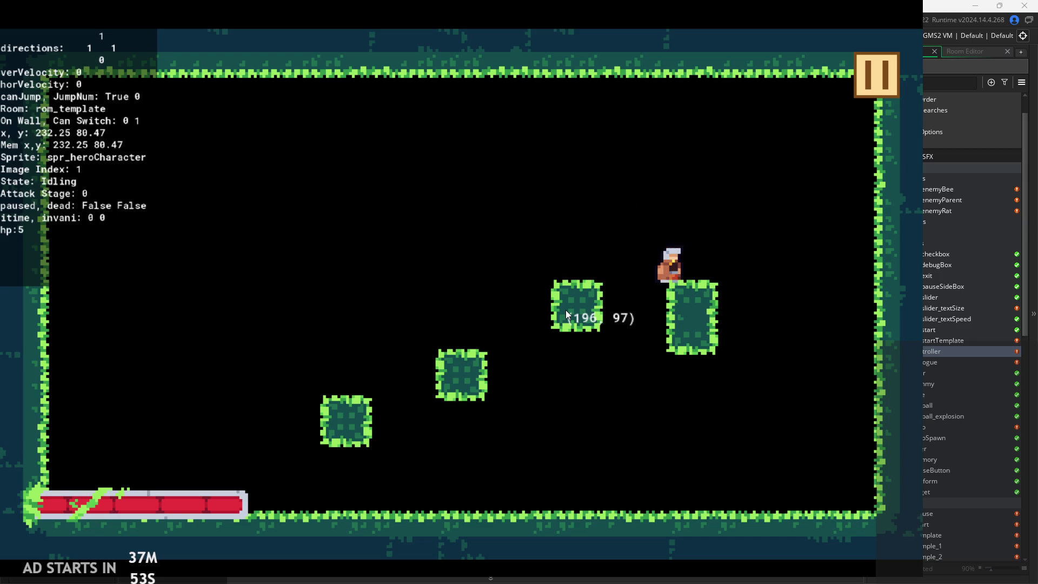
key("x")
key("x")
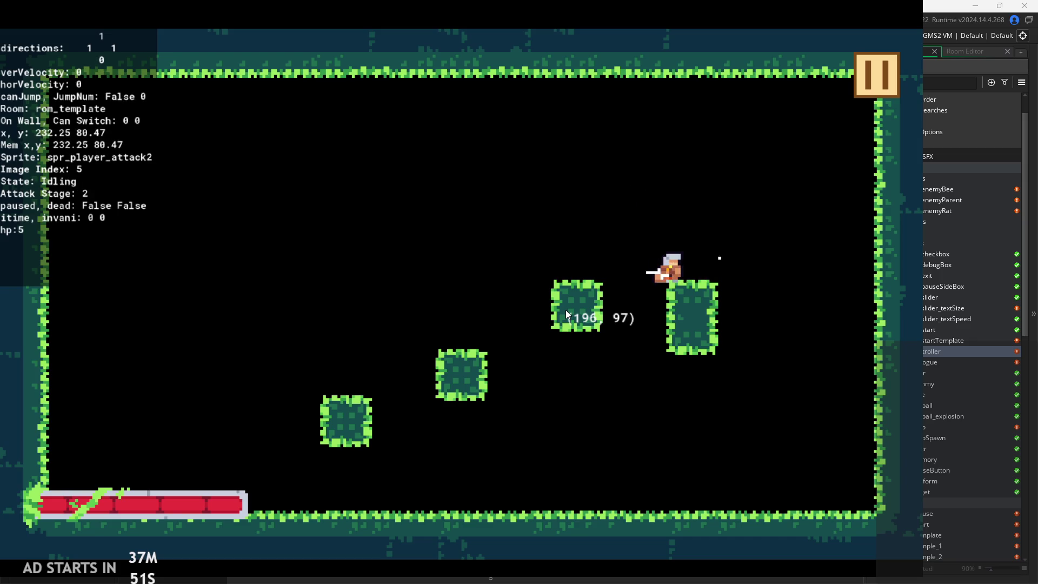
key("x")
key("x")
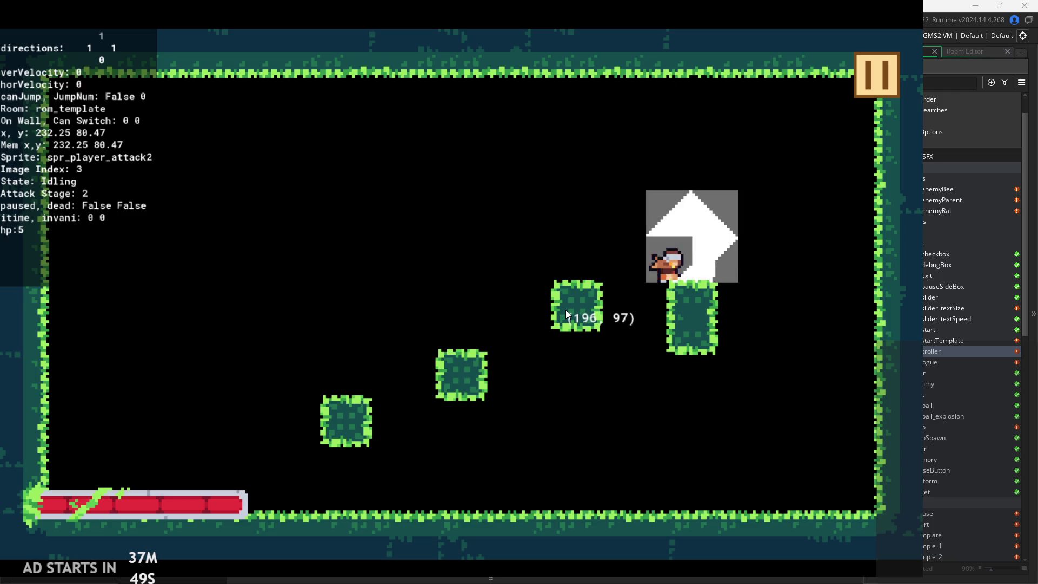
key("Right")
key("Left")
key("x")
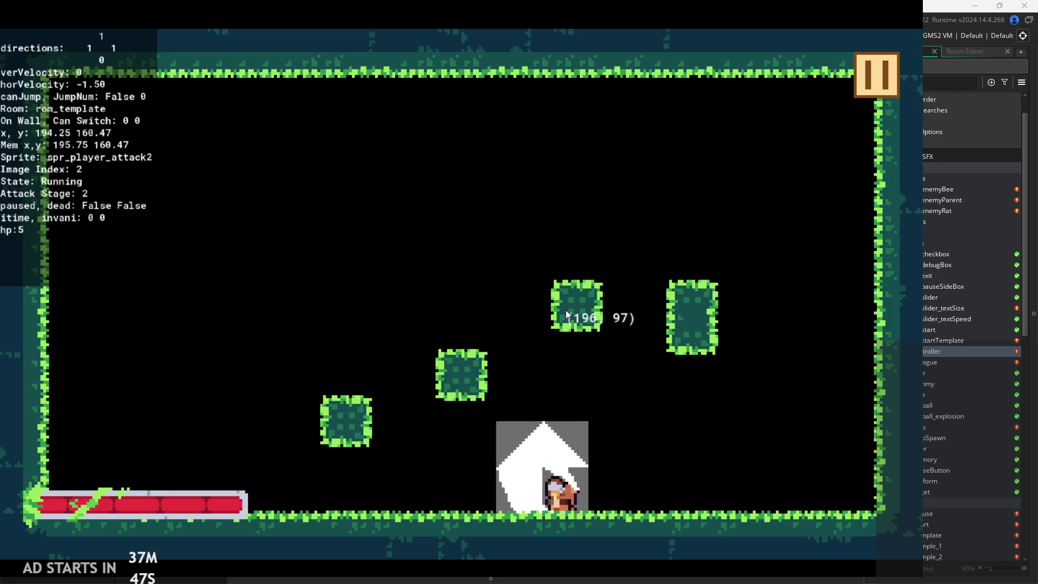
key("Right")
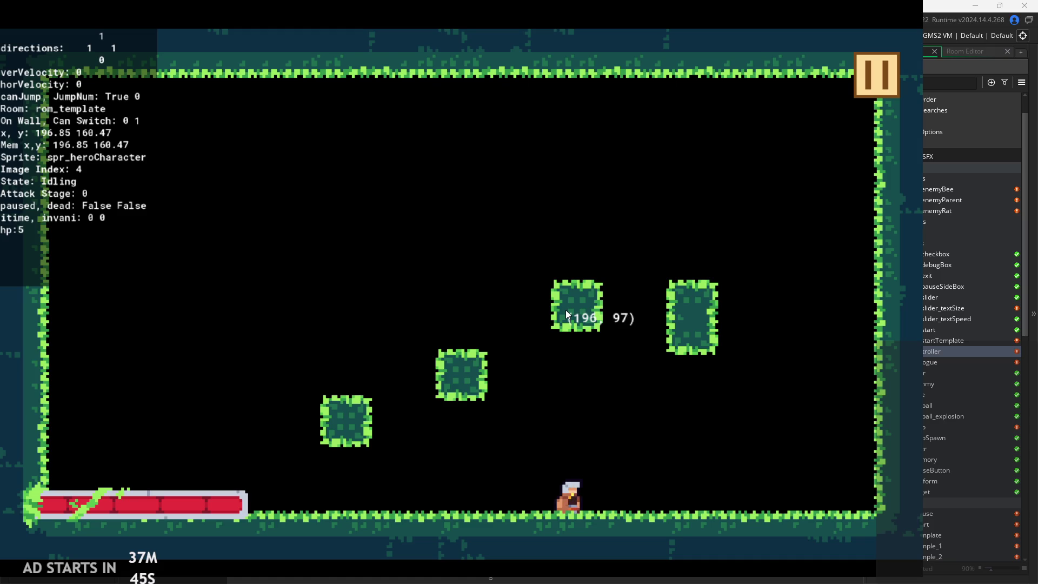
key("Right")
key("space")
key("x")
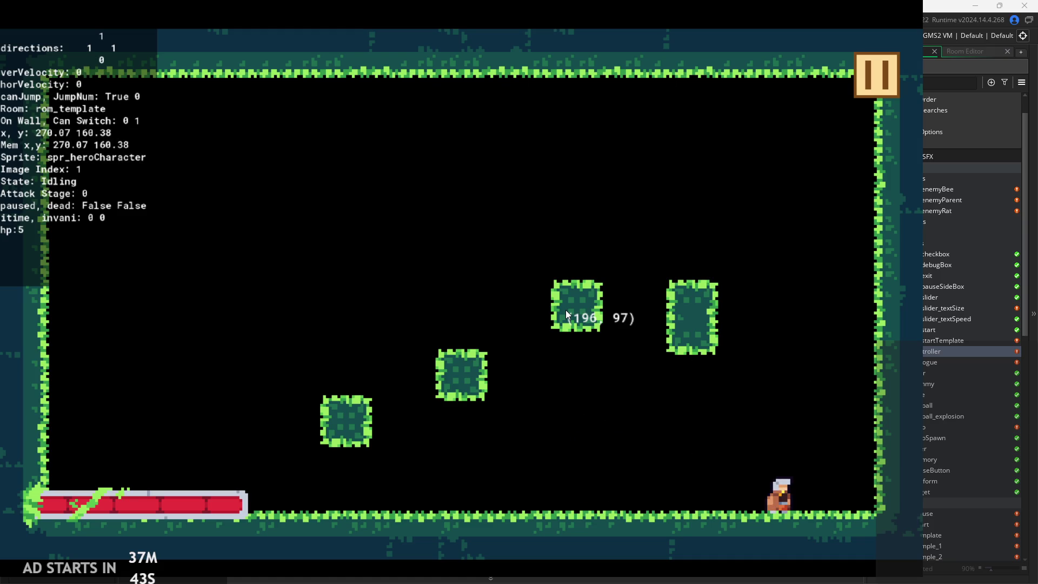
key("space")
key("x")
key("Left")
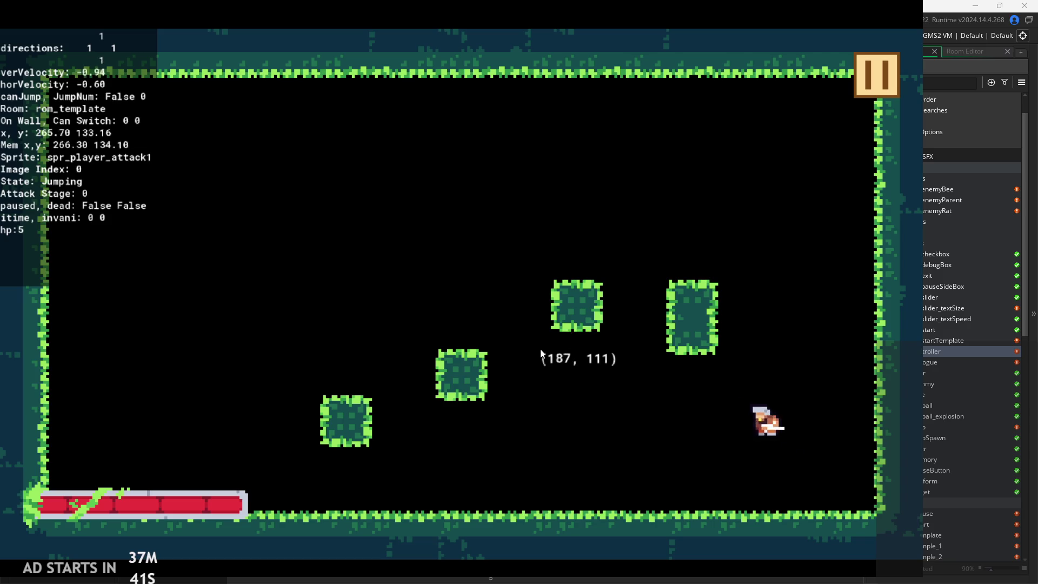
key("x")
key("space")
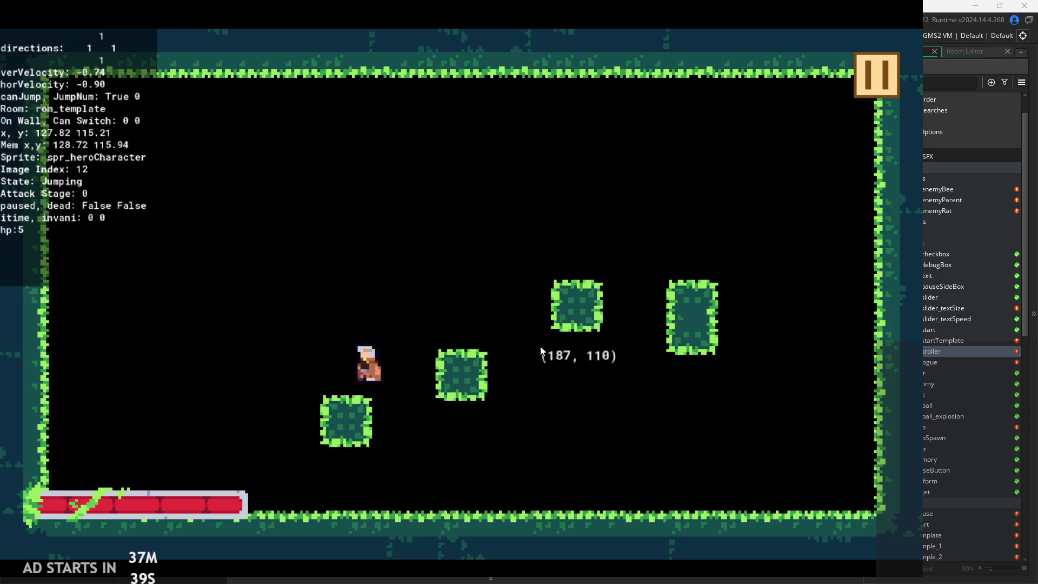
key("Right")
key("space")
key("Left")
key("Right")
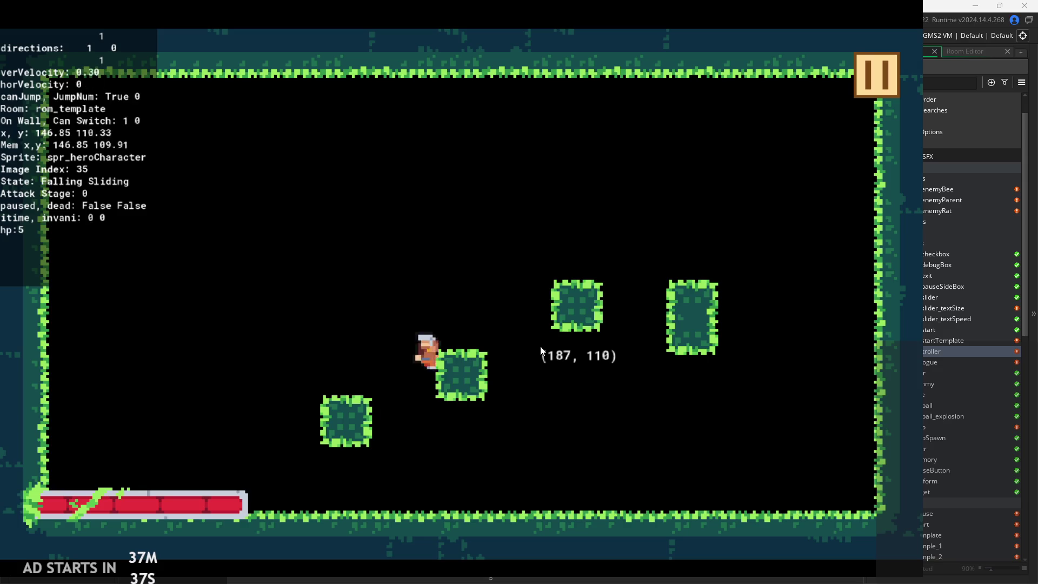
key("space")
key("Right")
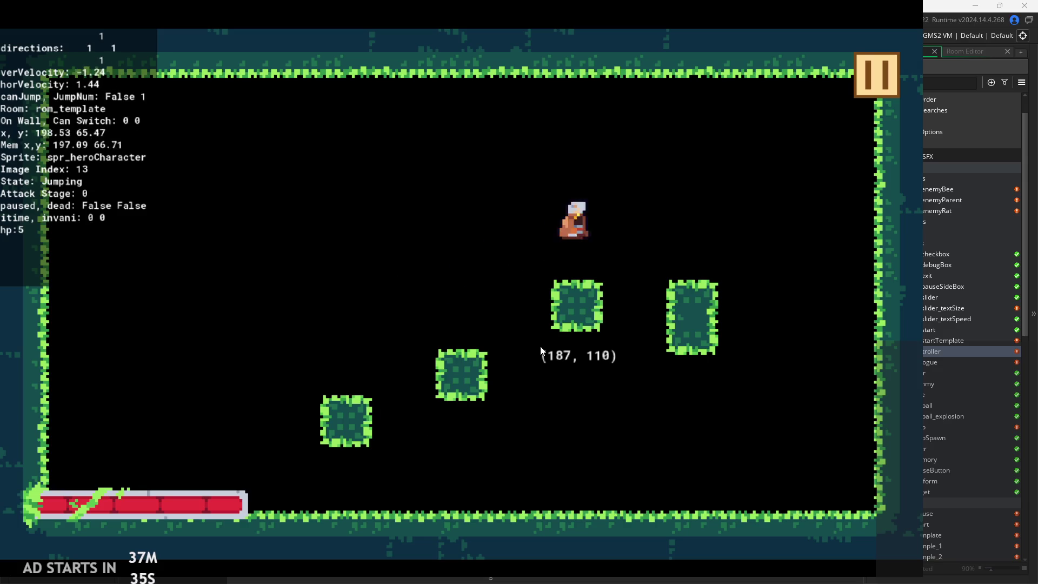
key("space")
key("Left")
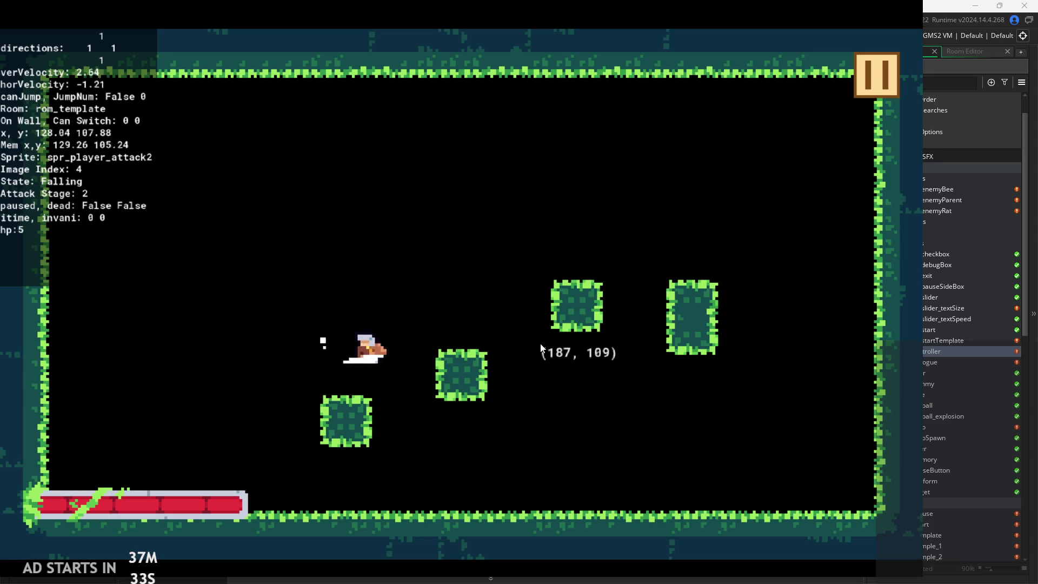
key("space")
key("Right")
key("space")
key("x")
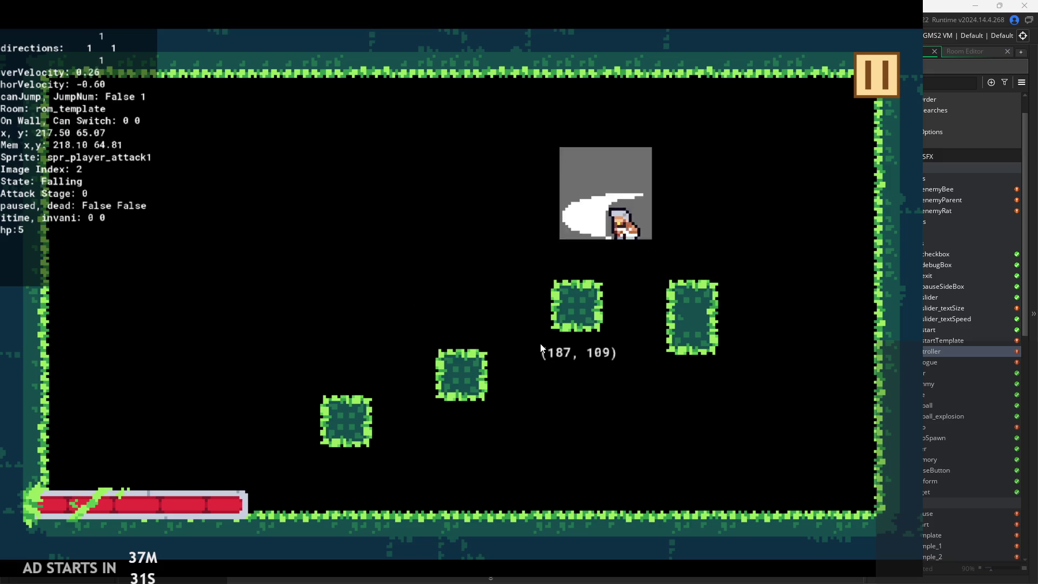
key("Left")
key("x")
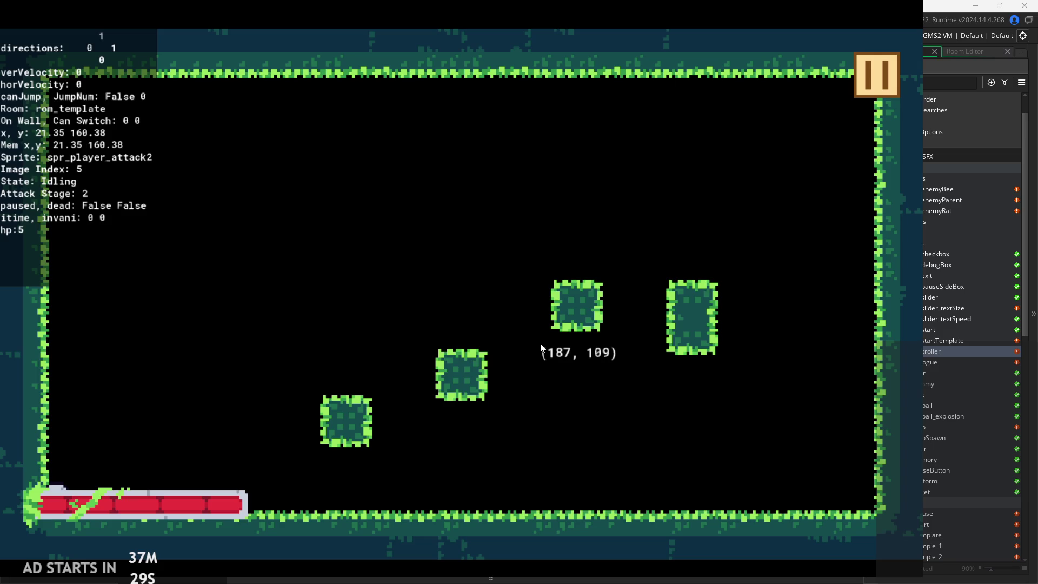
key("space")
key("Right")
key("x")
key("x")
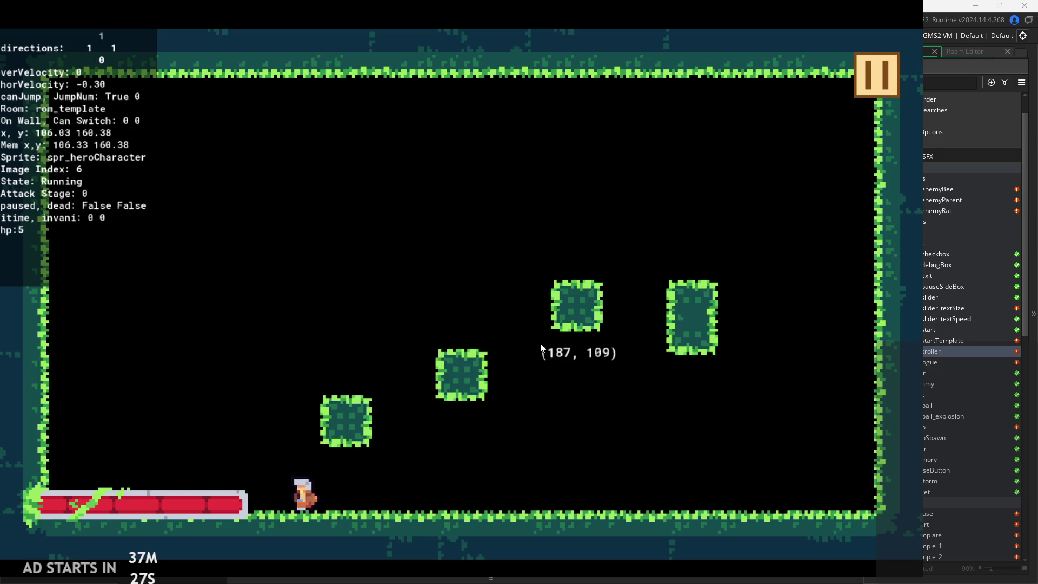
key("Left")
key("space")
key("Right")
key("space")
key("Left")
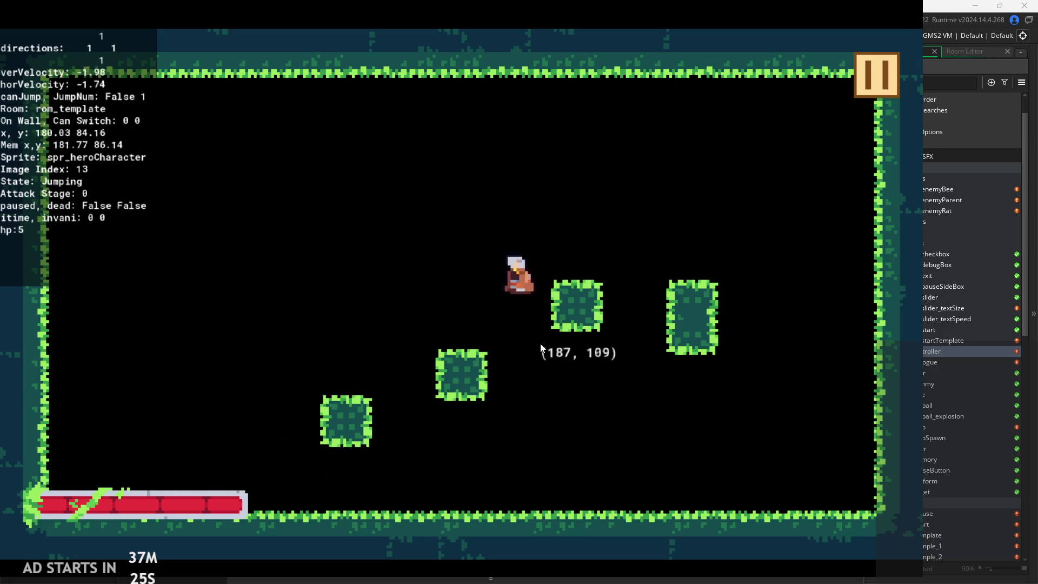
key("space")
key("Right")
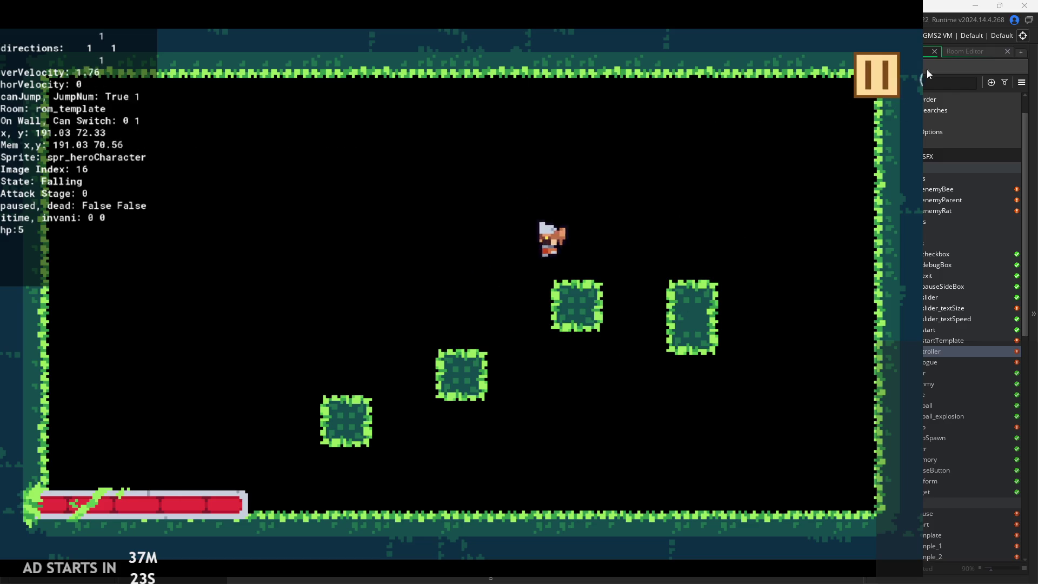
left_click(865, 81)
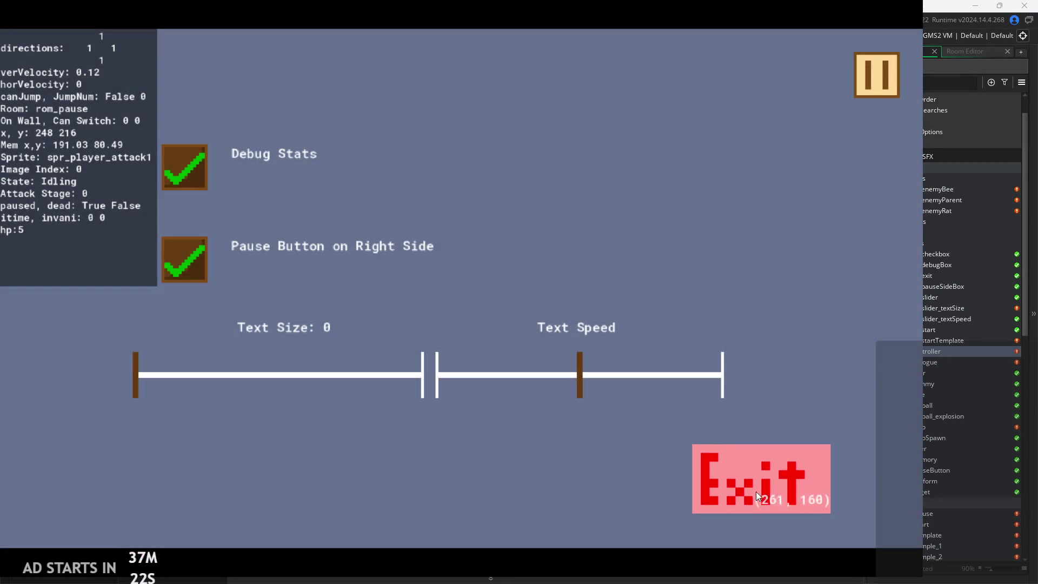
left_click(761, 492)
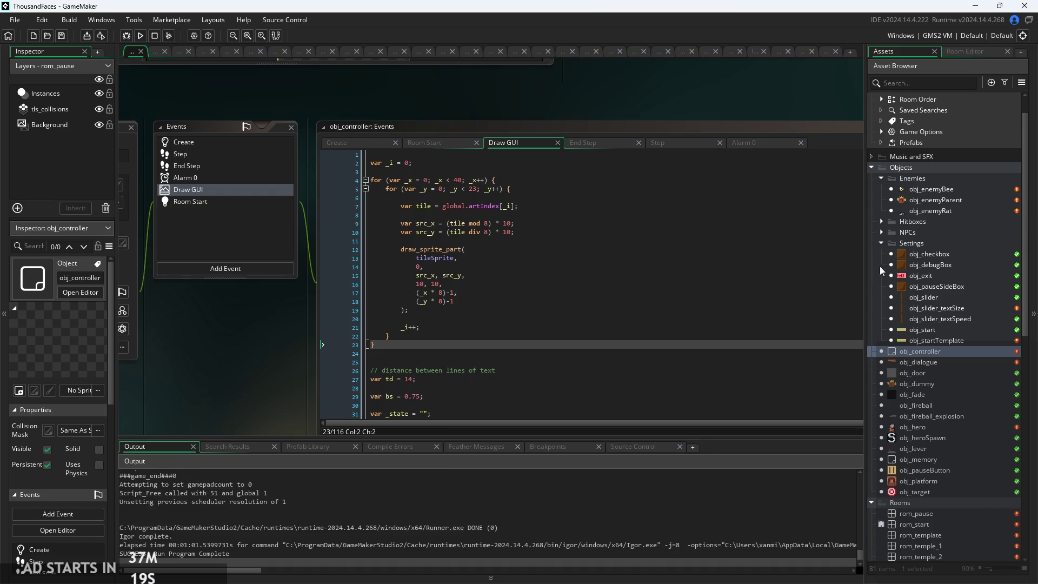
- Bring up obj_controller's Create event code in the editor
scroll(346, 325, "left", 5)
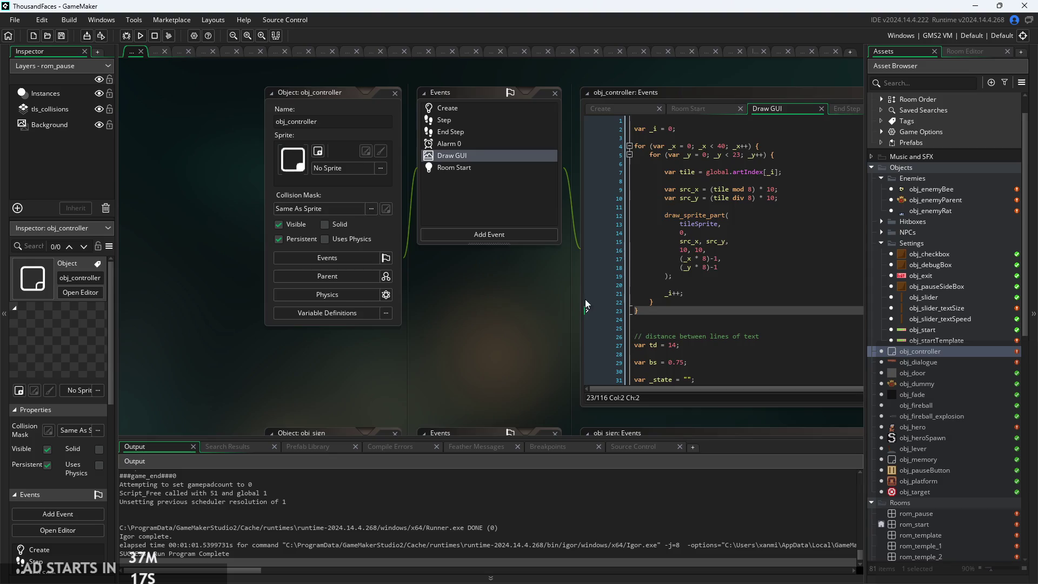
scroll(535, 265, "right", 2)
left_click(535, 125)
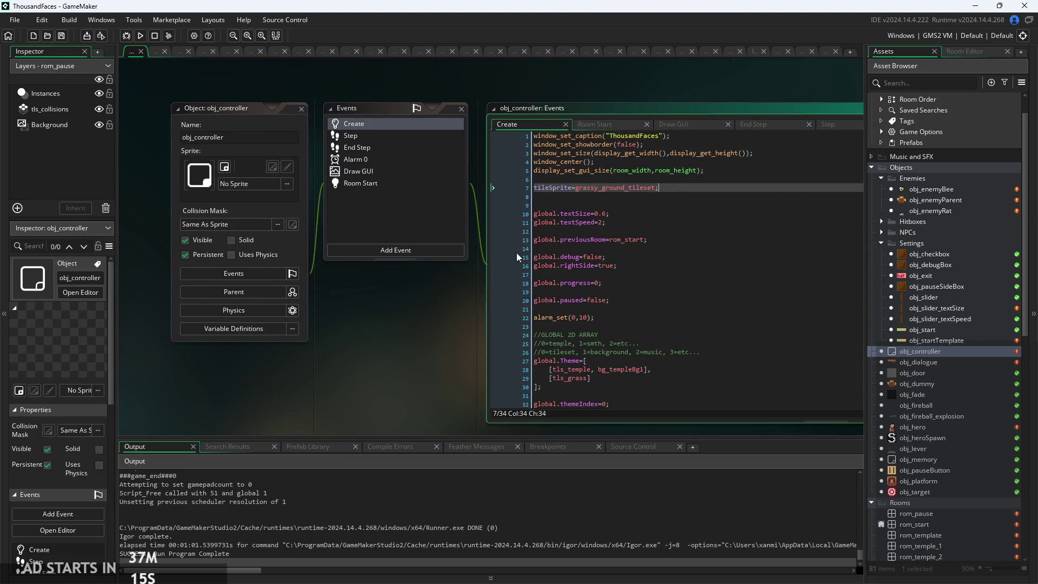
scroll(378, 325, "left", 2)
scroll(378, 325, "up", 1)
scroll(512, 200, "up", 6)
scroll(574, 181, "down", 4)
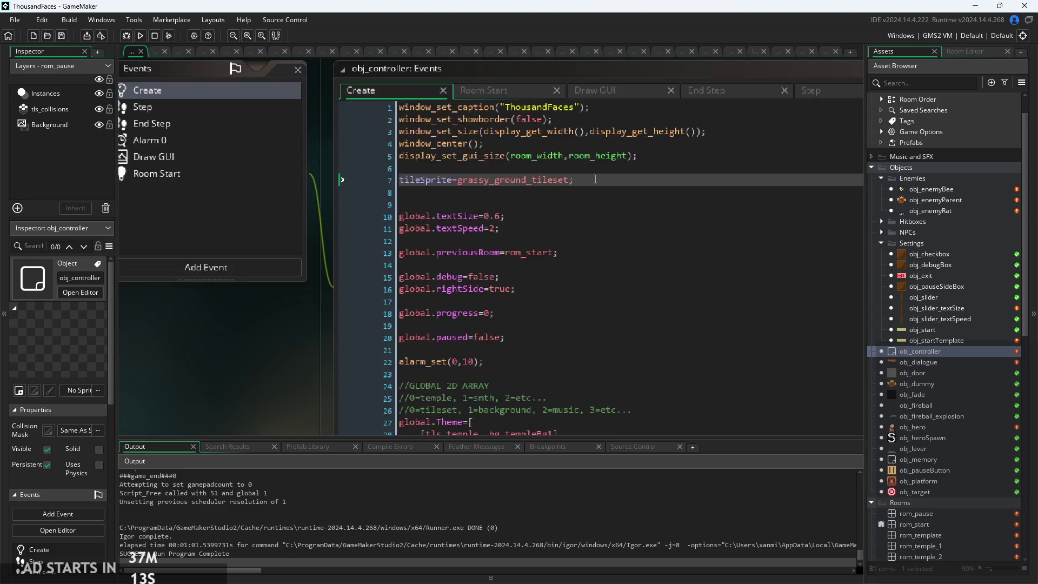
scroll(574, 181, "up", 2)
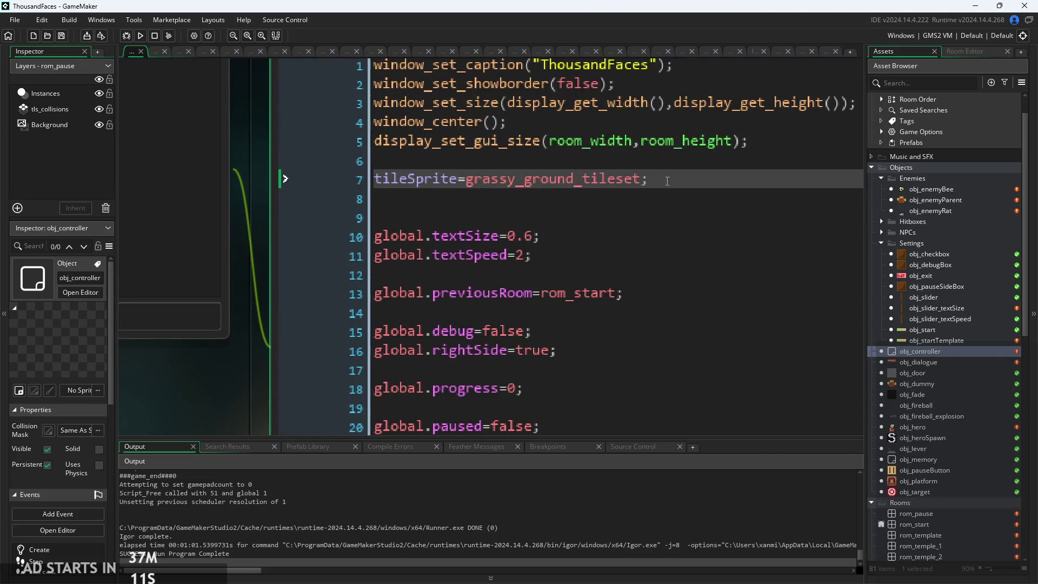
scroll(362, 179, "down", 2)
- Select lines 6–8 around tileSprite=grassy_ground_tileset; in the Create code
key("shift+Home")
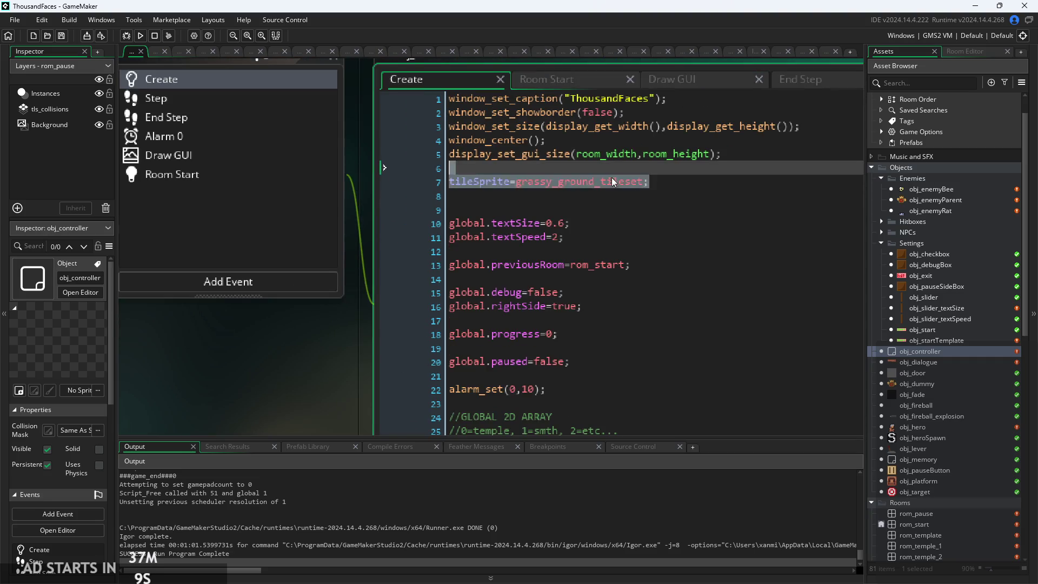
left_click(714, 180)
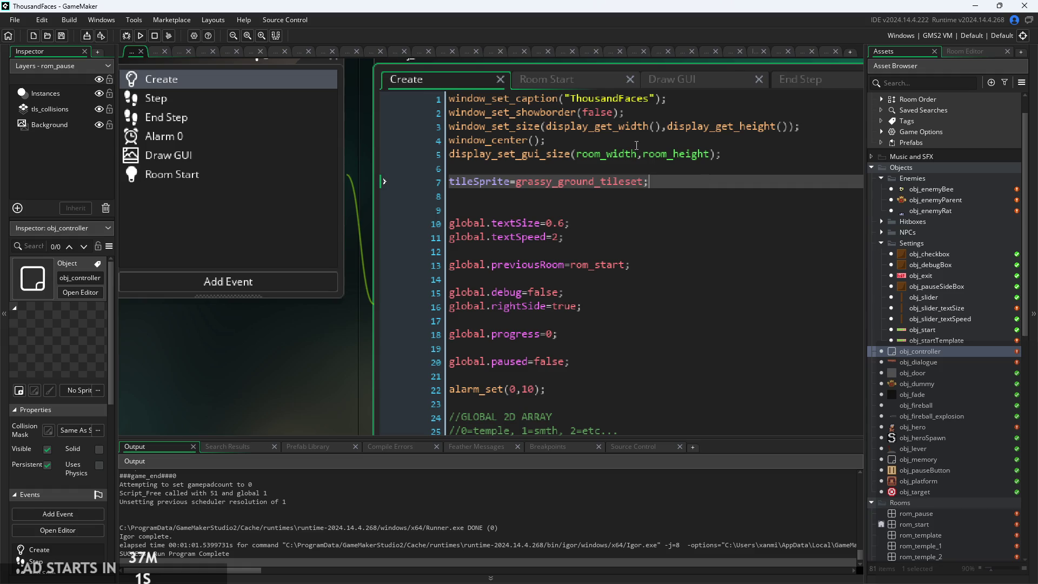
scroll(644, 201, "down", 2)
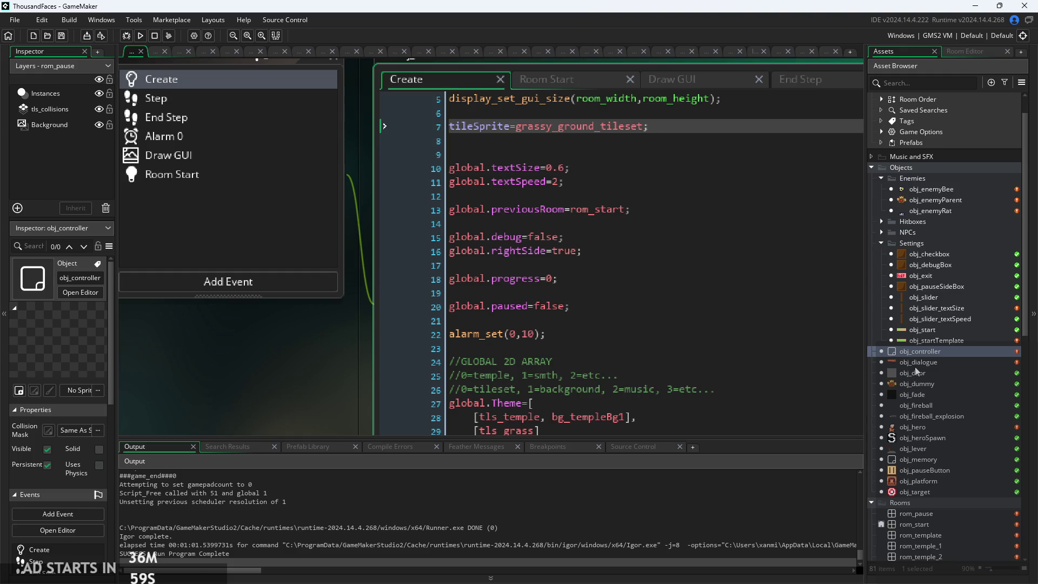
scroll(932, 548, "down", 1)
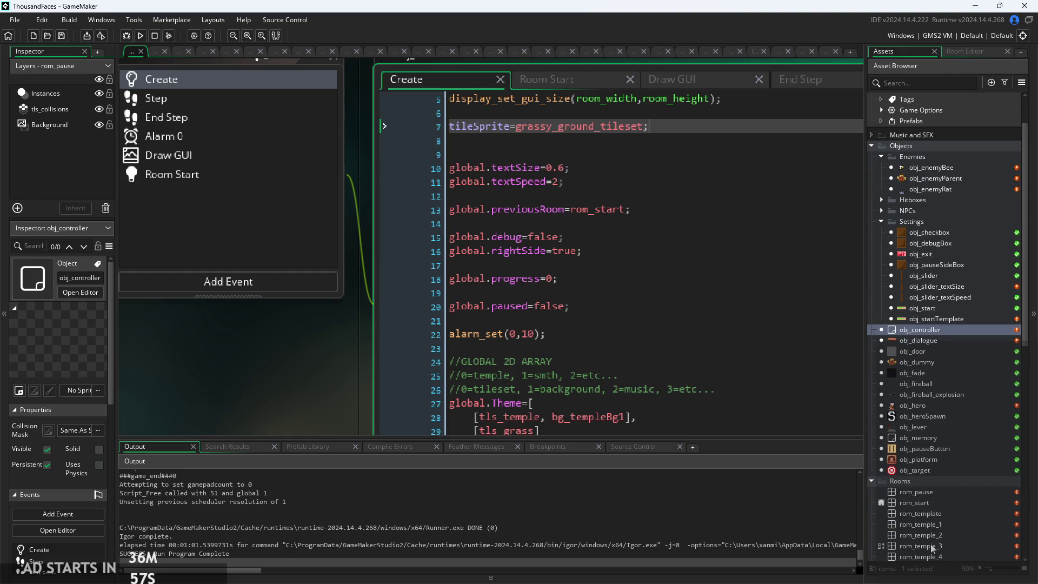
left_click(938, 514)
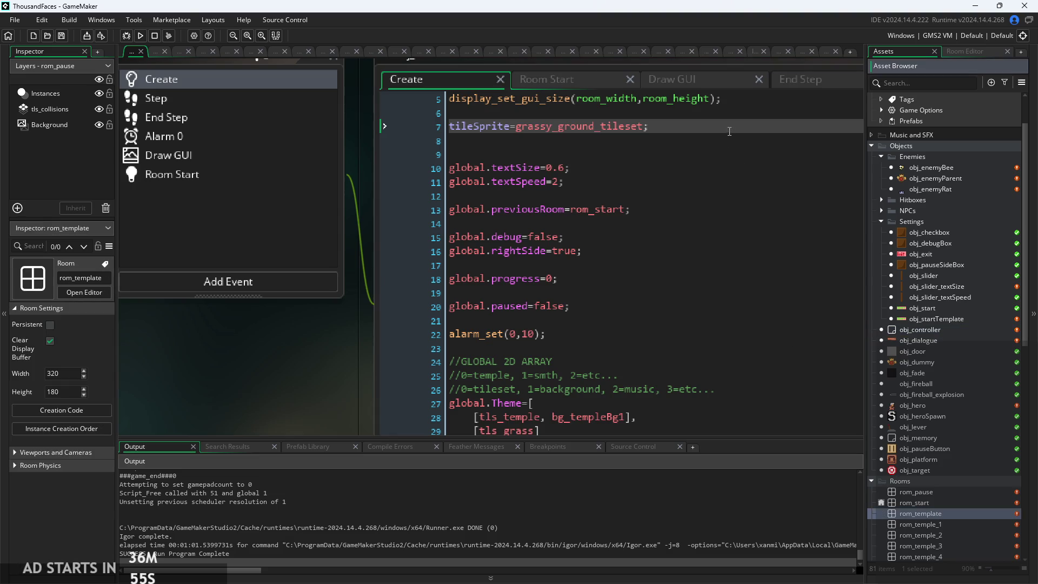
left_click_drag(730, 131, 384, 125)
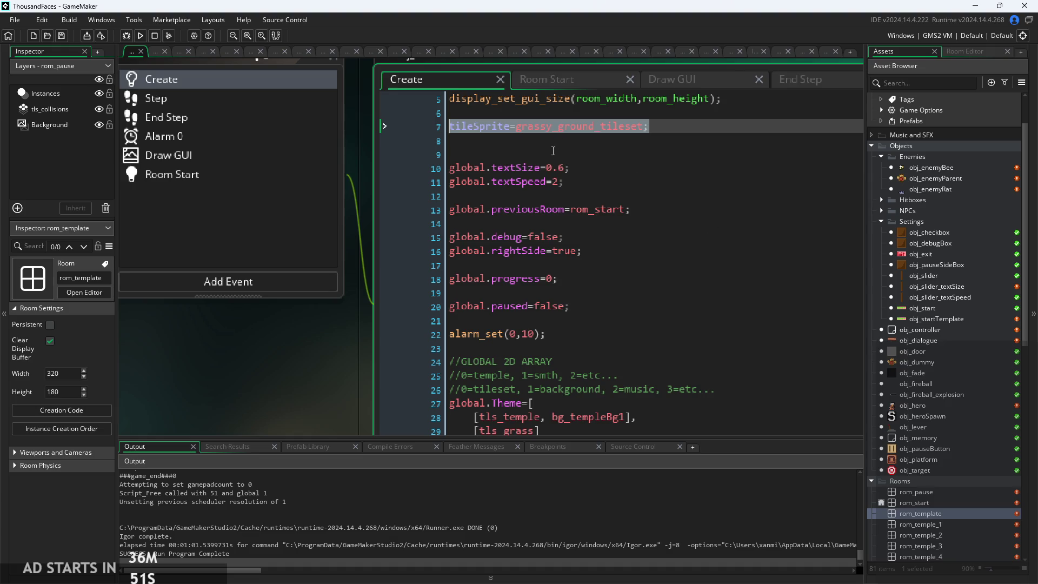
left_click_drag(553, 151, 288, 120)
- Delete the tileSprite lines, check the tls_grass row of global.Theme, and open rom_temple_5
key("Delete")
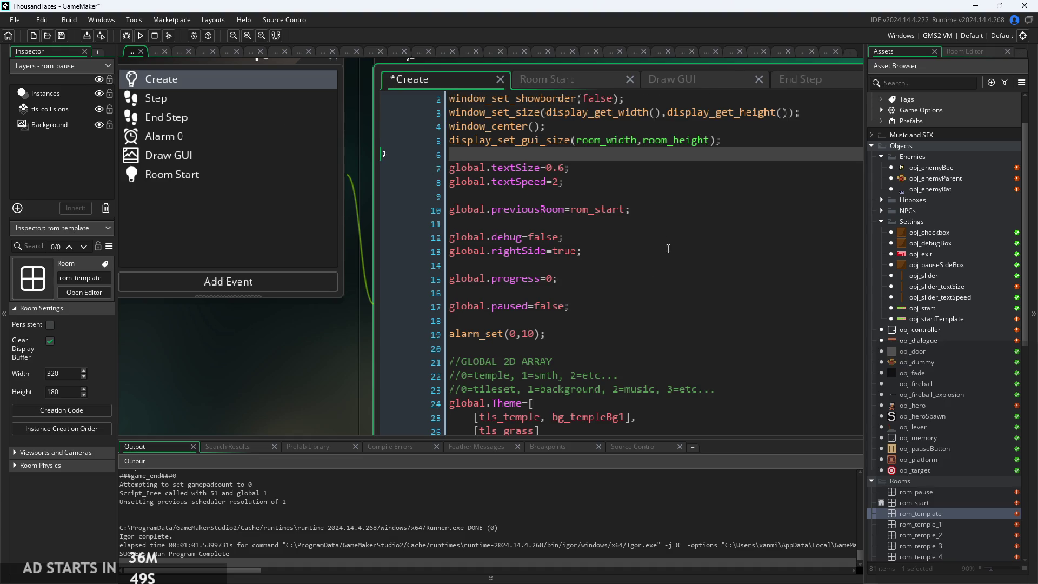
left_click(664, 389)
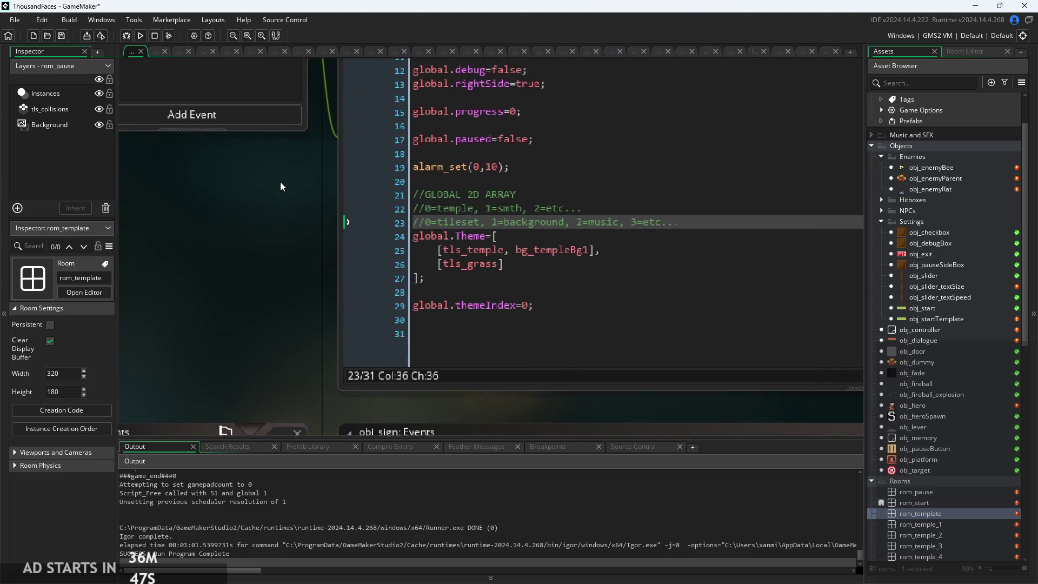
left_click(504, 273)
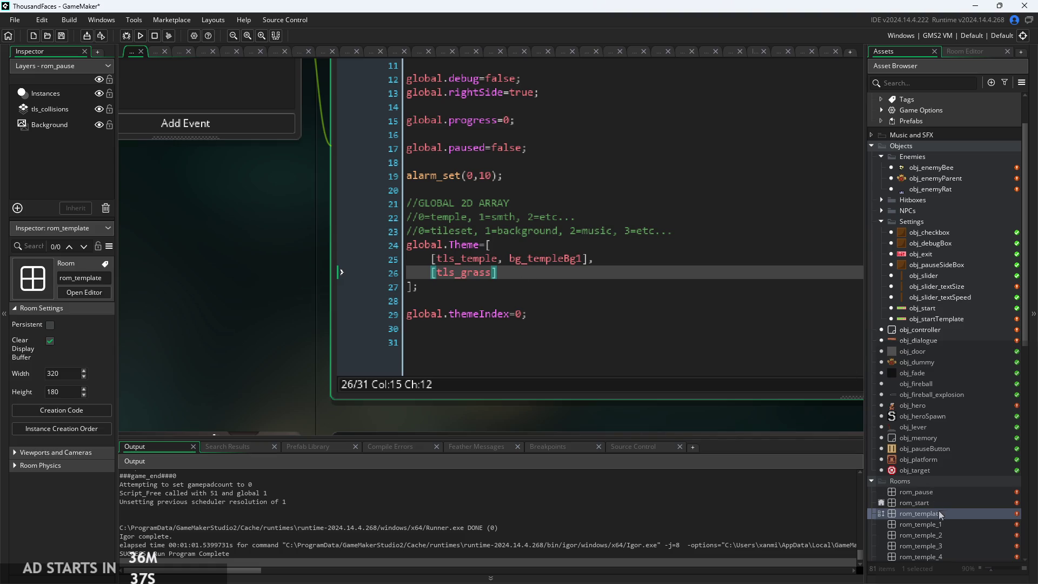
scroll(943, 512, "down", 2)
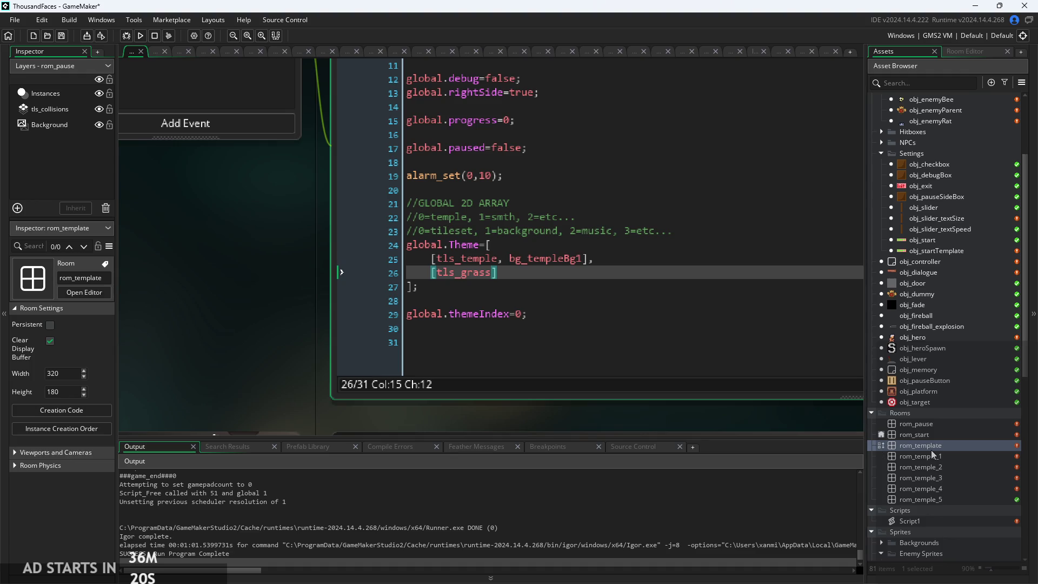
double_click(935, 498)
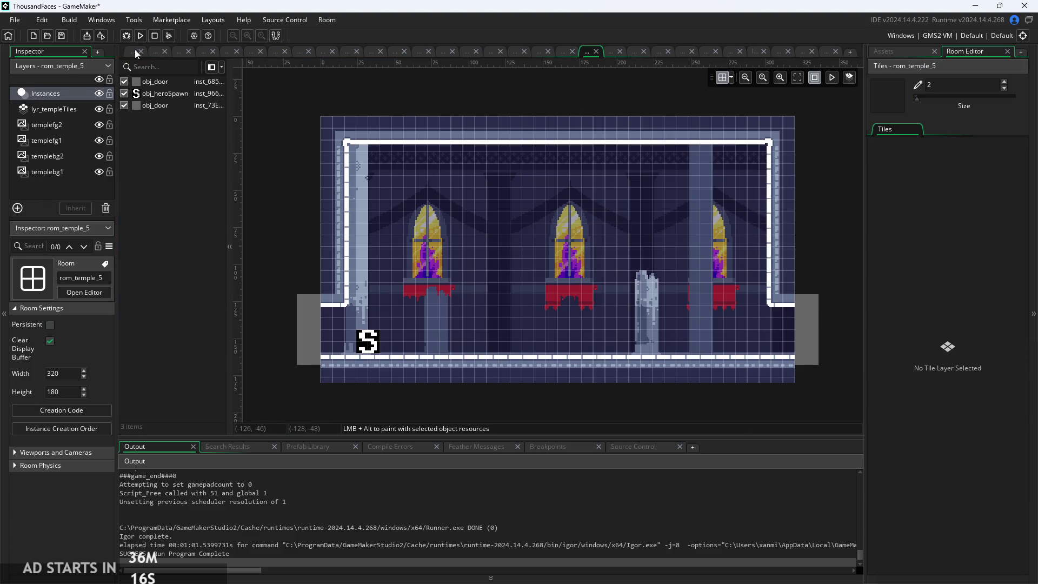
- Switch from the rom_temple_5 room back to the controller's global.Theme code
left_click(134, 50)
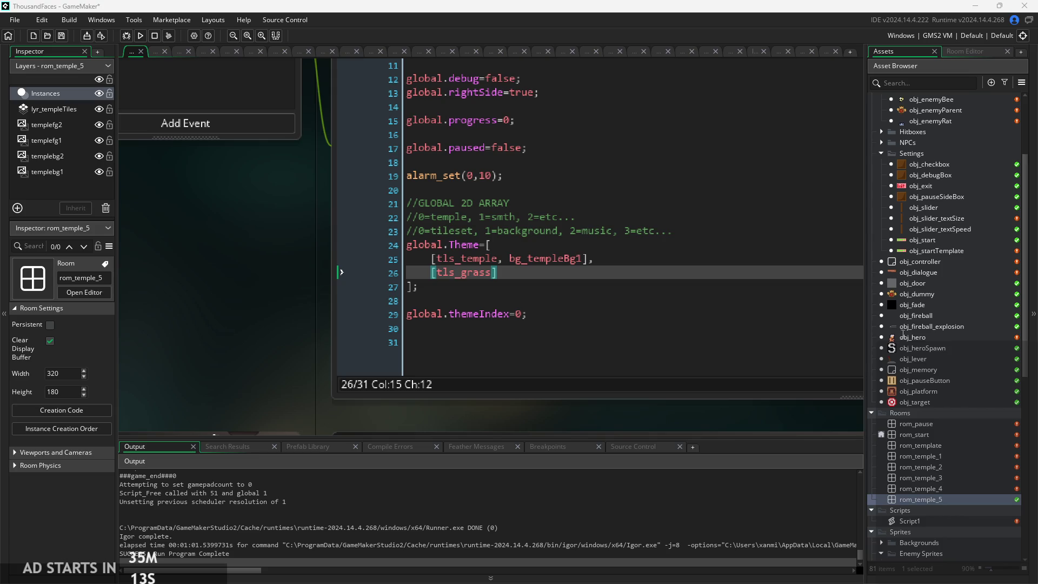
left_click(378, 287)
left_click(515, 306)
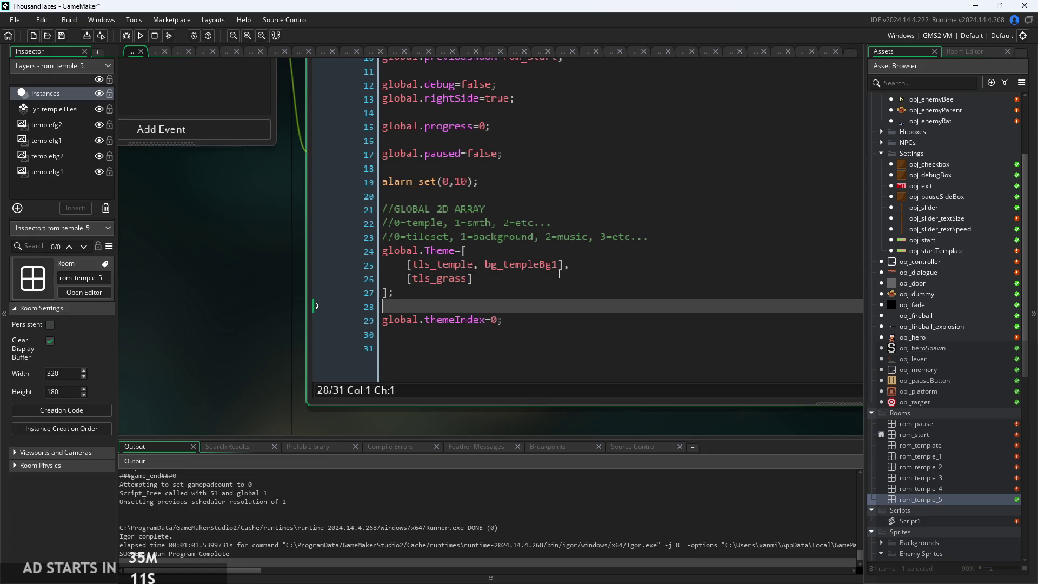
left_click(540, 278)
scroll(515, 308, "up", 3)
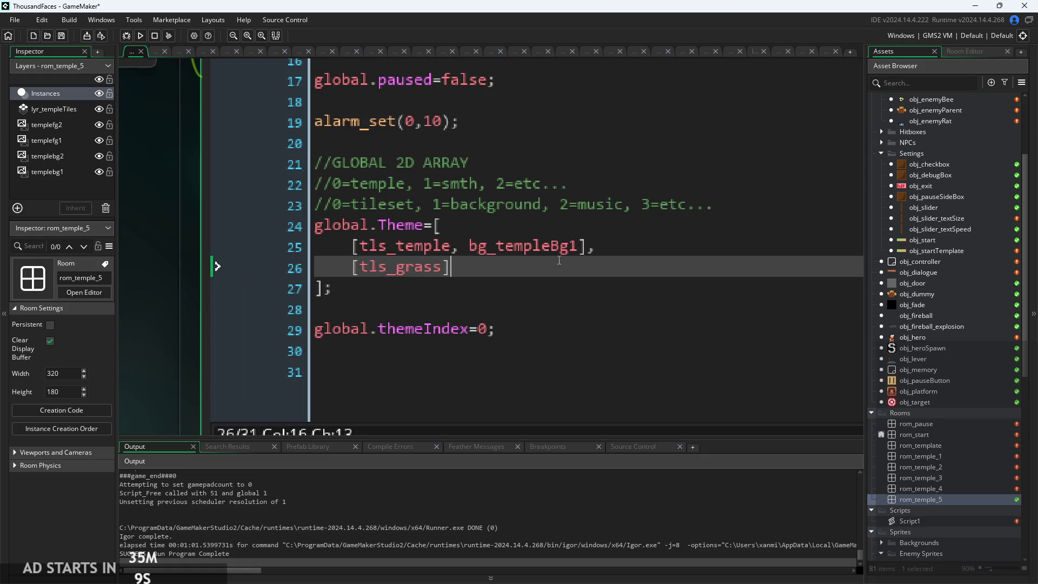
left_click(630, 246)
left_click(542, 205)
left_click(645, 242)
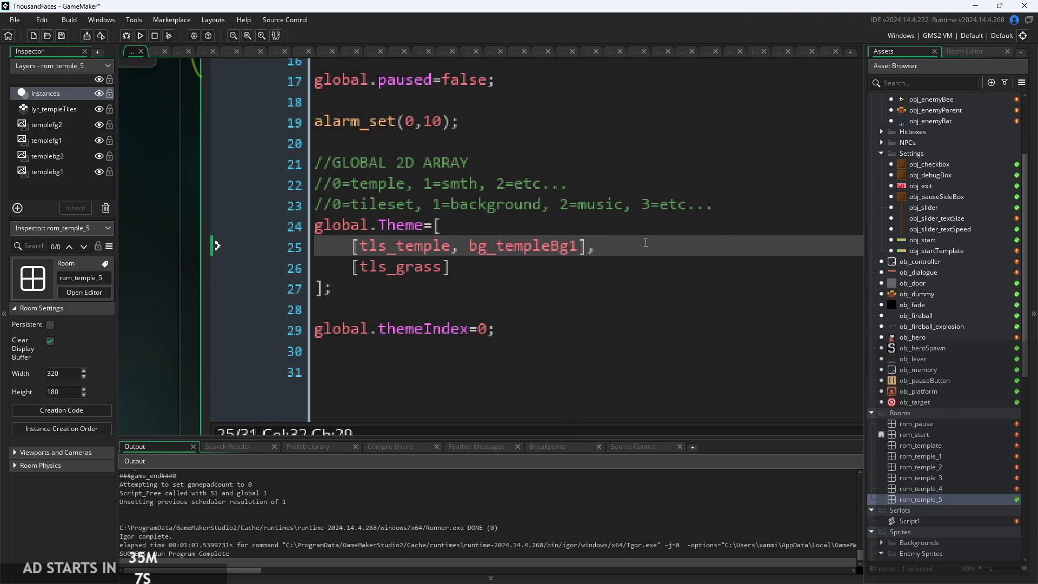
scroll(947, 382, "up", 4)
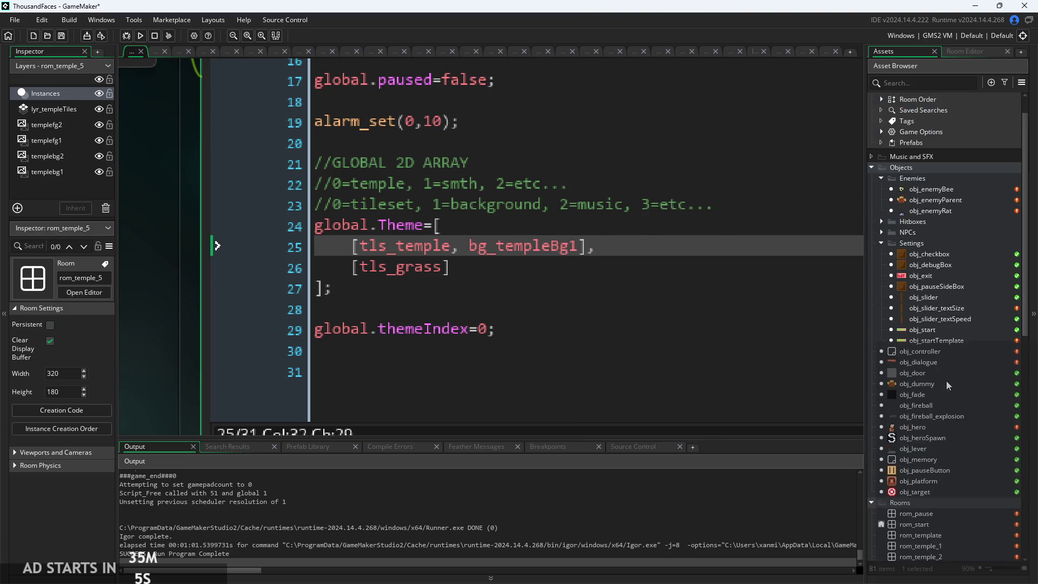
left_click(908, 187)
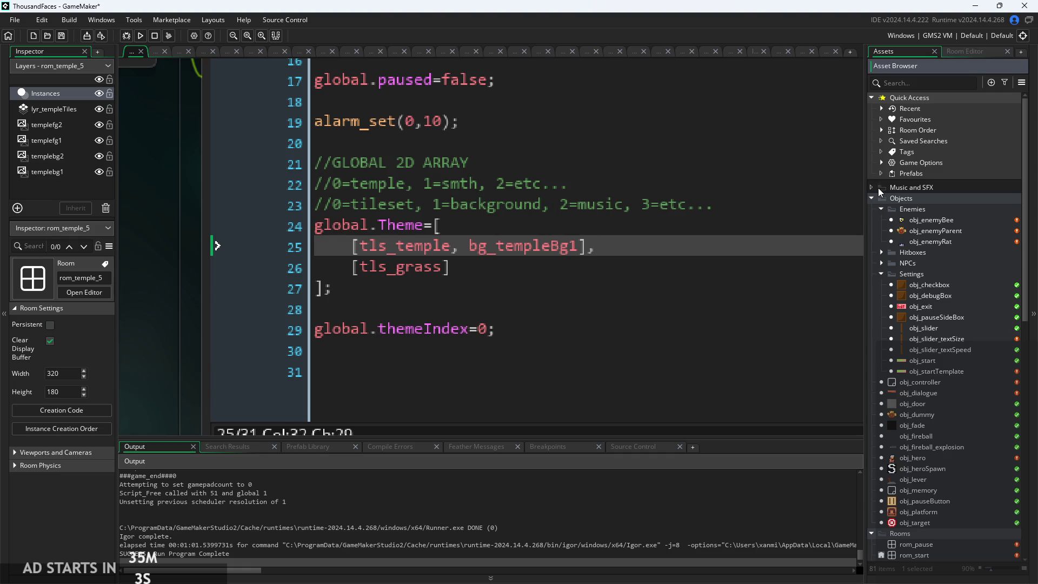
left_click(424, 267)
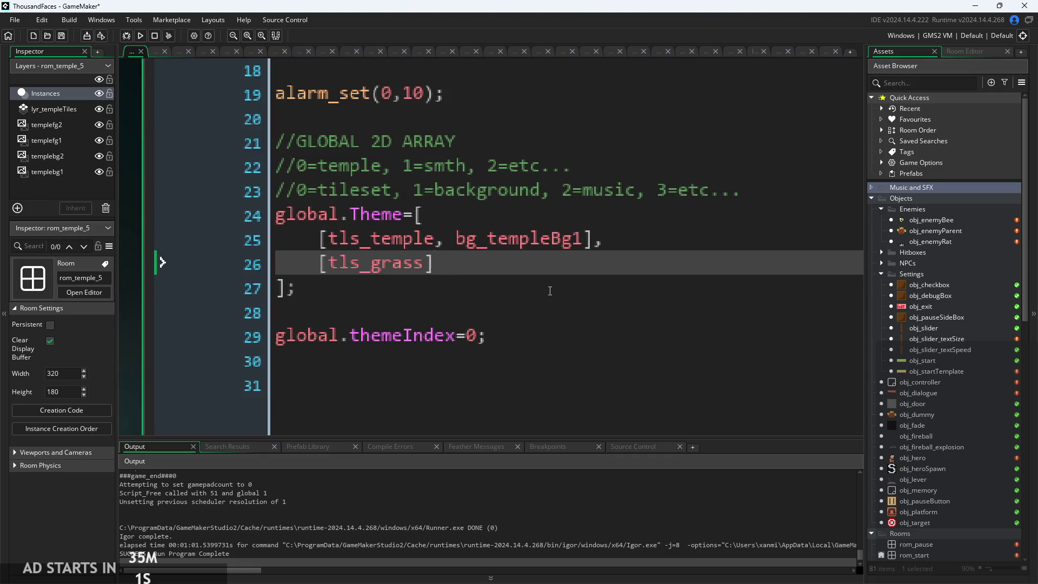
left_click(427, 266)
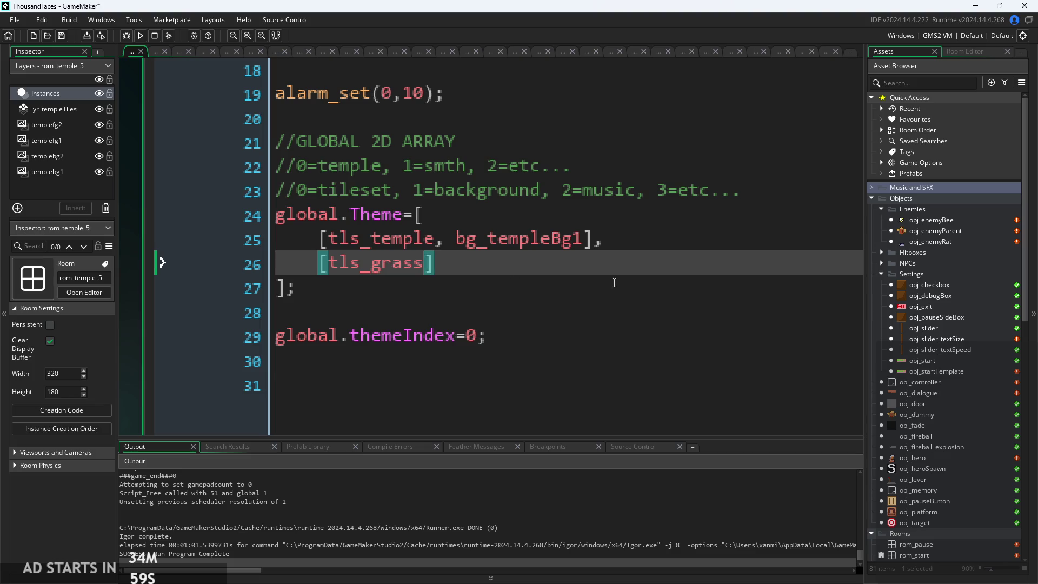
scroll(427, 266, "up", 1, "ctrl")
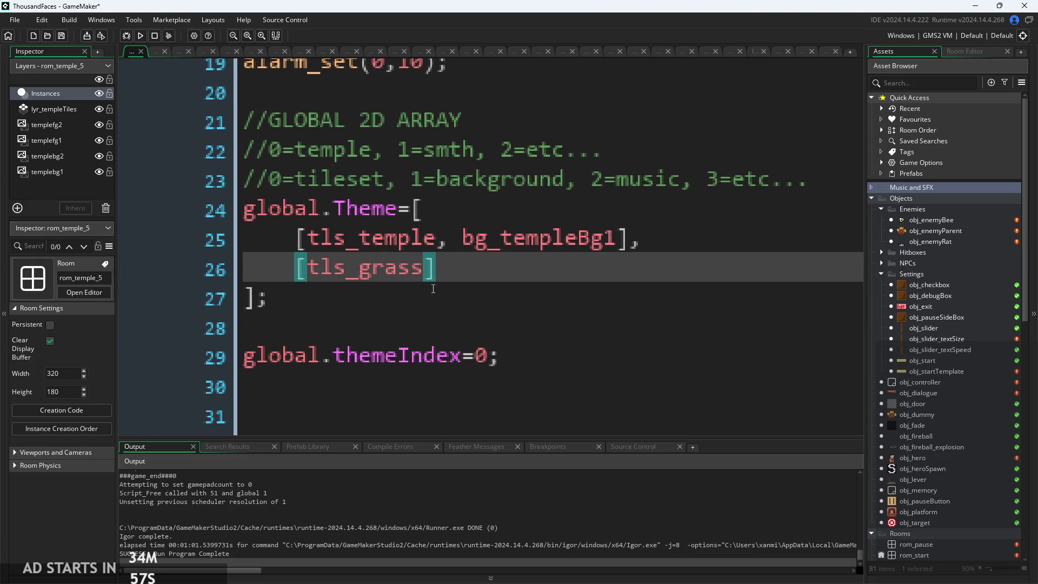
left_click_drag(426, 277, 359, 274)
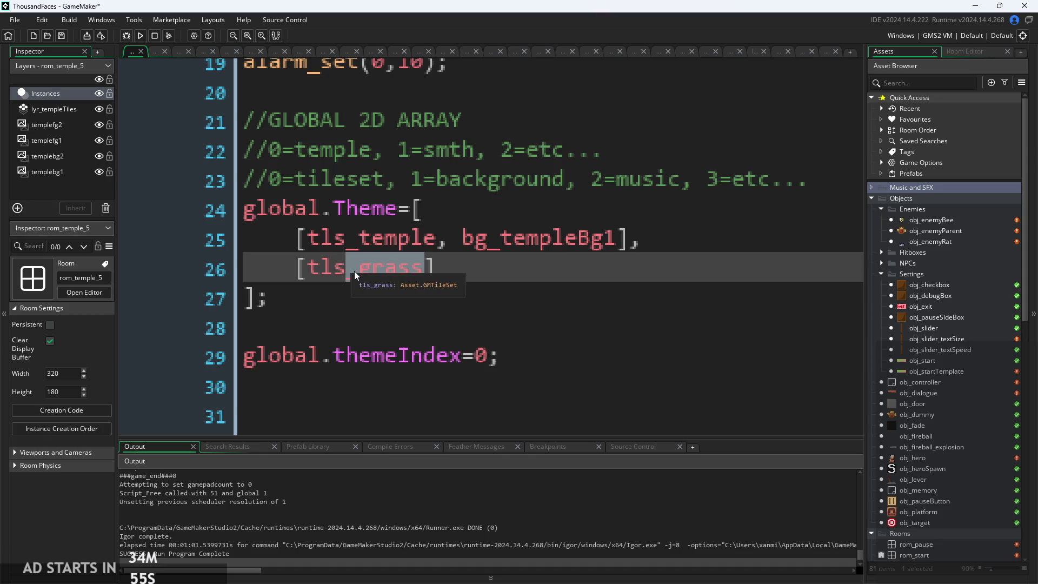
left_click(435, 235)
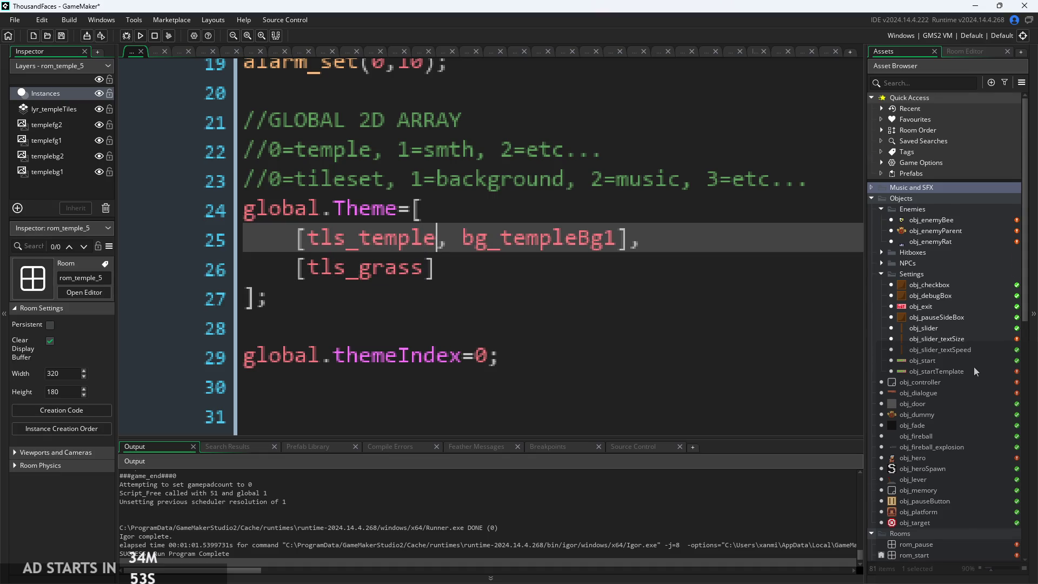
scroll(974, 366, "down", 10)
scroll(974, 366, "down", 1)
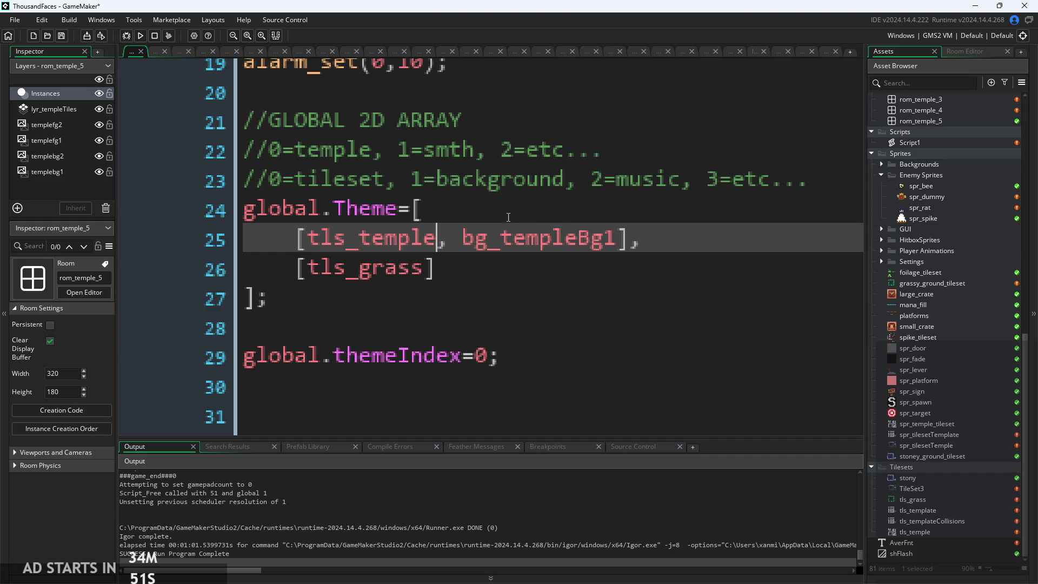
key("shift+Left")
left_click_drag(405, 248, 318, 246)
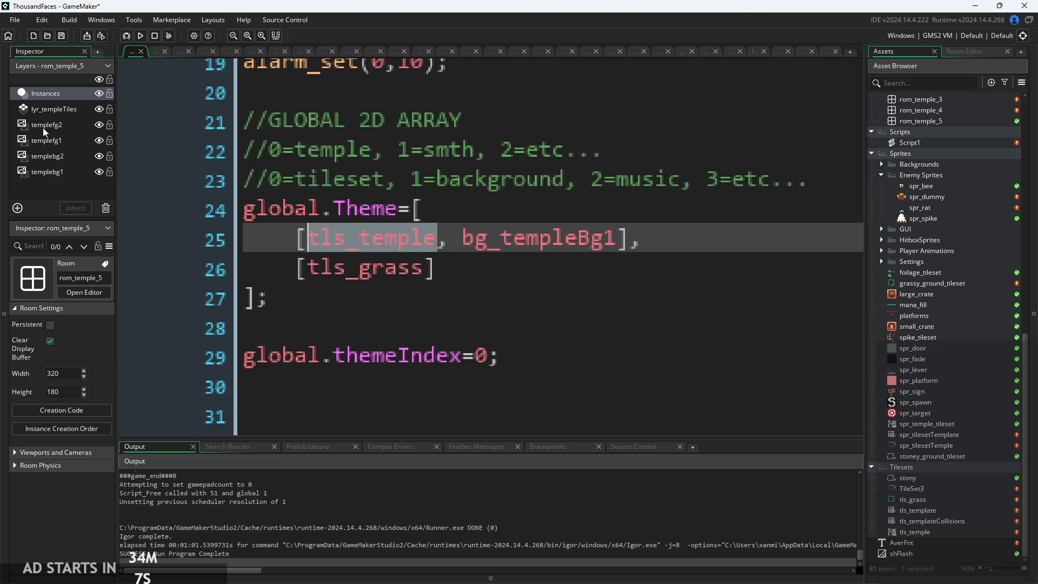
left_click(427, 235)
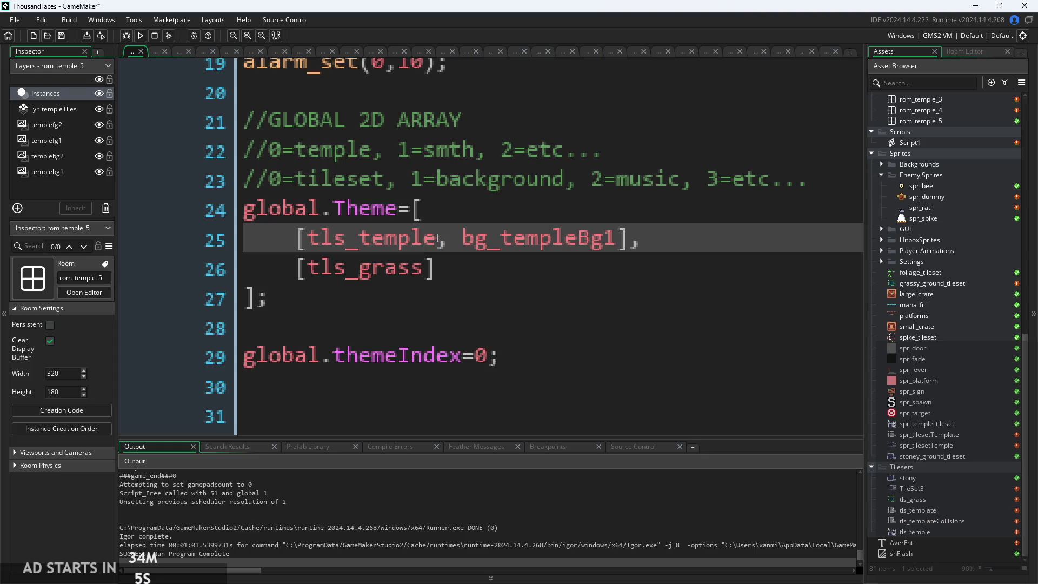
- Replace the placeholder 'smth' in the line 22 index comment with 'forest'
left_click_drag(434, 236, 311, 244)
left_click(314, 249)
left_click(346, 208)
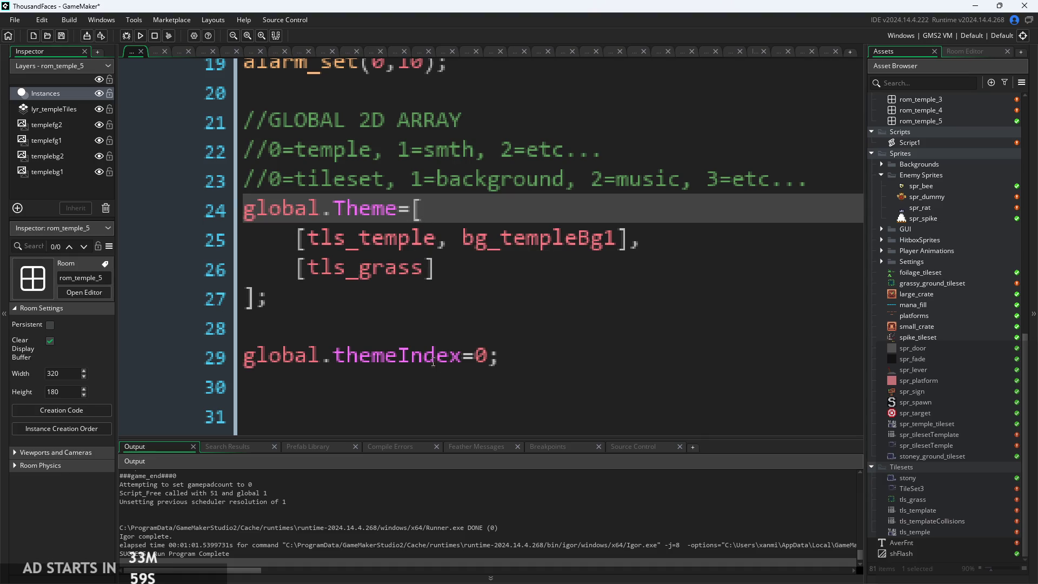
left_click(435, 239)
left_click(436, 267)
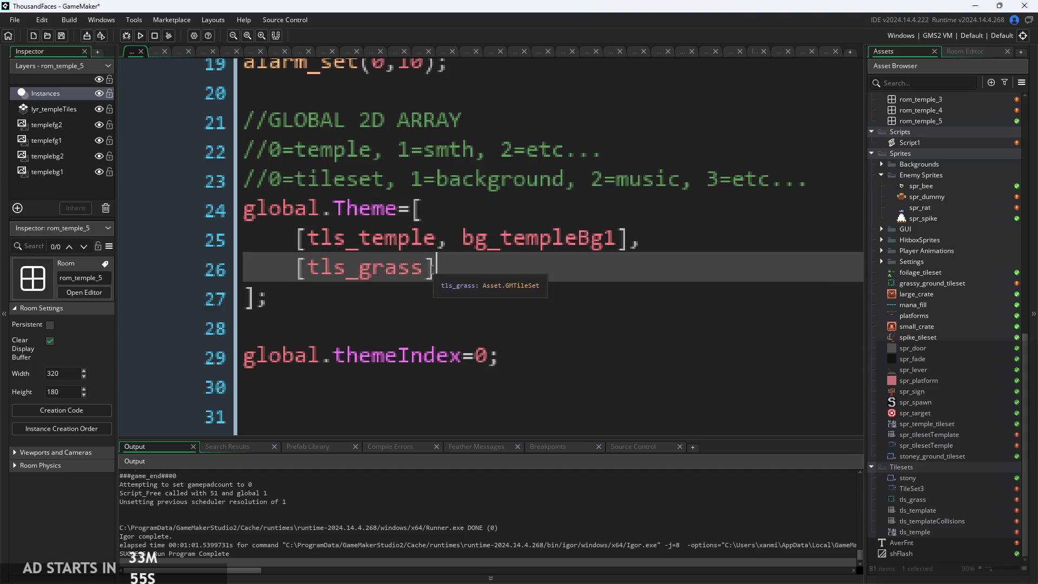
left_click(439, 238)
key("shift+Home")
left_click(359, 162)
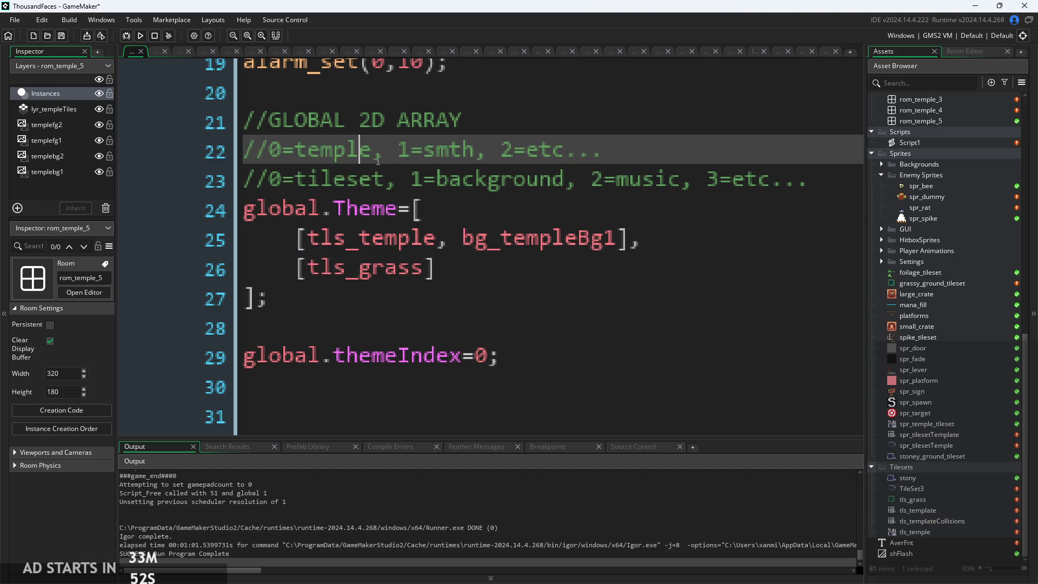
left_click(428, 236)
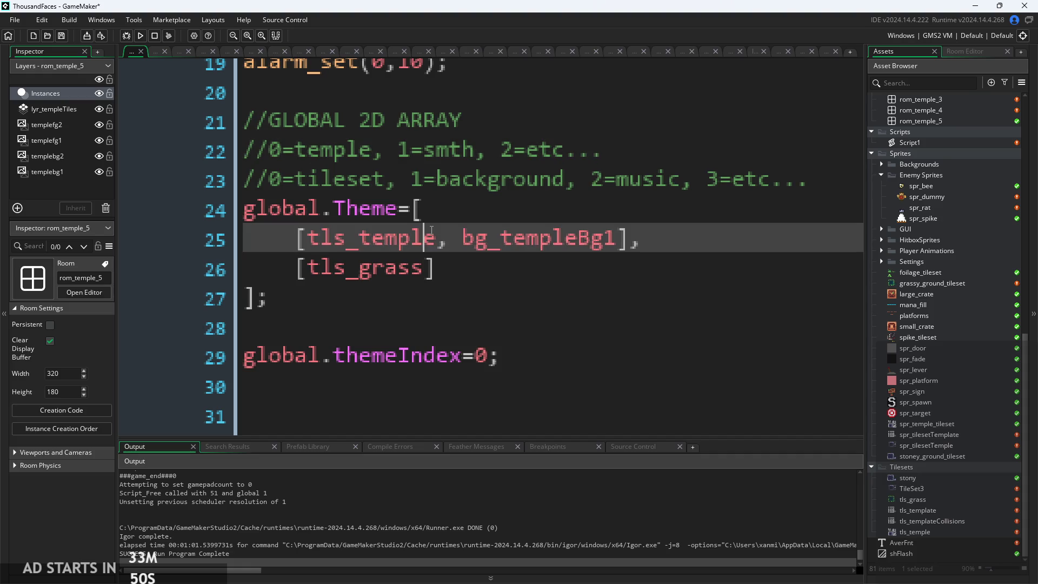
left_click_drag(476, 152, 451, 157)
double_click(430, 164)
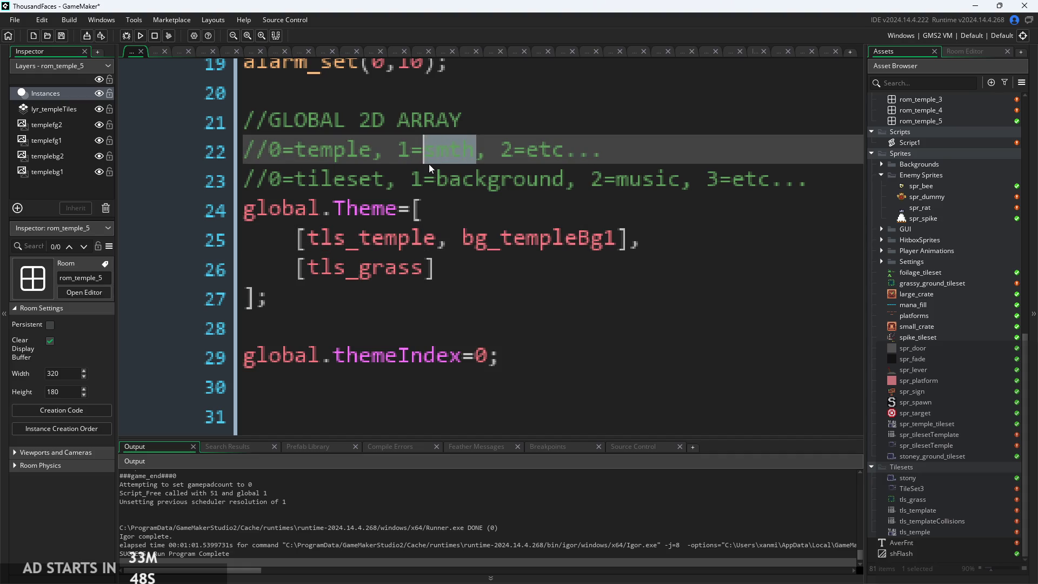
type("forest")
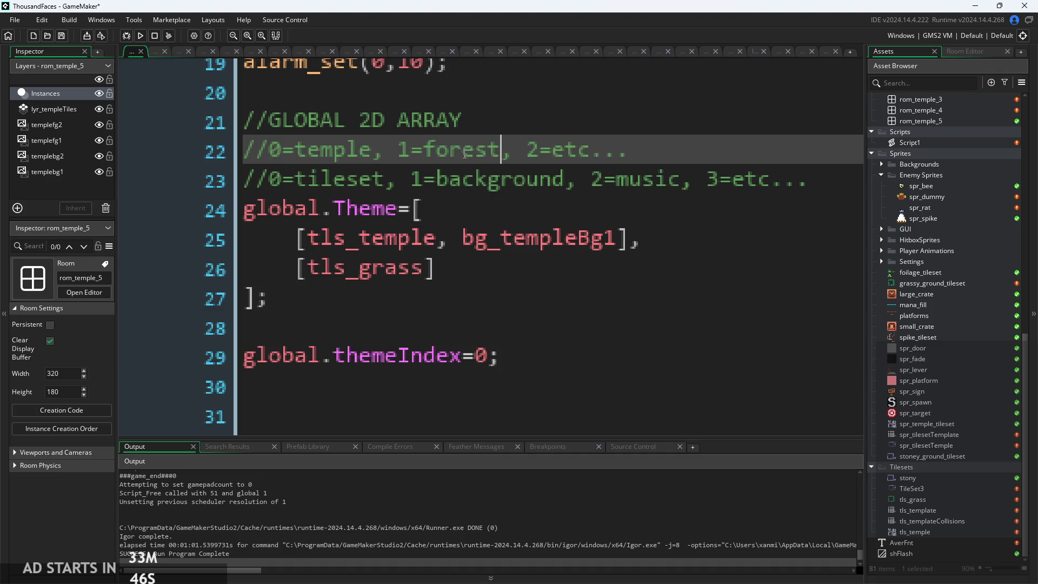
- Replace the 'set' part of tileset on line 23 with 'Sprite'
left_click_drag(552, 154, 609, 160)
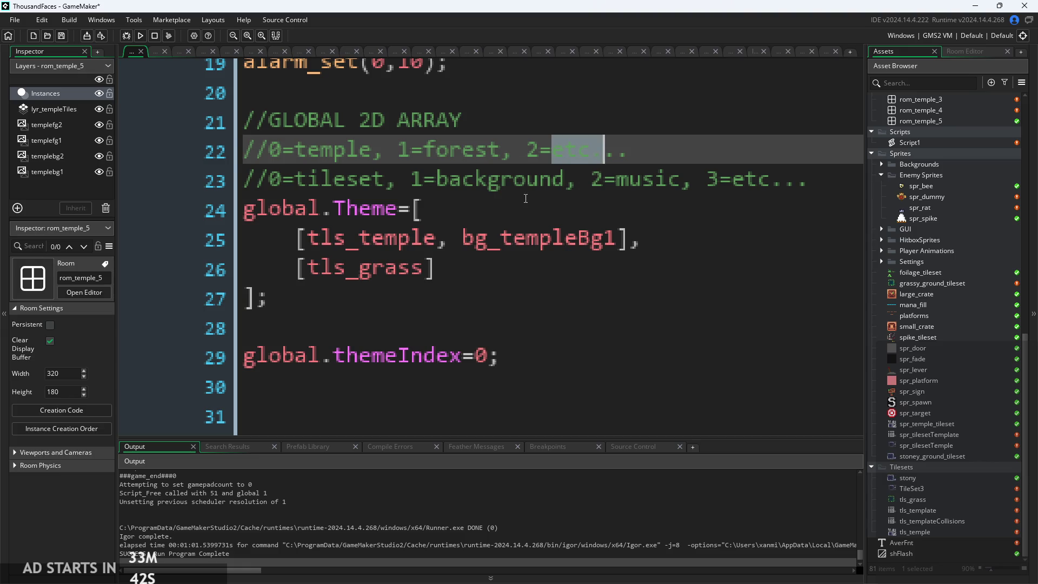
key("Down")
key("Down")
mouse_move(372, 181)
left_mouse_down()
mouse_move(385, 180)
mouse_move(374, 181)
left_mouse_up()
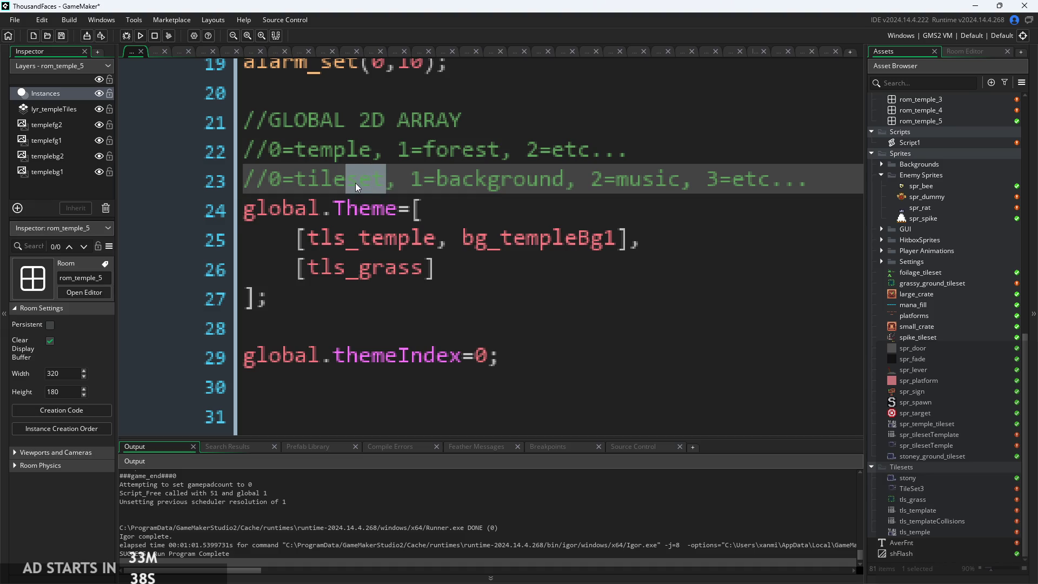
type("Sprite")
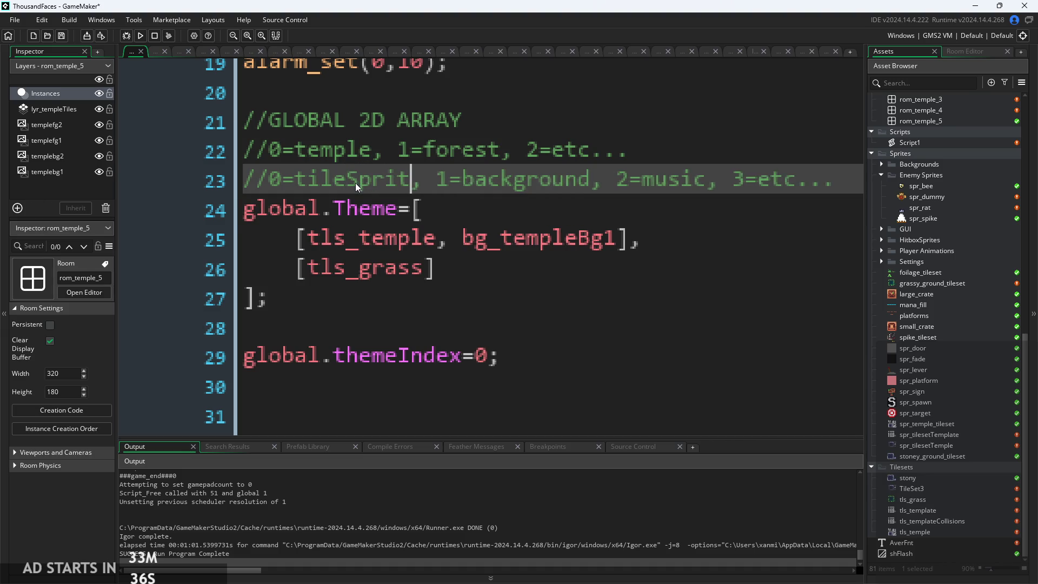
- Renumber the index comment so temple is 1, forest 2 and etc 3
left_click(410, 267)
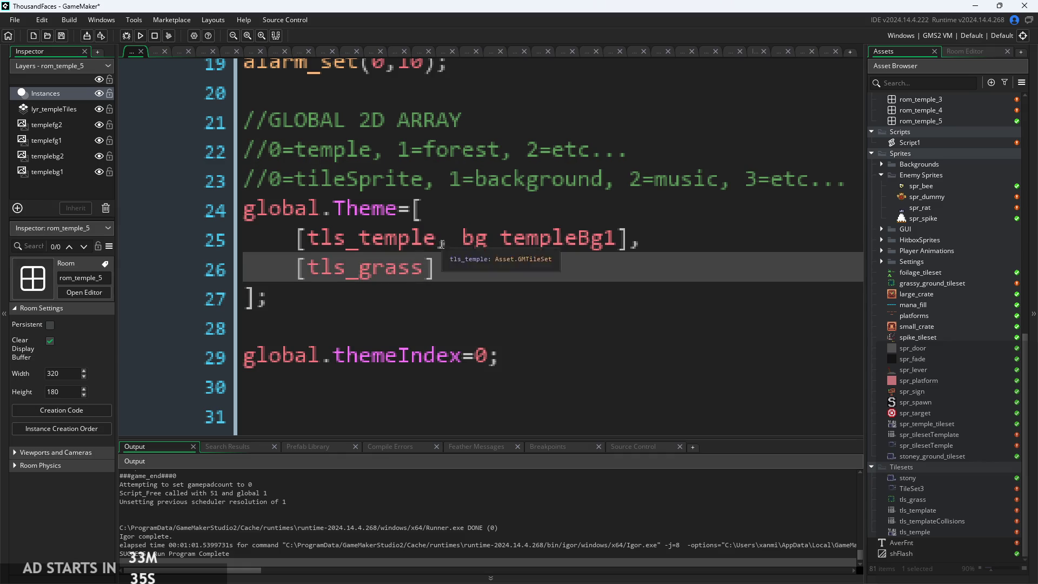
double_click(319, 246)
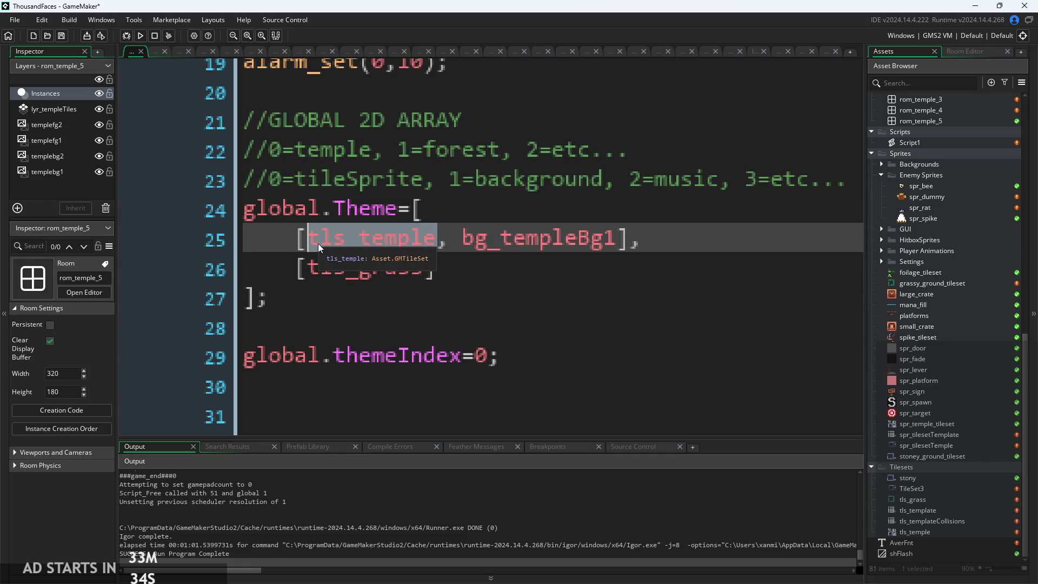
left_click(295, 152)
left_click(287, 154)
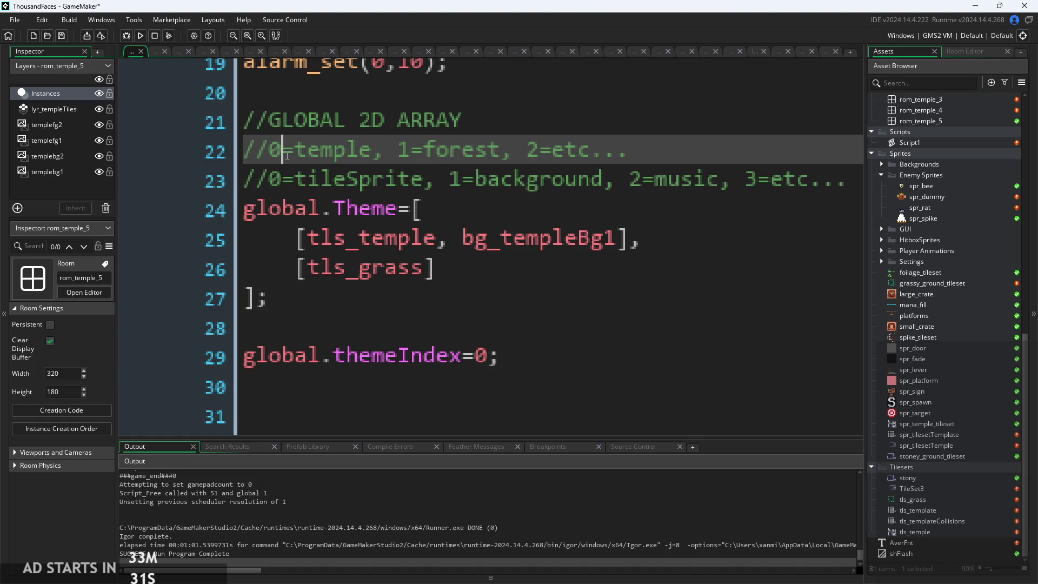
key("BackSpace")
type("1")
key("Right")
key("Right")
key("Right")
key("Down")
key("Up")
key("Left")
key("BackSpace")
type("2")
key("Right")
key("Right")
key("Right")
key("Right")
key("Right")
key("Right")
key("BackSpace")
type("3")
- Add '0=template,' at the start of the index comment
key("Left")
key("Left")
key("Left")
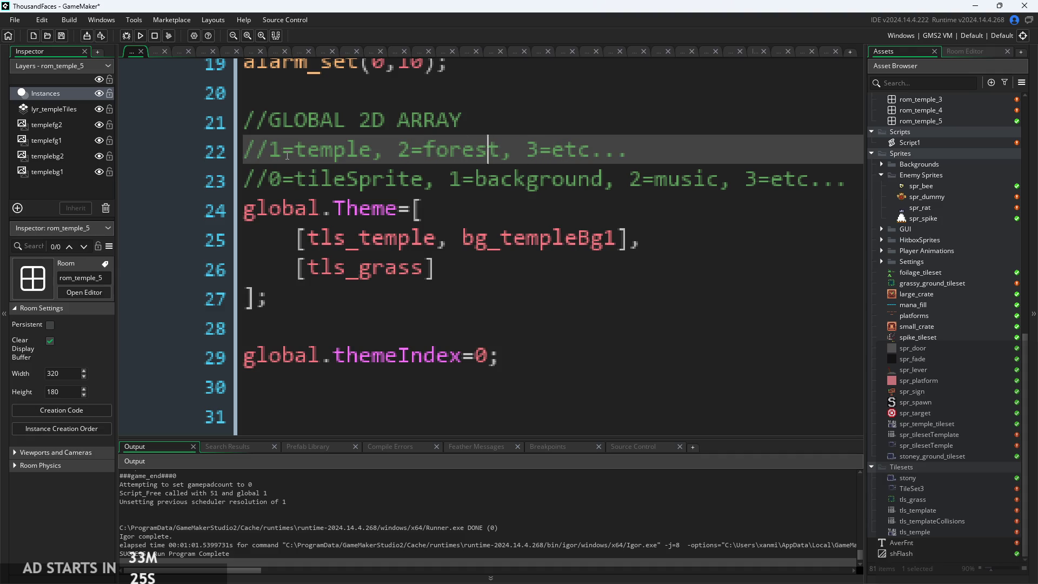
key("Left")
key("Left")
key("Left")
type("0,")
key("Left")
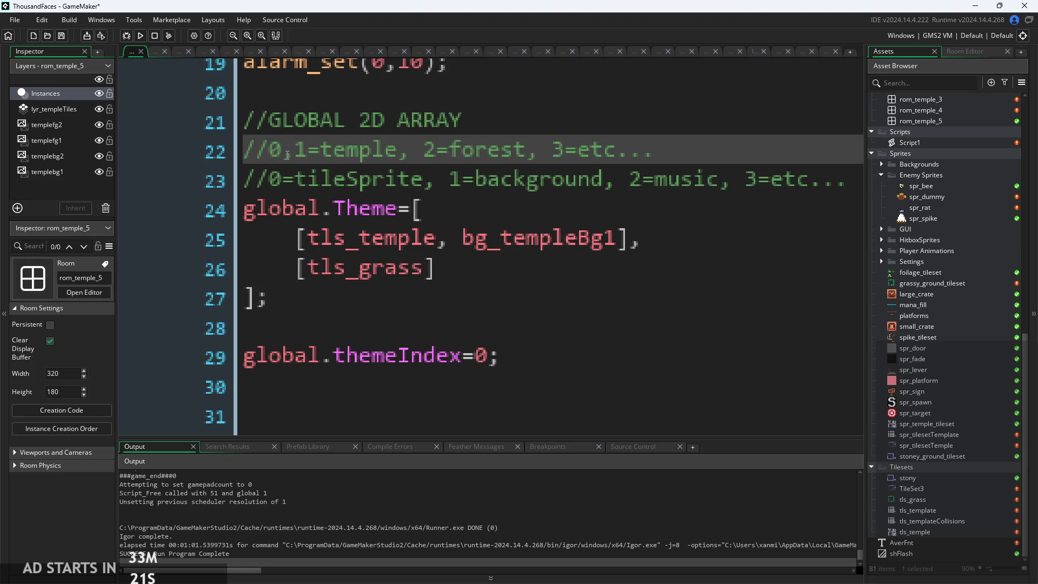
type("=template")
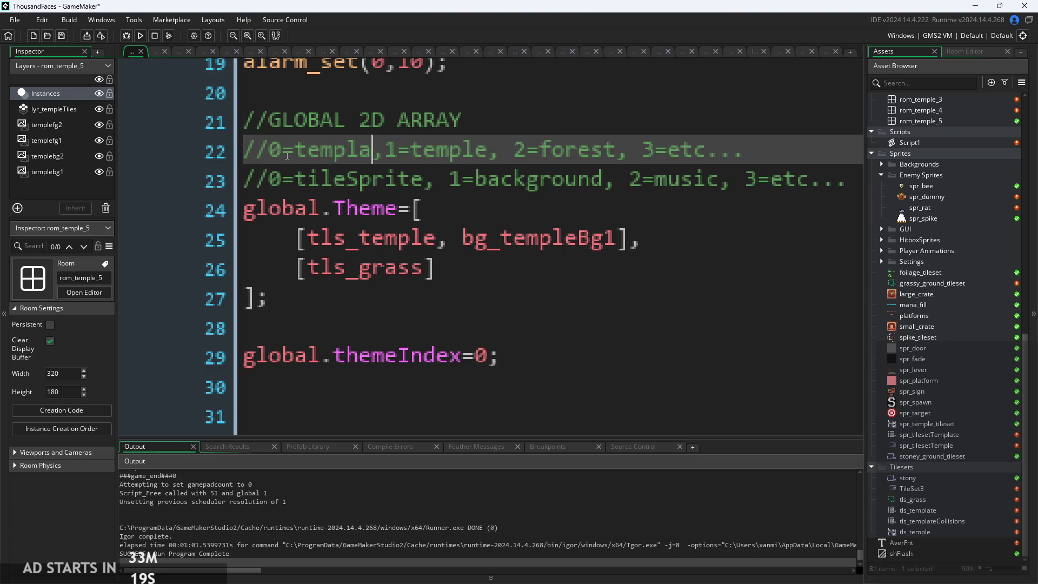
left_click(587, 179)
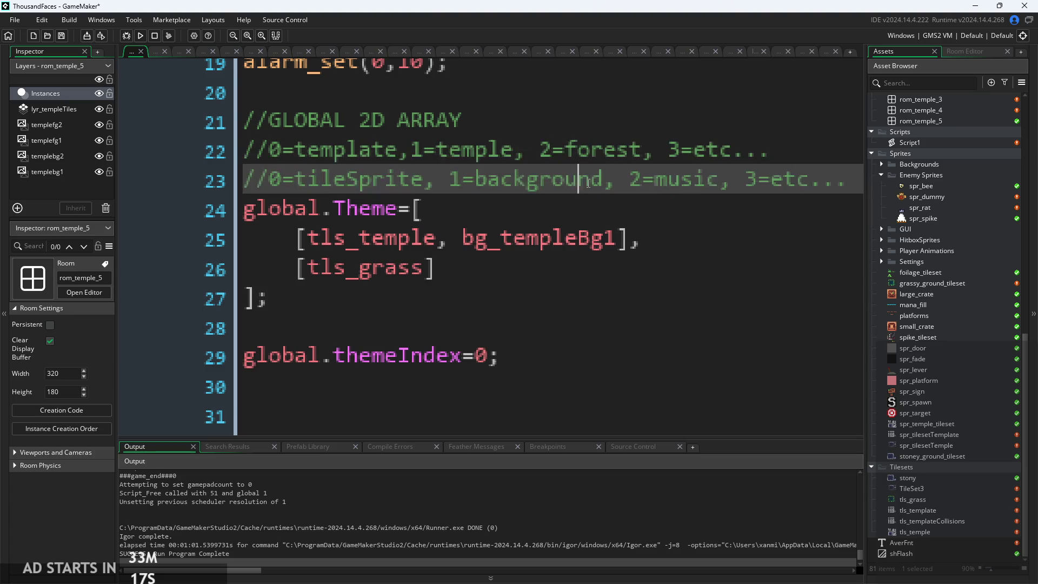
left_click(411, 150)
key("Right")
key("Right")
key("Right")
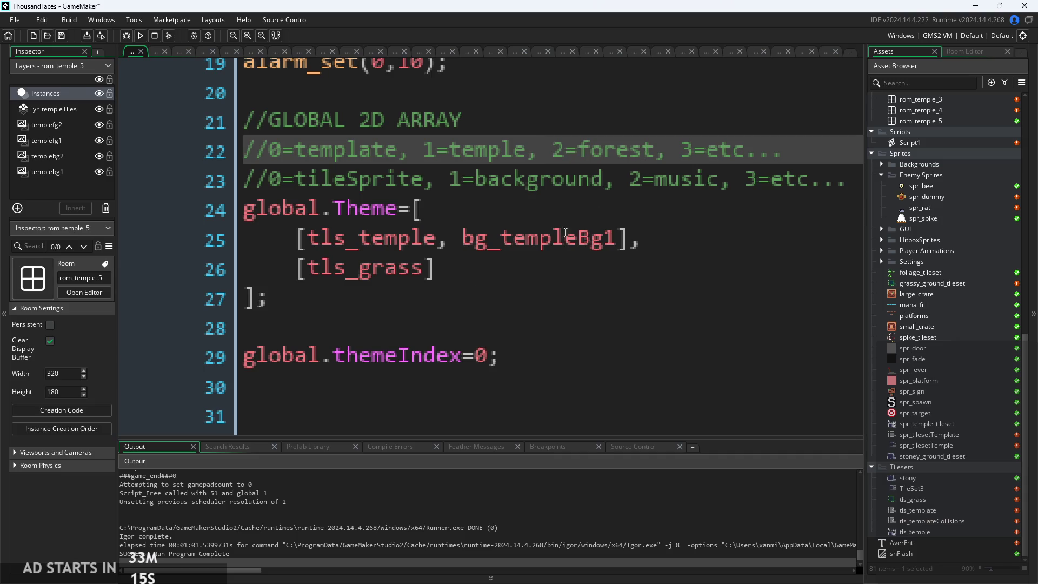
- Insert a new empty line at the top of the global.Theme array
left_click(441, 238)
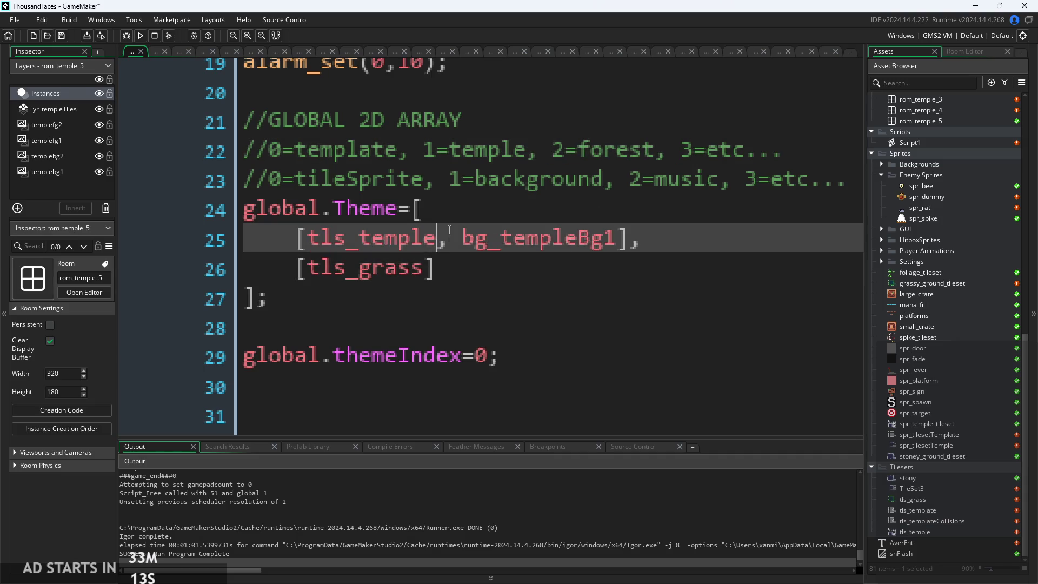
left_click(461, 203)
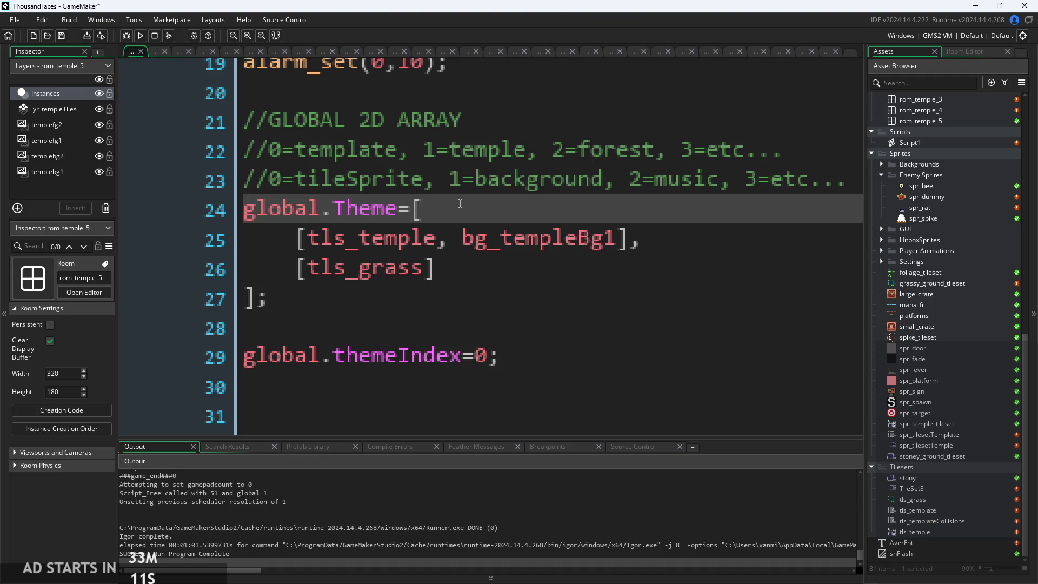
key("Return")
- Add an indented [spr_tilesetTemplate], row as the first array row using autocomplete
key("Tab")
type("[]")
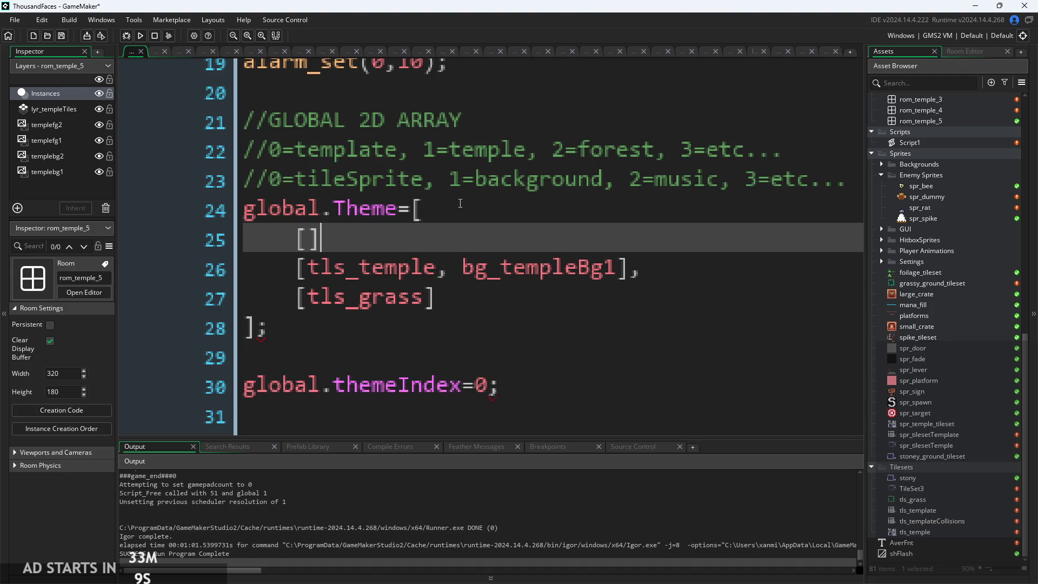
type(",")
key("Left")
key("Left")
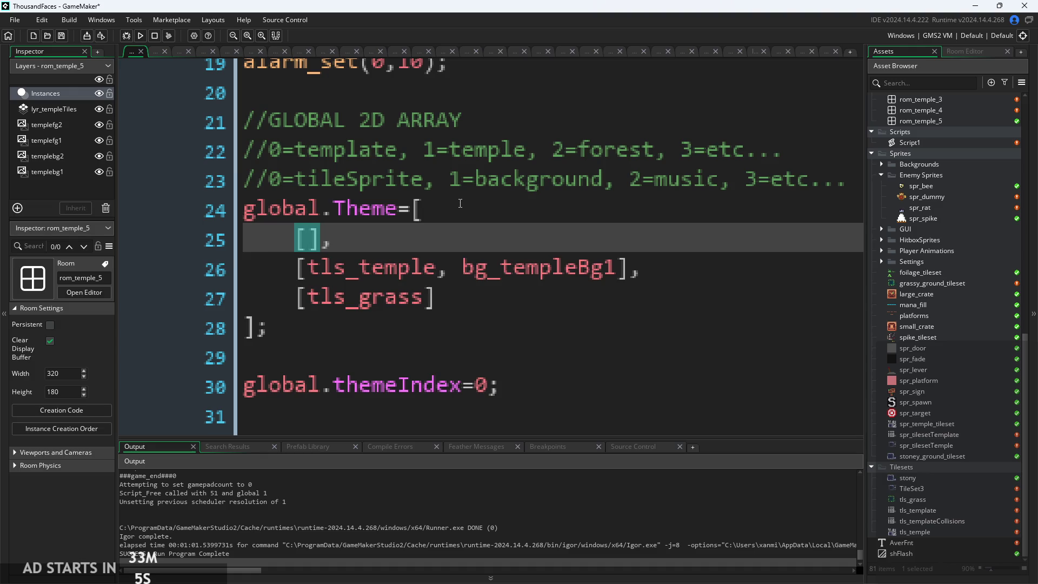
type("spr_")
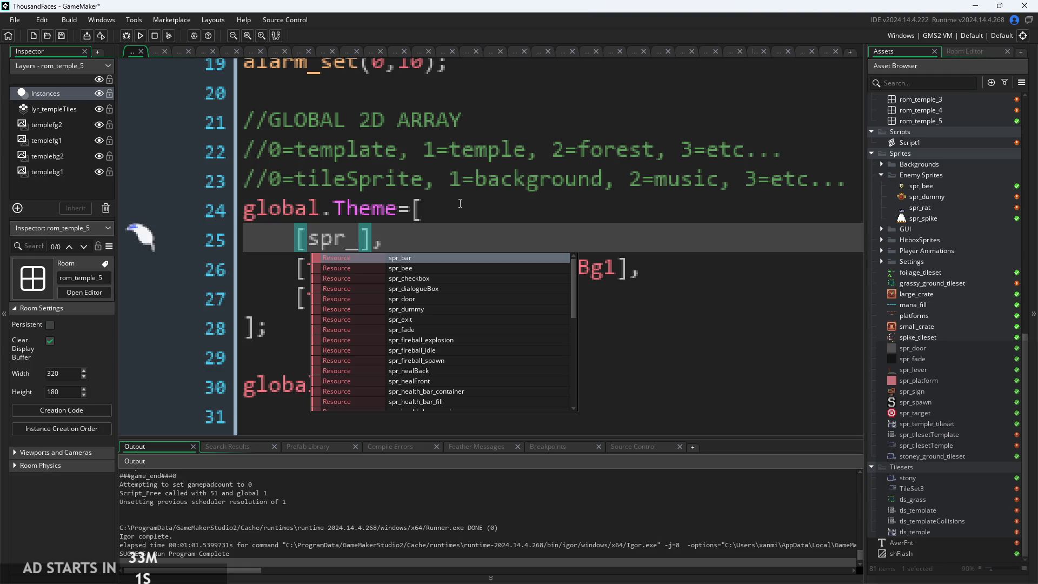
type("t")
key("Down")
key("Down")
key("Return")
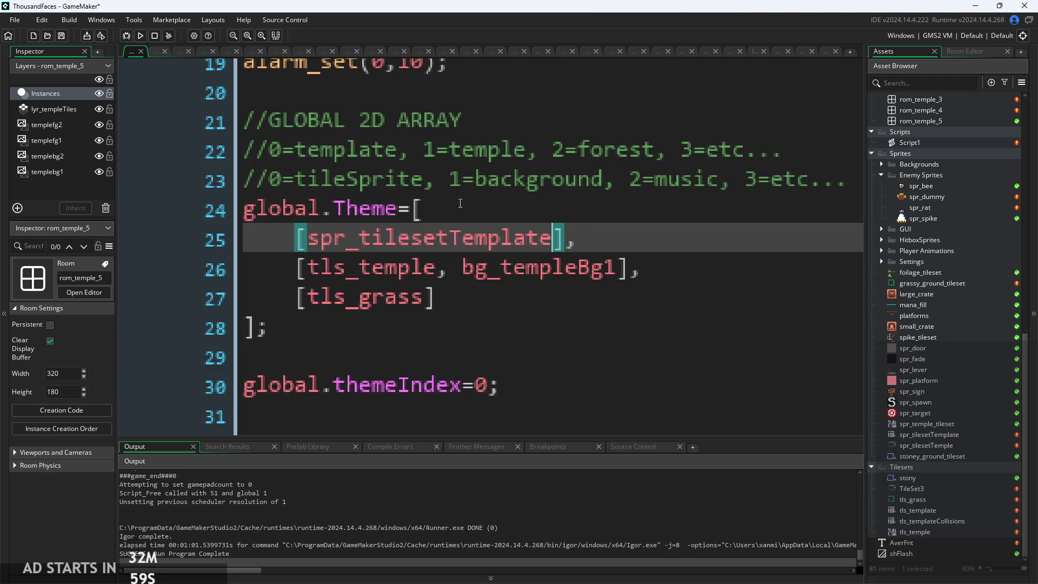
- Replace tls_temple in the temple row with 'spr'
key("Down")
key("Left")
key("Left")
key("Left")
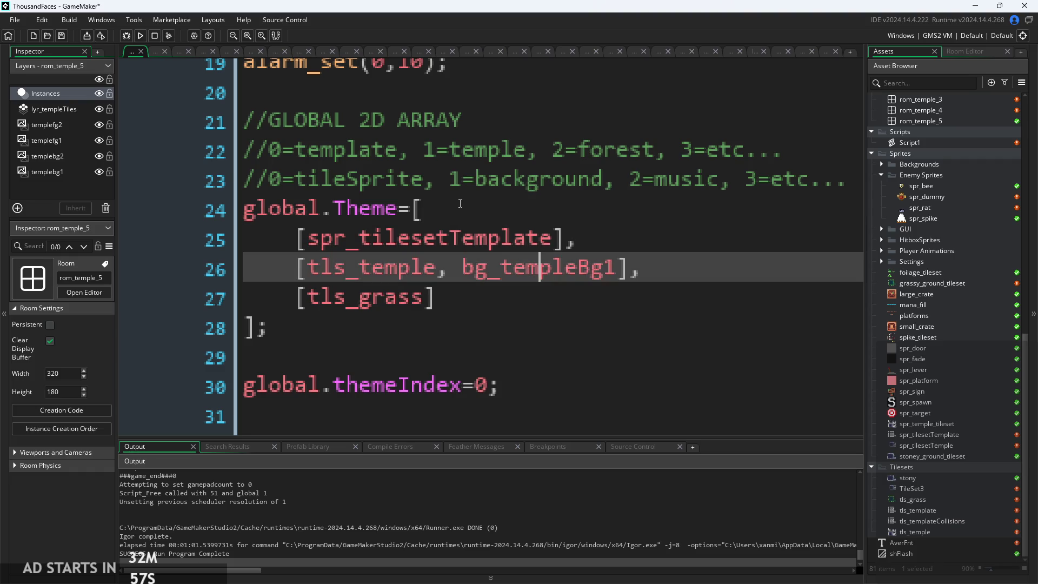
key("shift+Left")
key("shift+Left")
key("shift+Left")
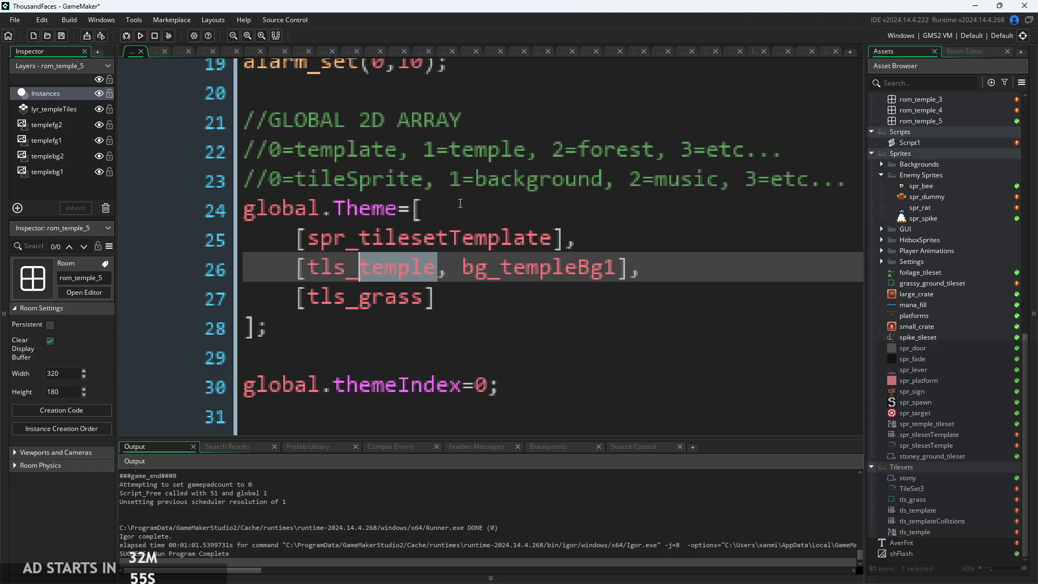
key("shift+Left")
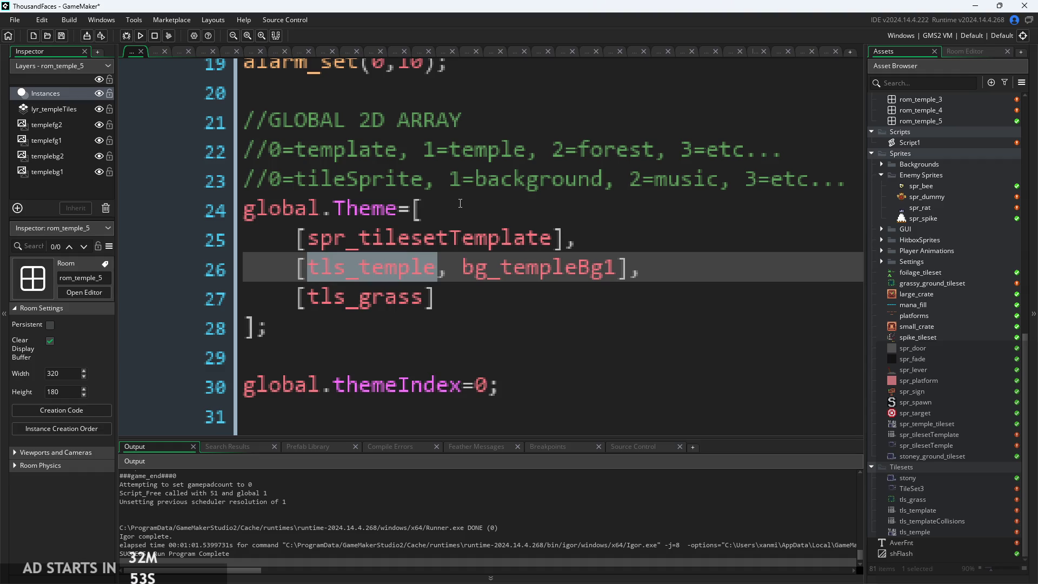
type("spr)")
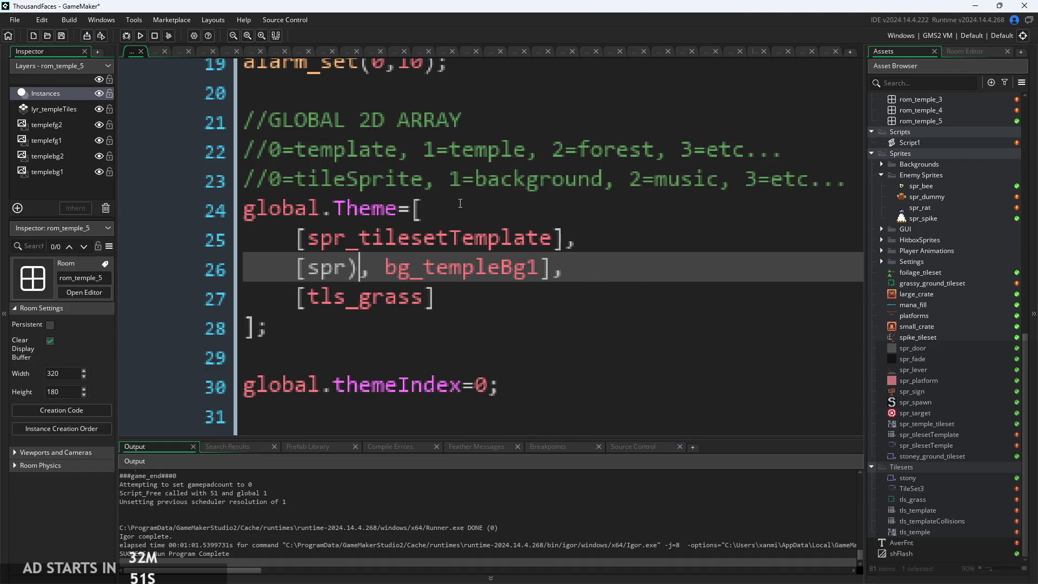
type("til")
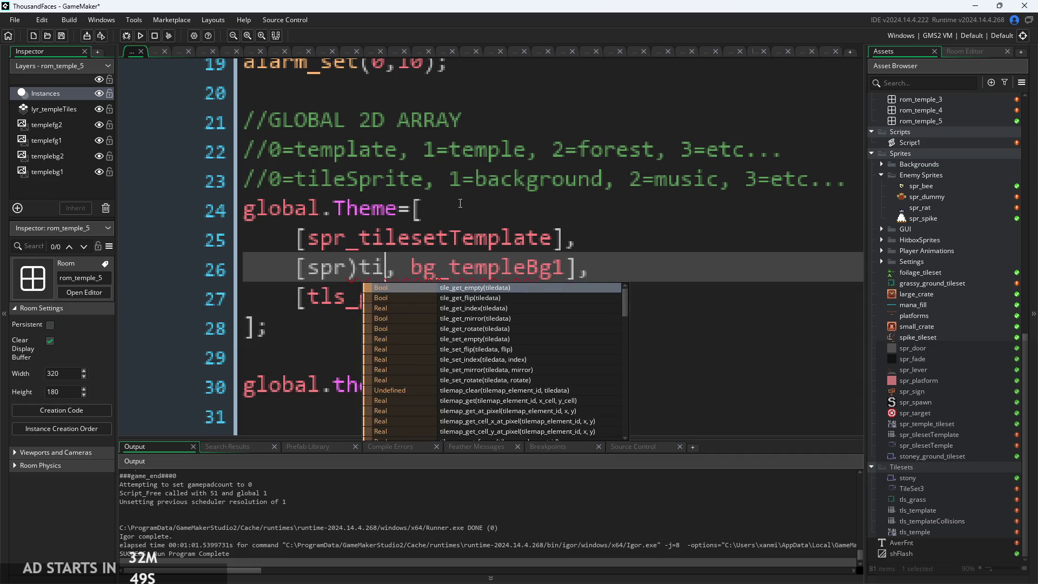
key("BackSpace")
key("BackSpace")
key("BackSpace")
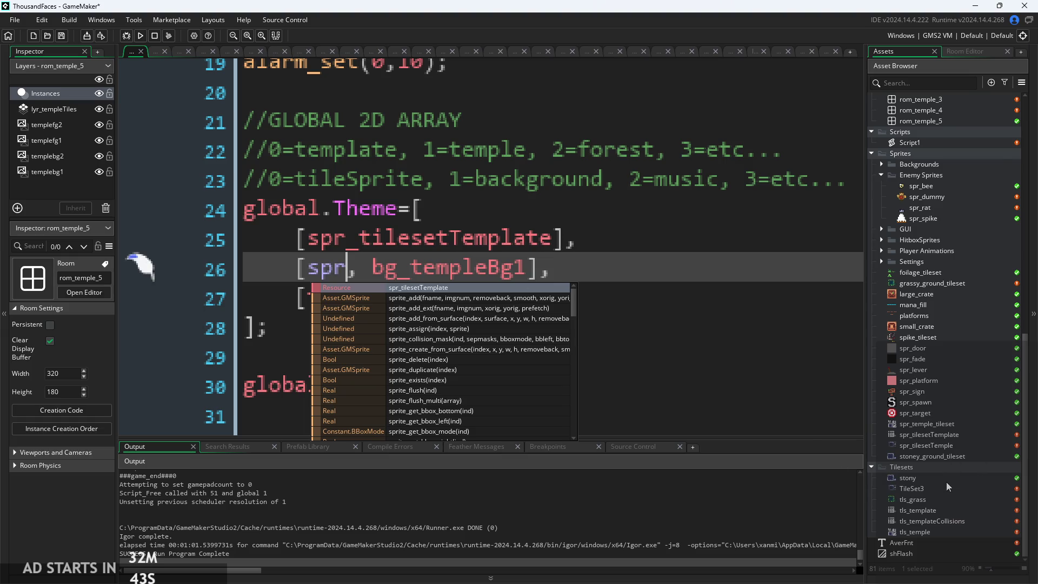
scroll(946, 482, "up", 2)
scroll(946, 482, "down", 1)
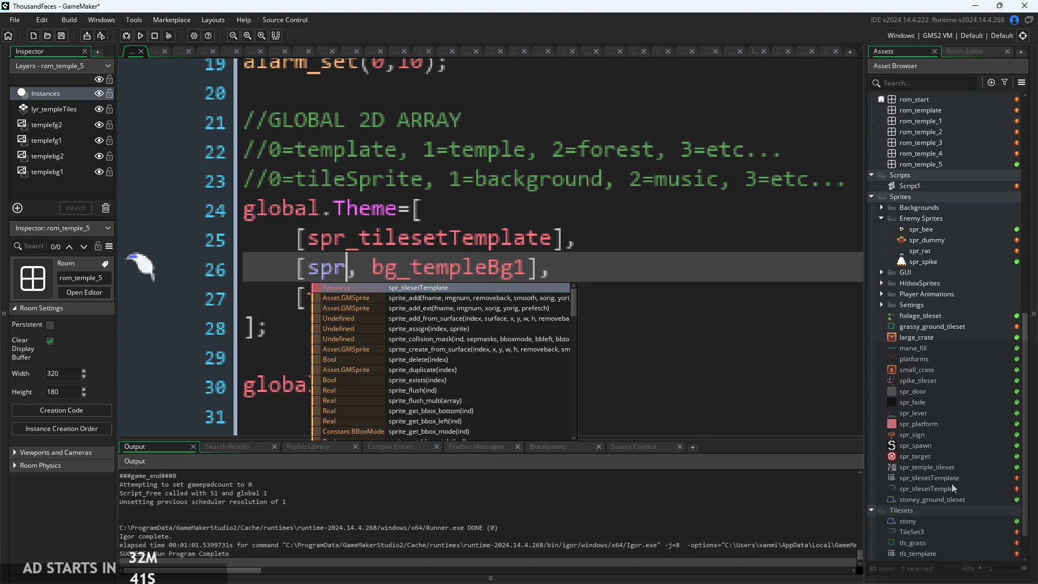
- Check the spr_tilesetTemple sprite in the Asset Browser, then reopen obj_controller's Create code
left_click(952, 490)
scroll(587, 364, "down", 5)
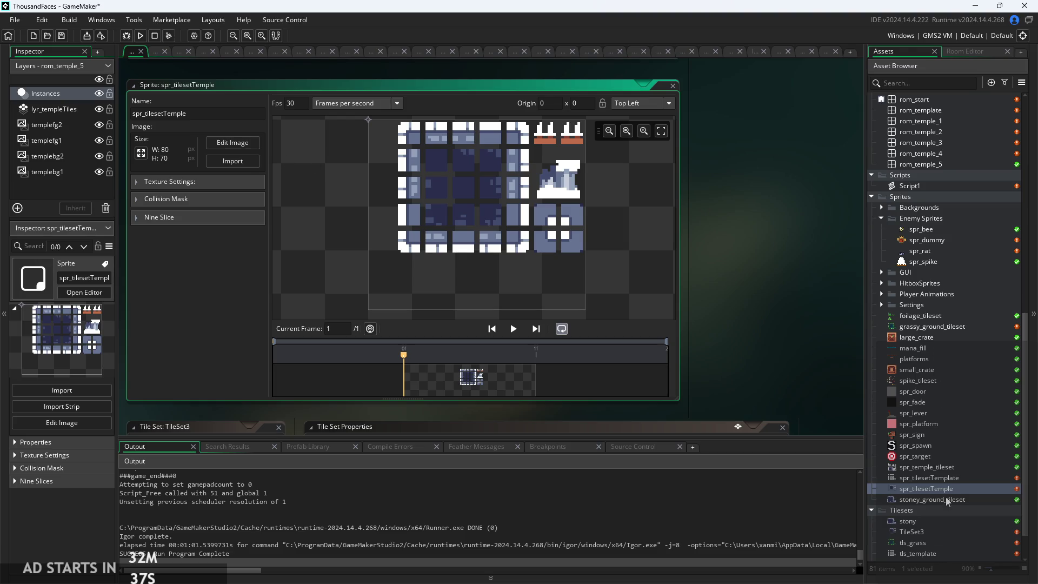
scroll(919, 313, "up", 3)
left_click(910, 272)
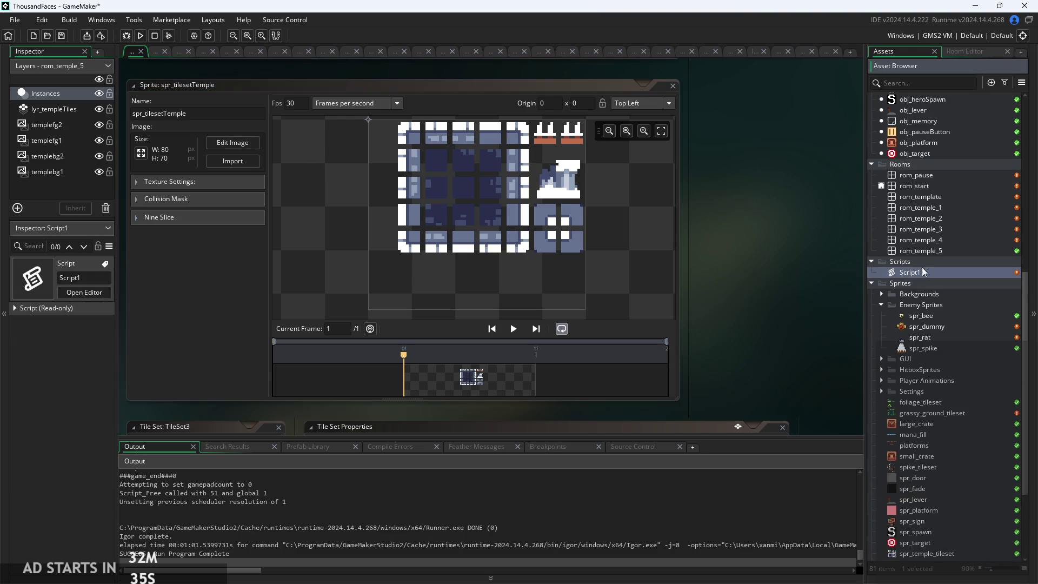
scroll(913, 205, "up", 3)
scroll(910, 186, "up", 3)
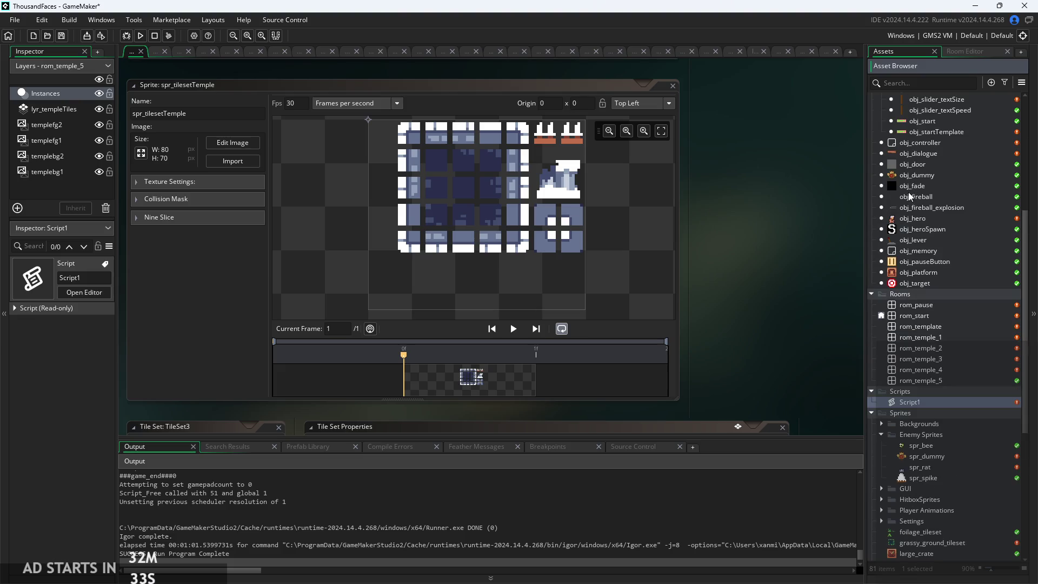
double_click(921, 143)
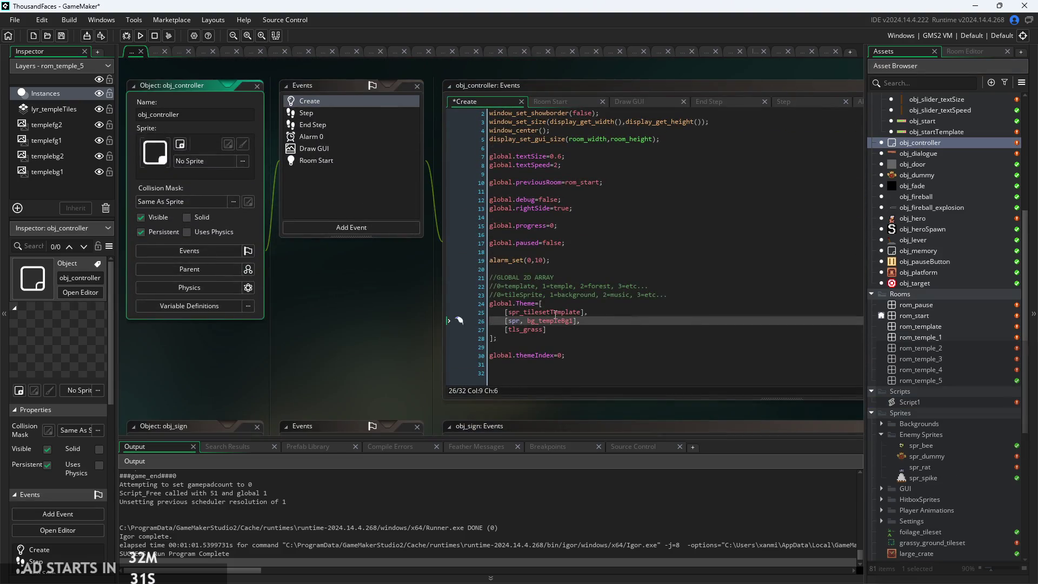
- Move the global.themeIndex=0; line above the //GLOBAL 2D ARRAY comment
left_click(584, 250)
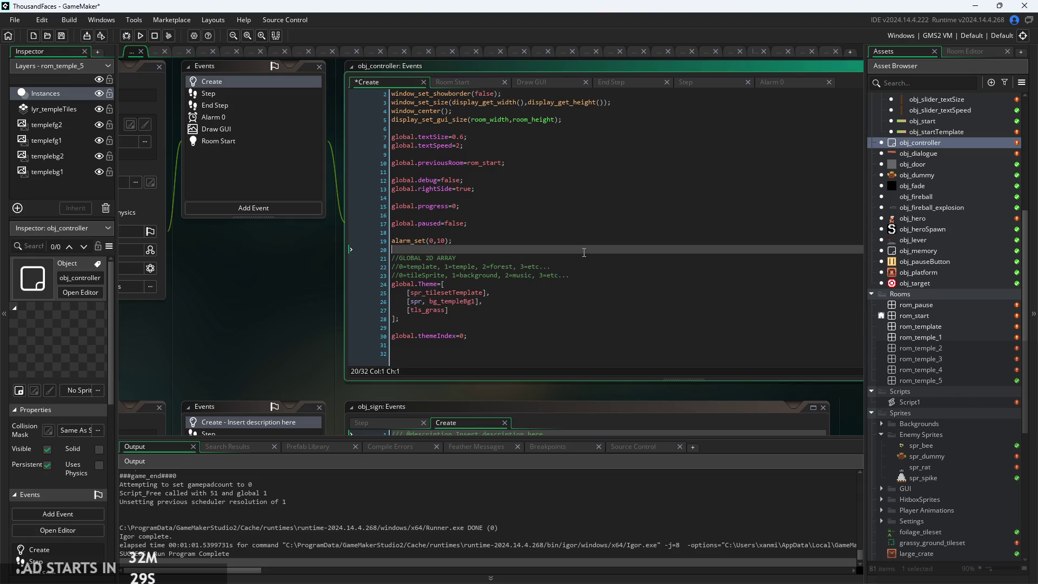
key("Return")
key("Return")
left_click(604, 318)
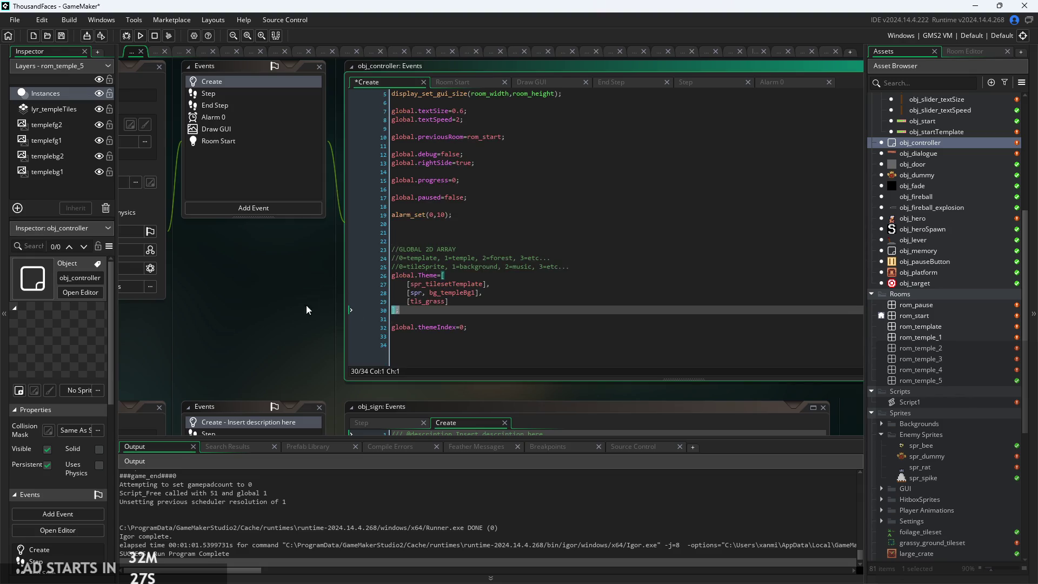
left_click(463, 327)
key("shift+Home")
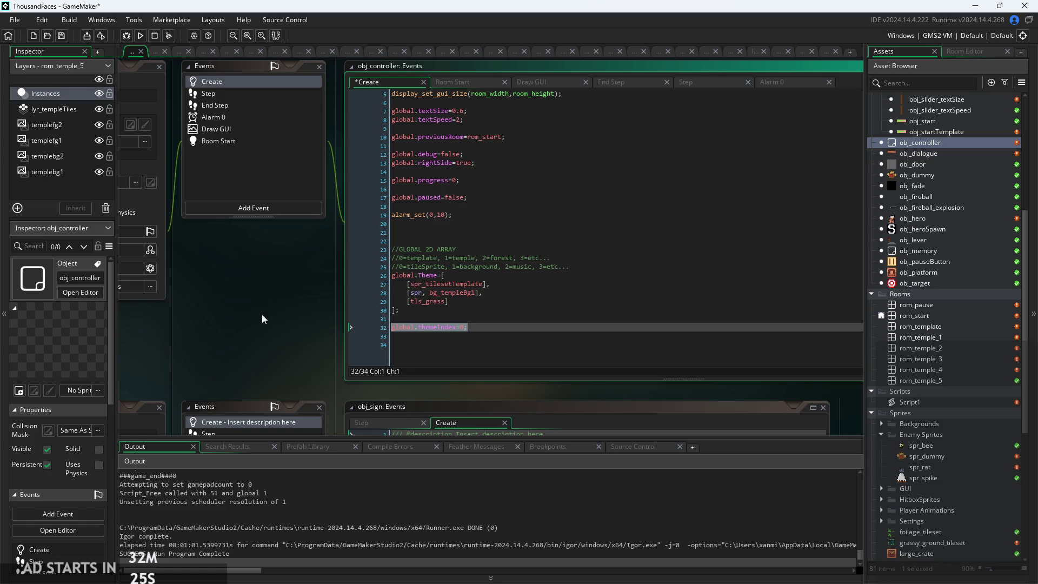
key("ctrl+x")
left_click(465, 242)
key("ctrl+v")
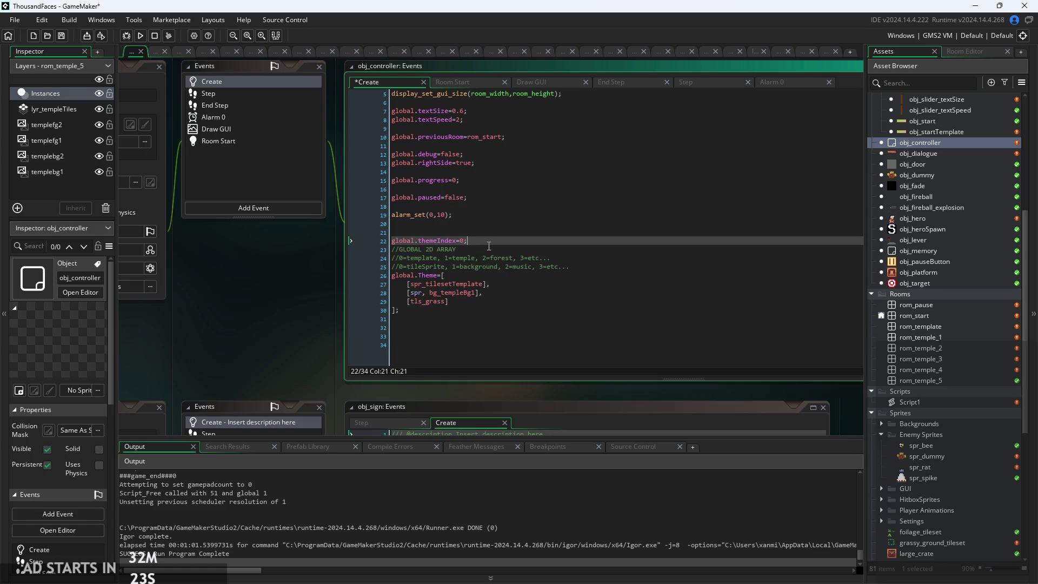
scroll(470, 348, "up", 3, "ctrl")
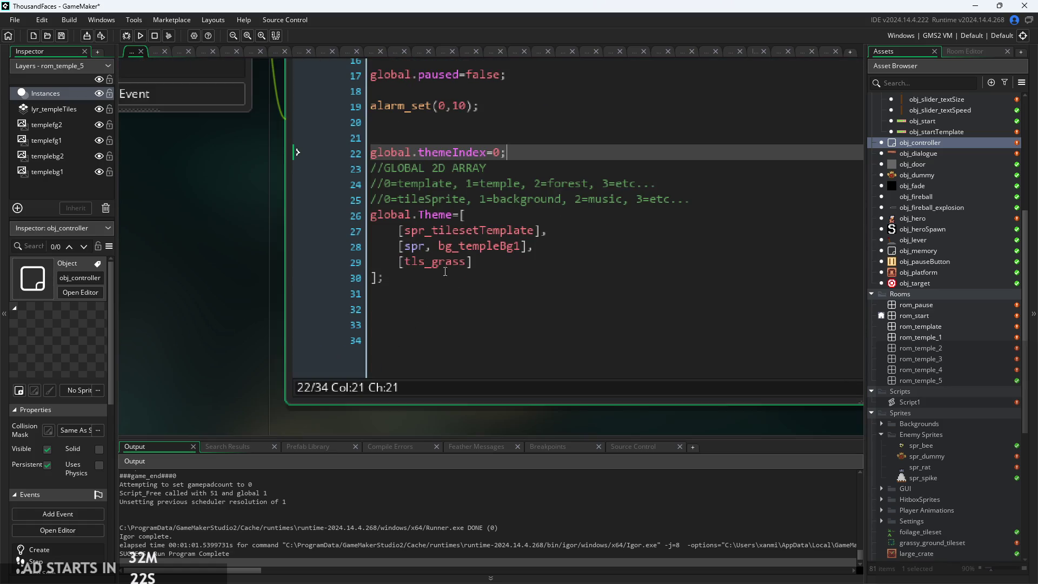
- Complete the temple row's first entry to spr_tilesetTemple via autocomplete
left_click(426, 246)
type("_te,")
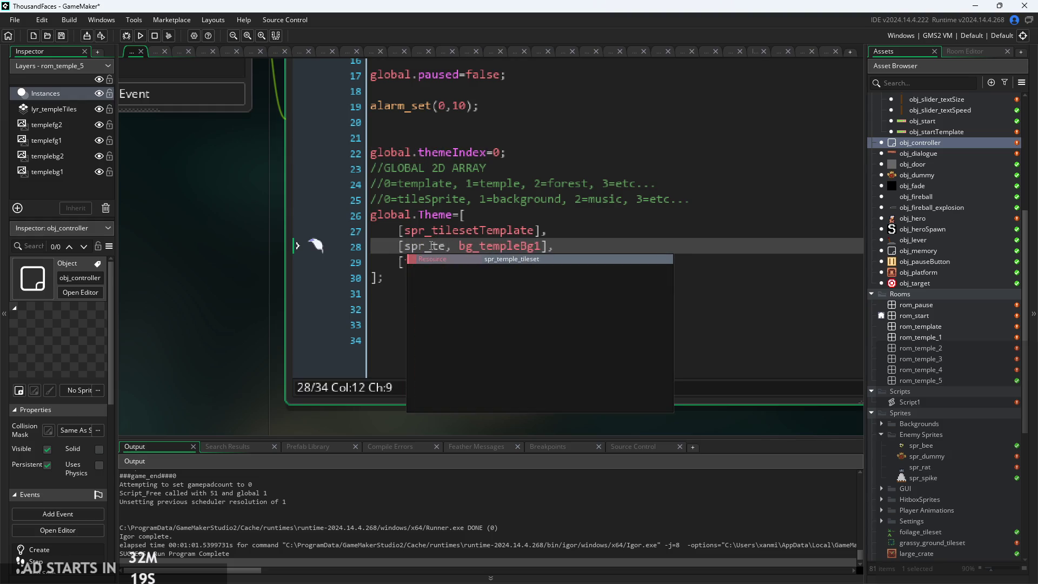
key("Return")
scroll(920, 372, "down", 8)
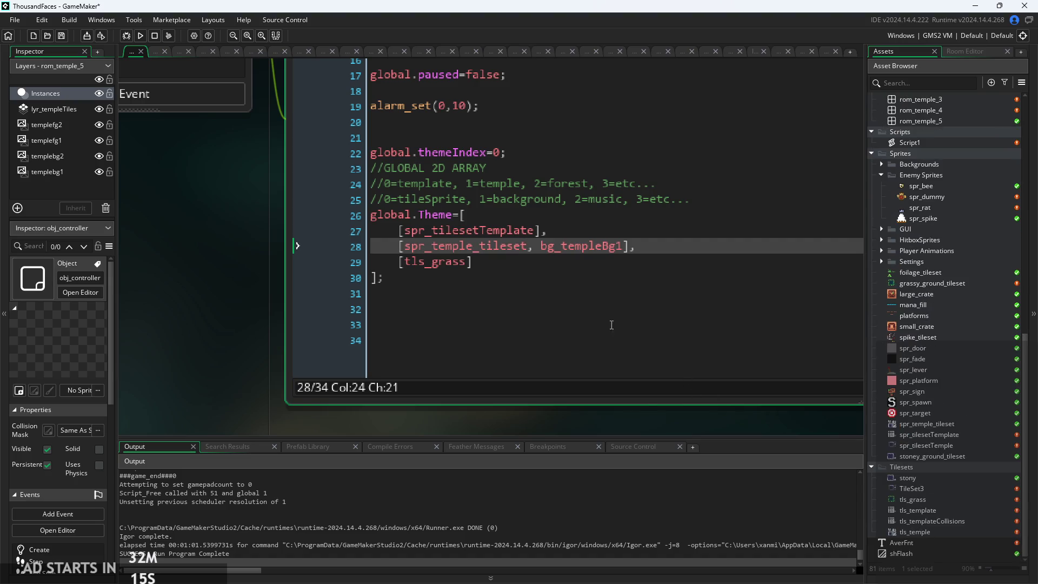
left_click_drag(527, 246, 434, 245)
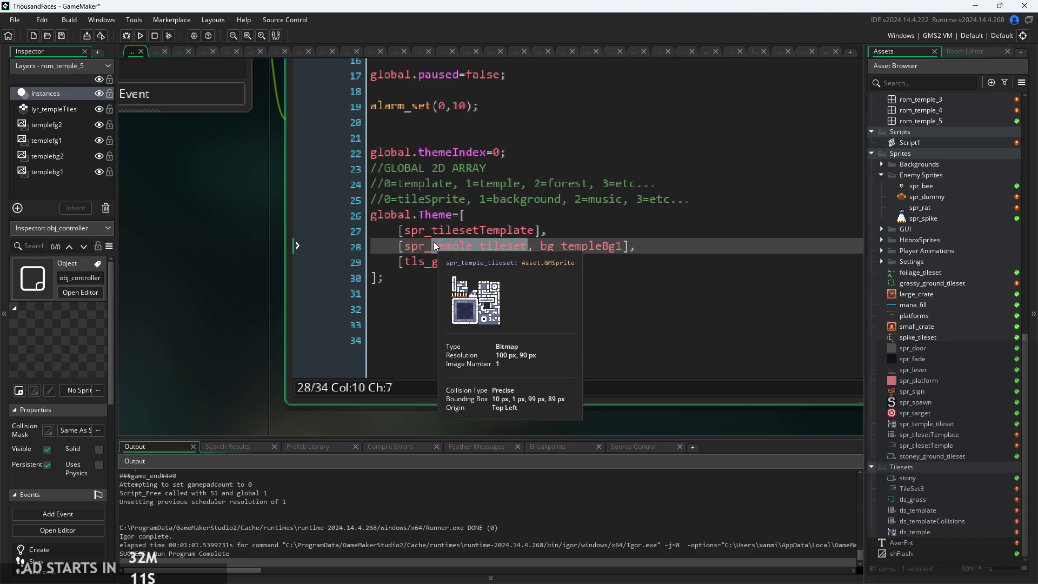
type("tile")
key("Down")
key("Return")
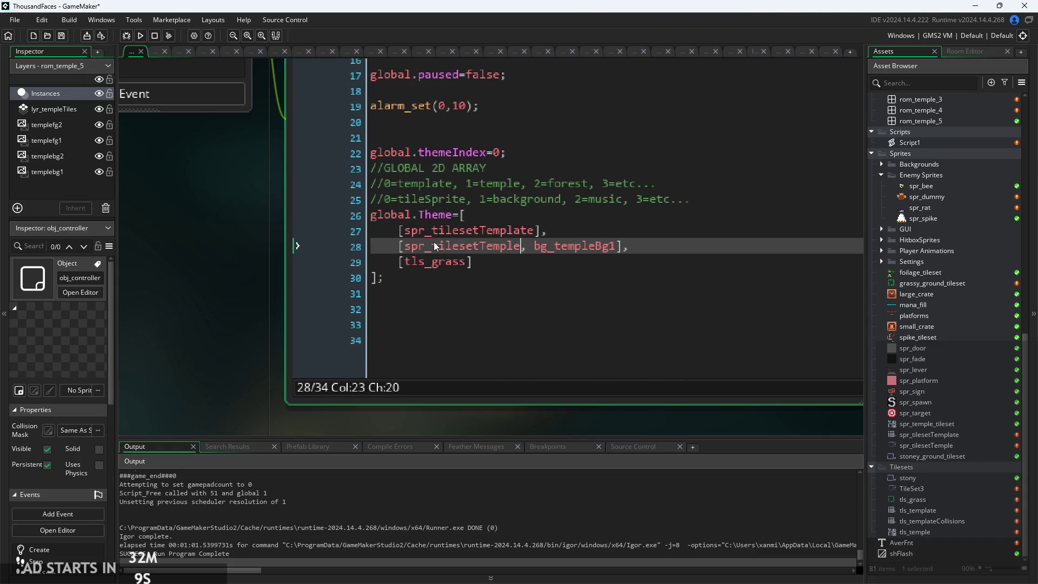
left_click(479, 263)
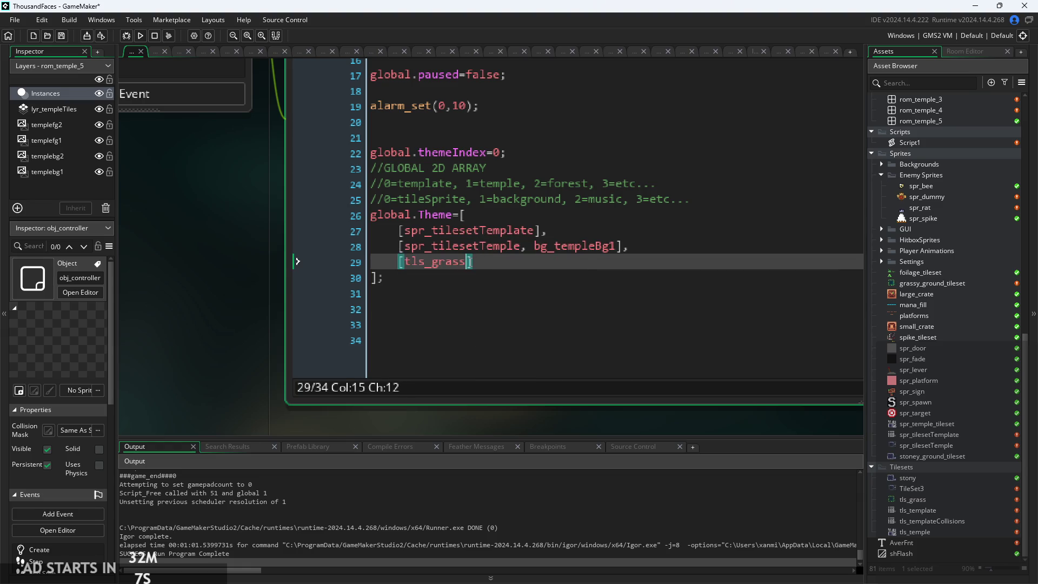
mouse_move(480, 263)
left_mouse_down()
mouse_move(371, 231)
mouse_move(407, 273)
left_mouse_up()
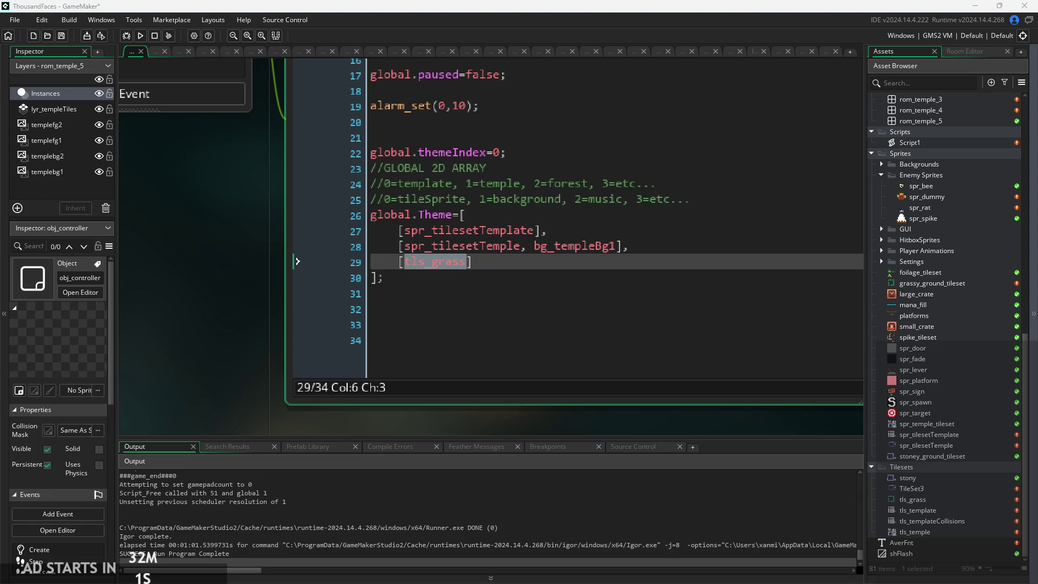
left_click(463, 278)
scroll(463, 278, "up", 2)
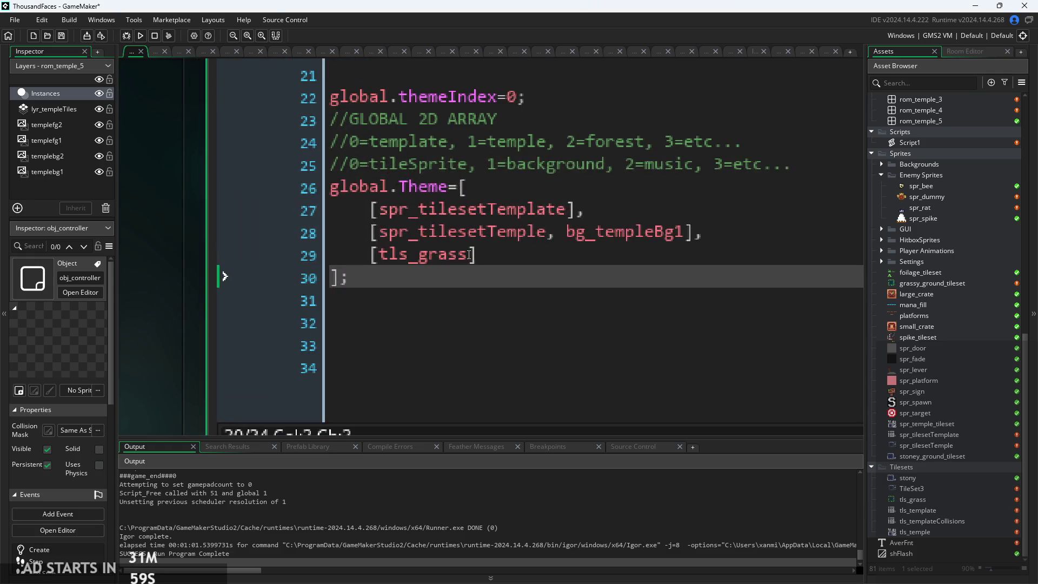
- Clear tls_grass out of the grass row, leaving empty brackets
left_click_drag(468, 254, 382, 264)
type("s")
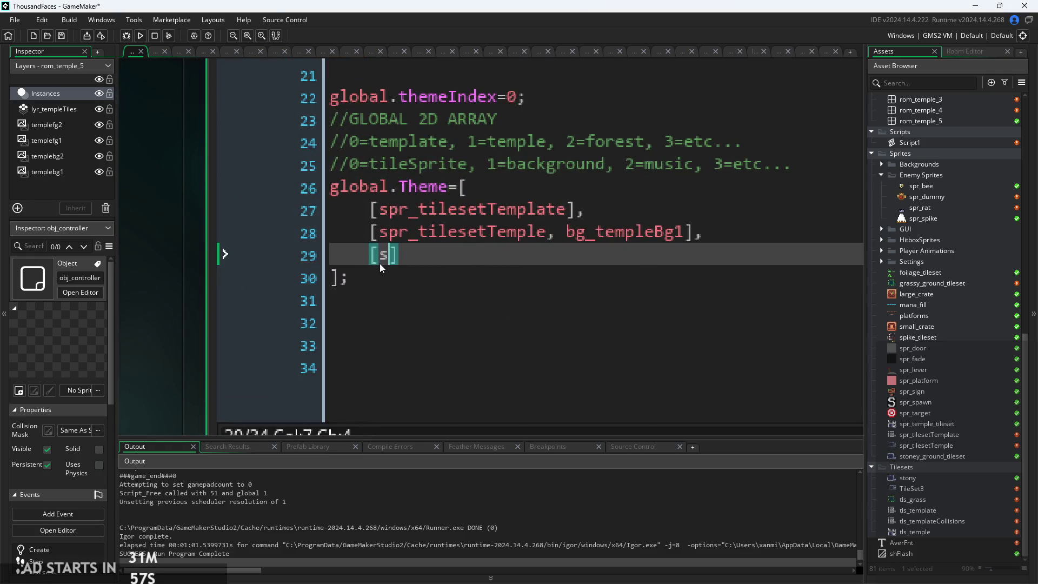
key("BackSpace")
type("s")
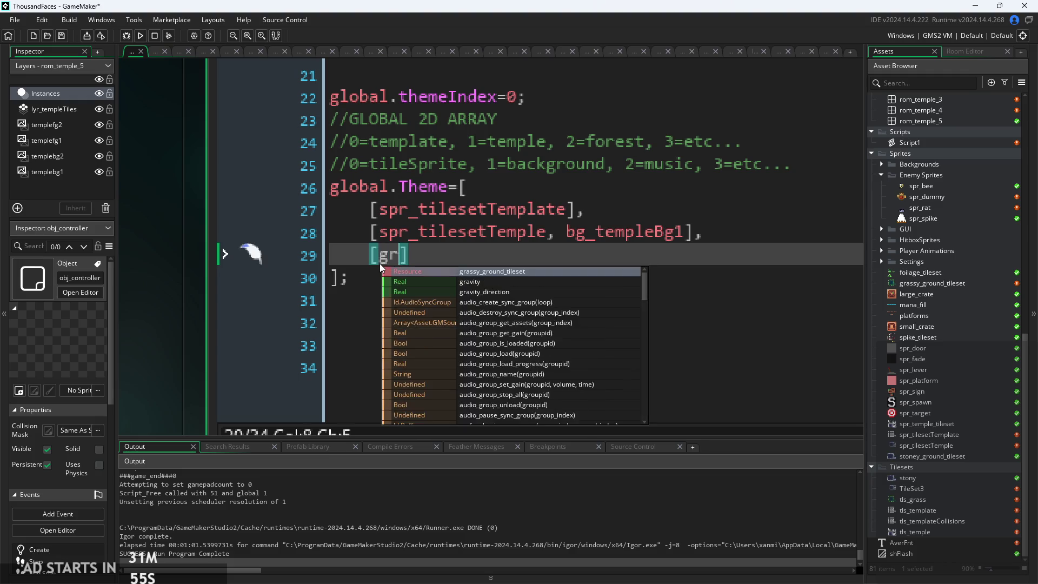
key("BackSpace")
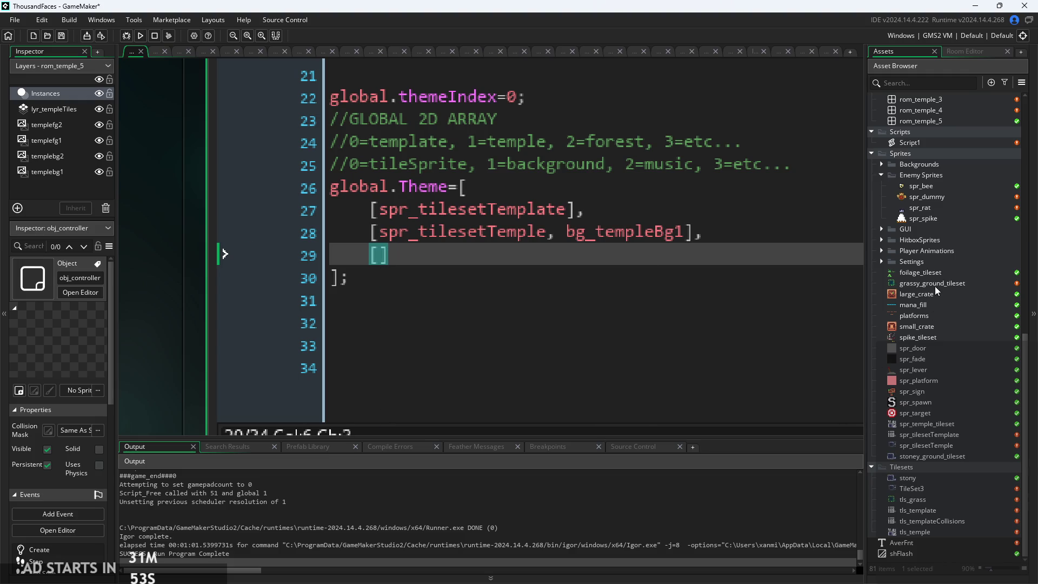
- Rename the grassy_ground_tileset sprite to spr_tilesetGrass
left_click(935, 284)
right_click(934, 286)
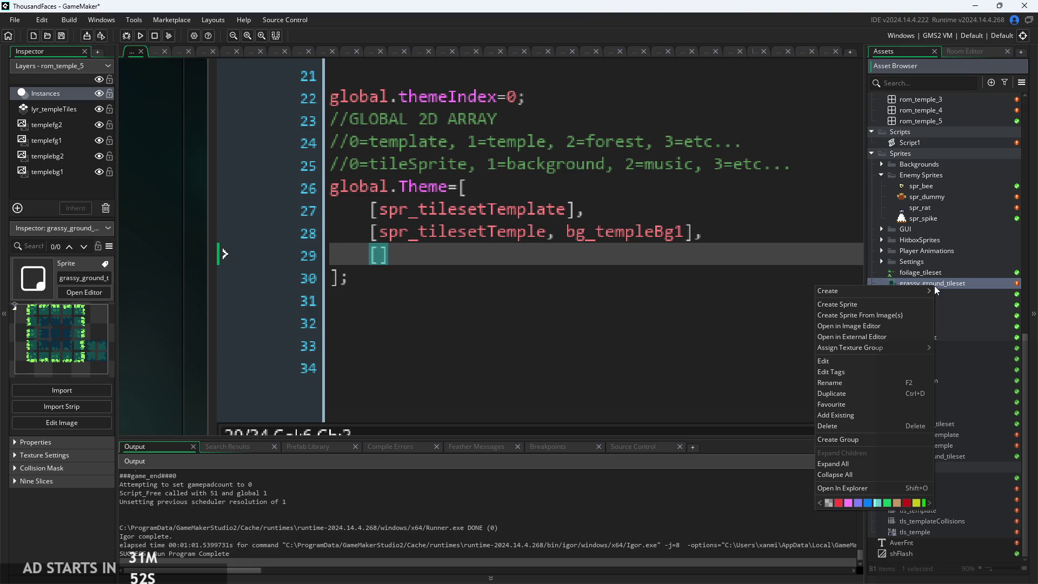
left_click(854, 380)
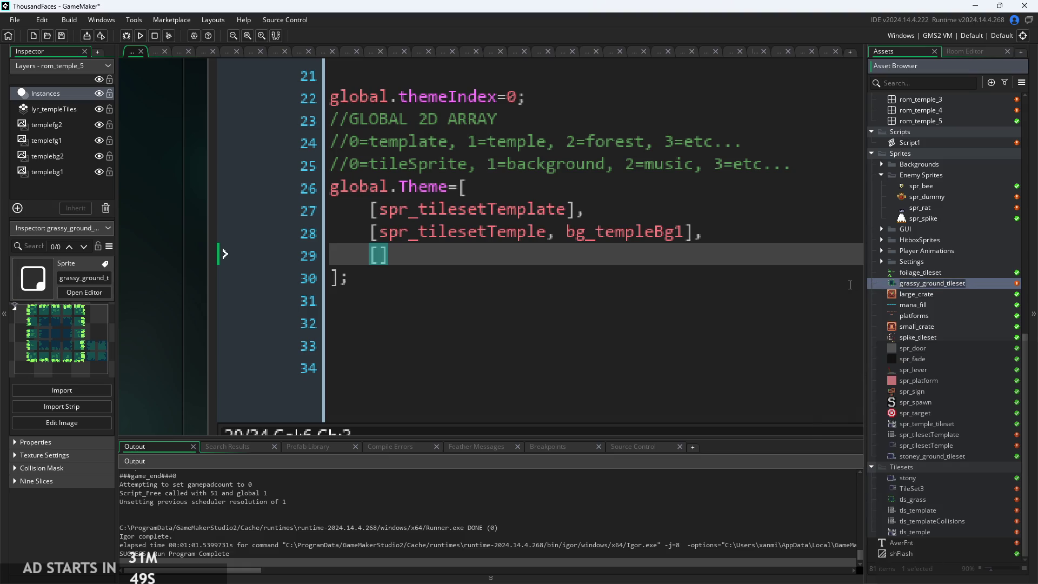
type("spr_tilesetGrass")
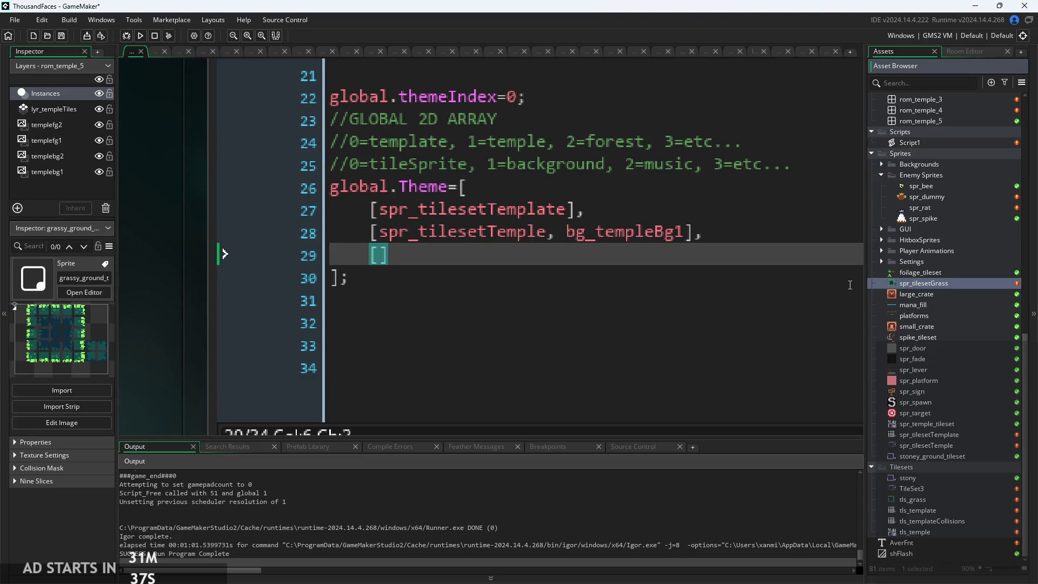
key("Return")
- Fill the line 29 brackets with spr_tilesetGrass via autocomplete
left_click(380, 257)
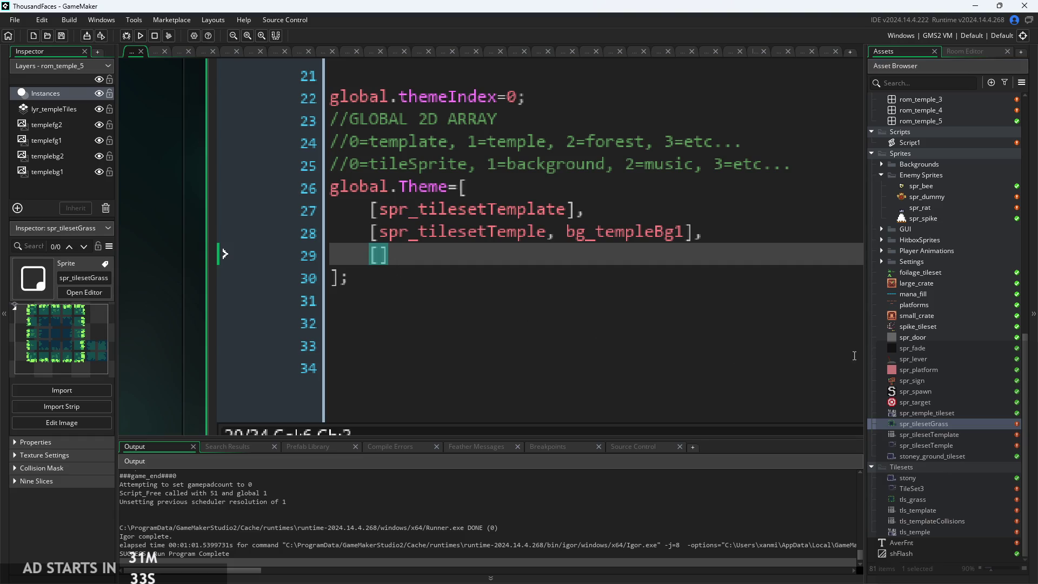
type("spr_t")
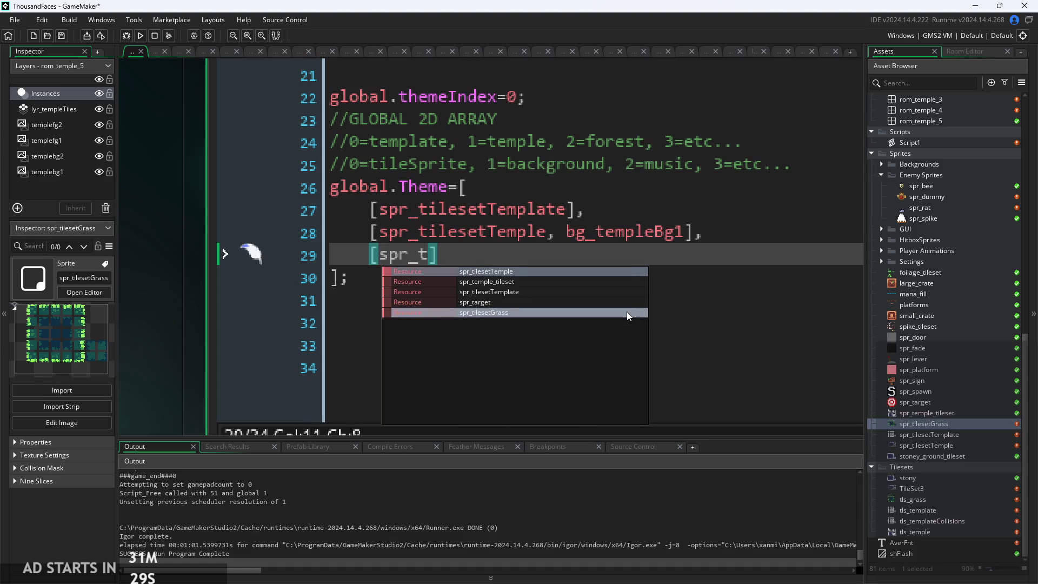
left_click(627, 313)
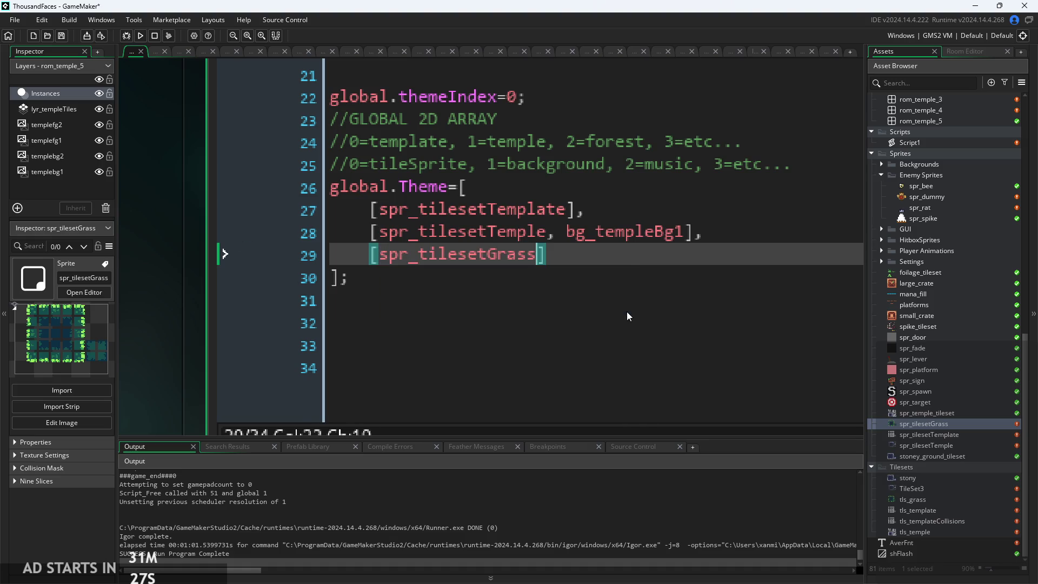
left_click(625, 260)
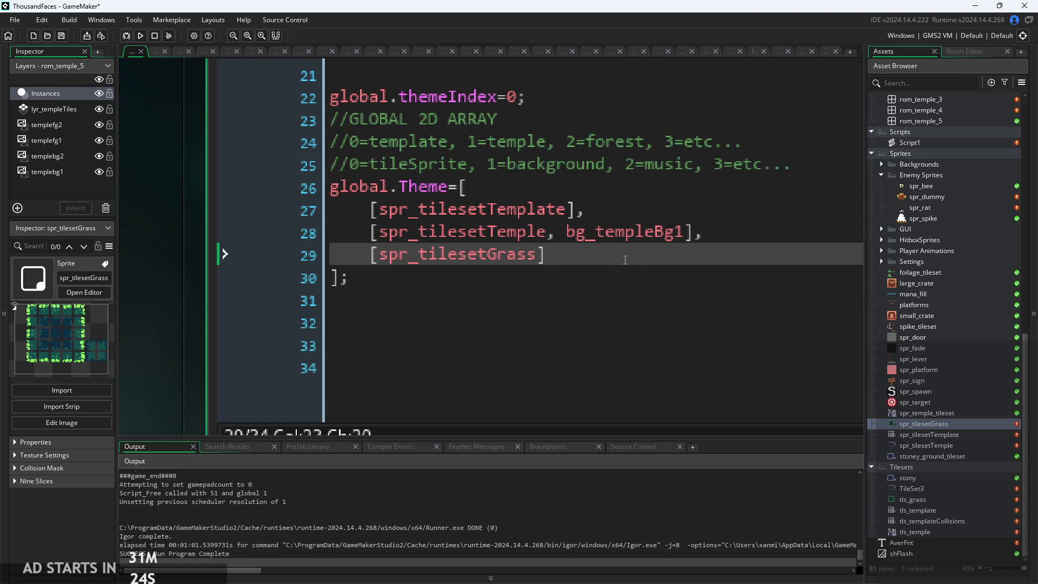
- Add a comma after the grass row and a new empty [] fourth row
type(",")
key("BackSpace")
type(",")
key("Return")
type("[]")
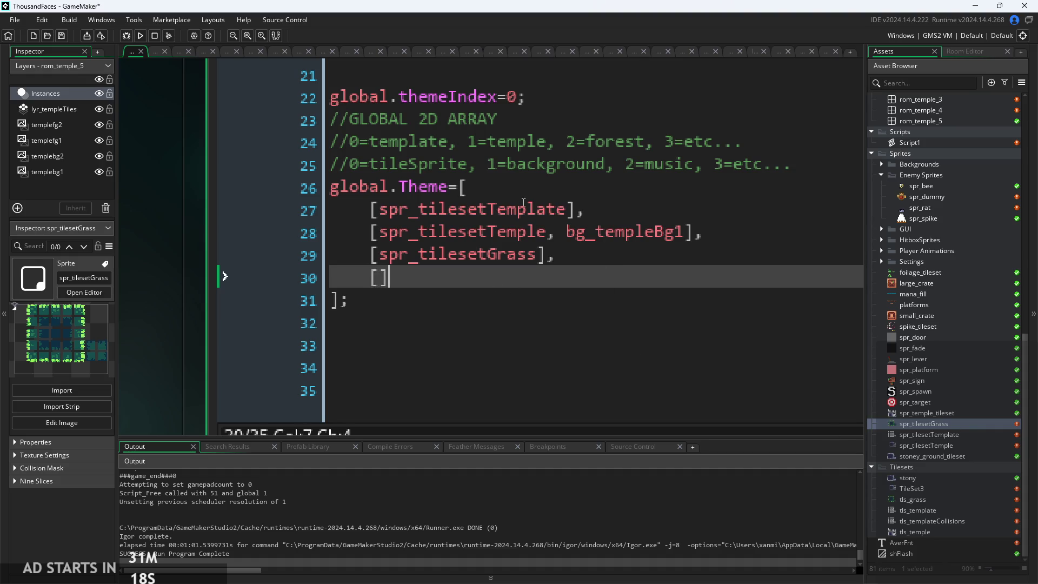
- Label the four array rows with comments //0, //1, //2 and //3
left_click(574, 142)
key("Down")
key("Down")
key("Down")
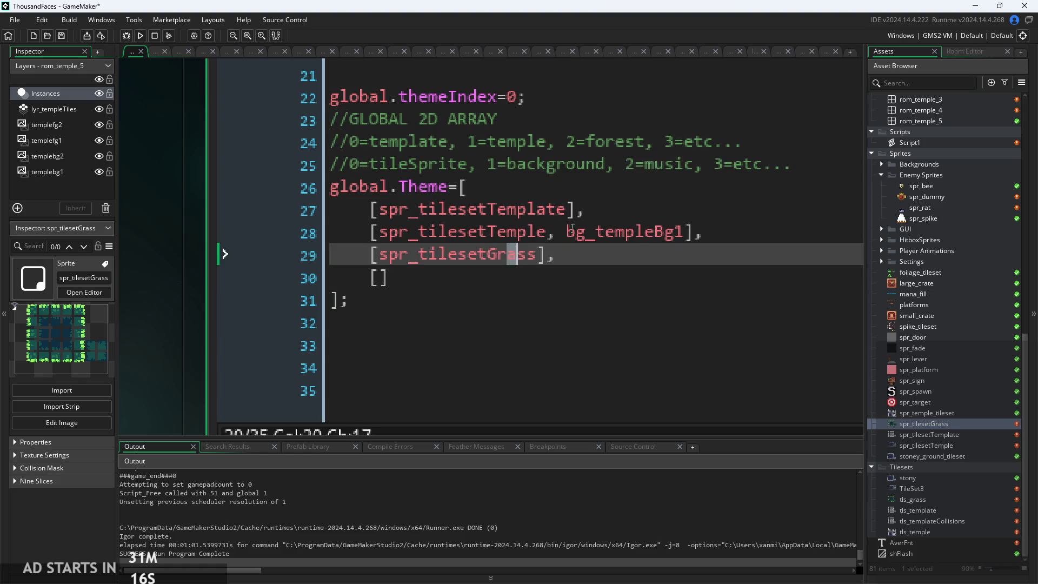
key("Up")
left_click(386, 218)
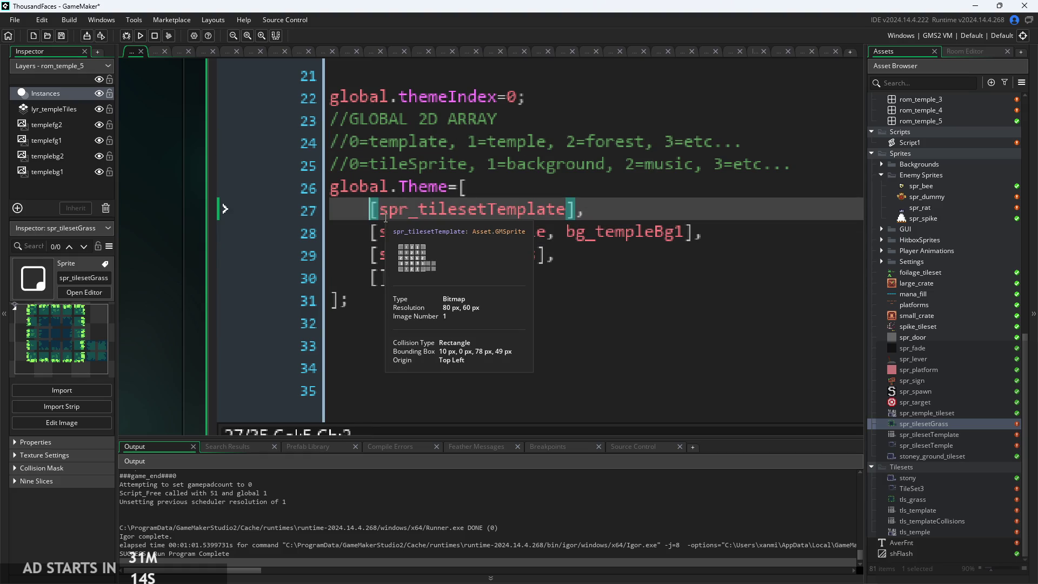
left_click(680, 210)
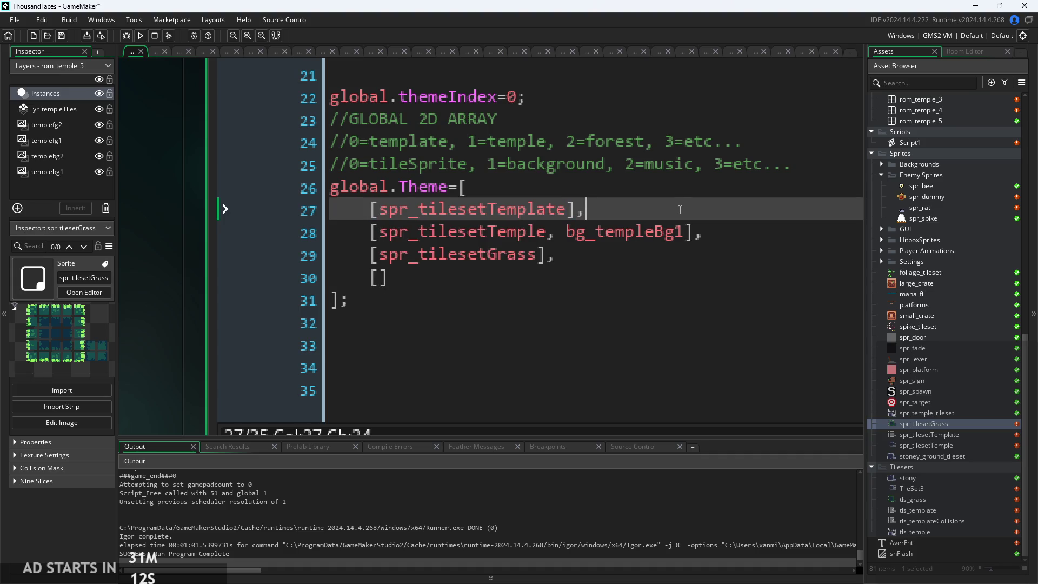
type(" //0")
left_click(778, 228)
type("//1")
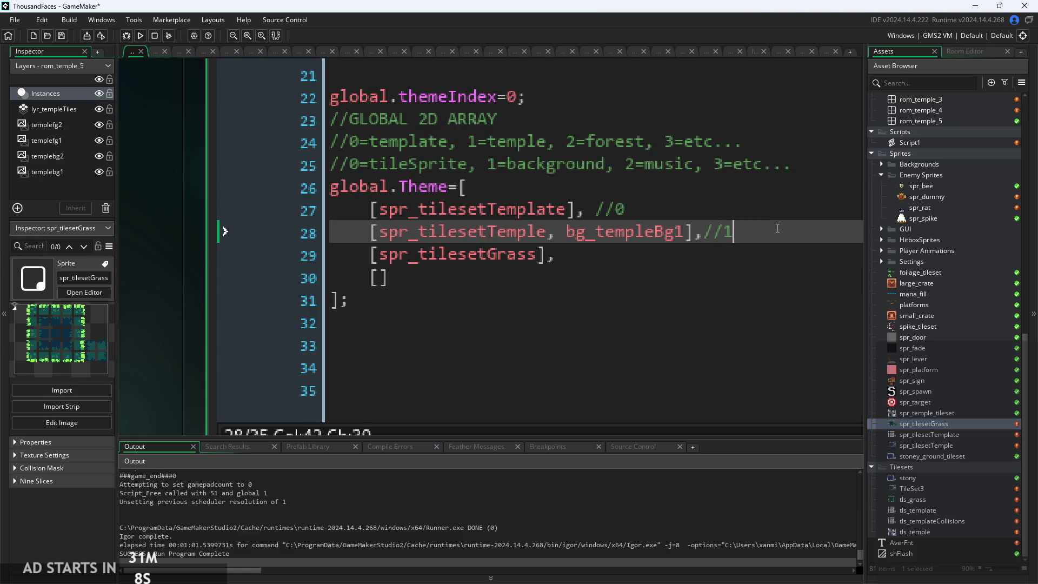
key("Down")
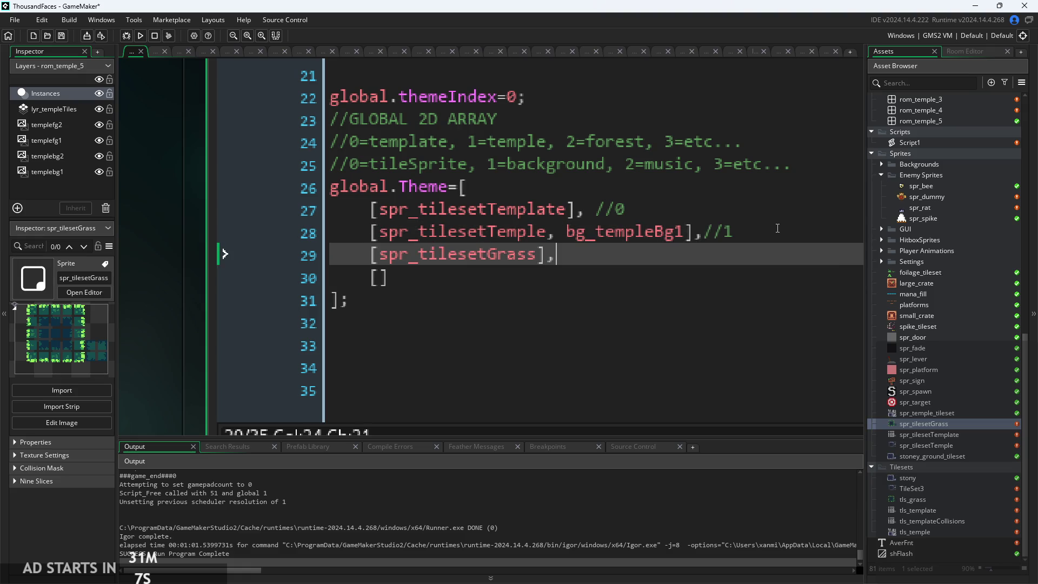
type("//2")
key("Left")
key("Left")
key("Left")
left_click(703, 232)
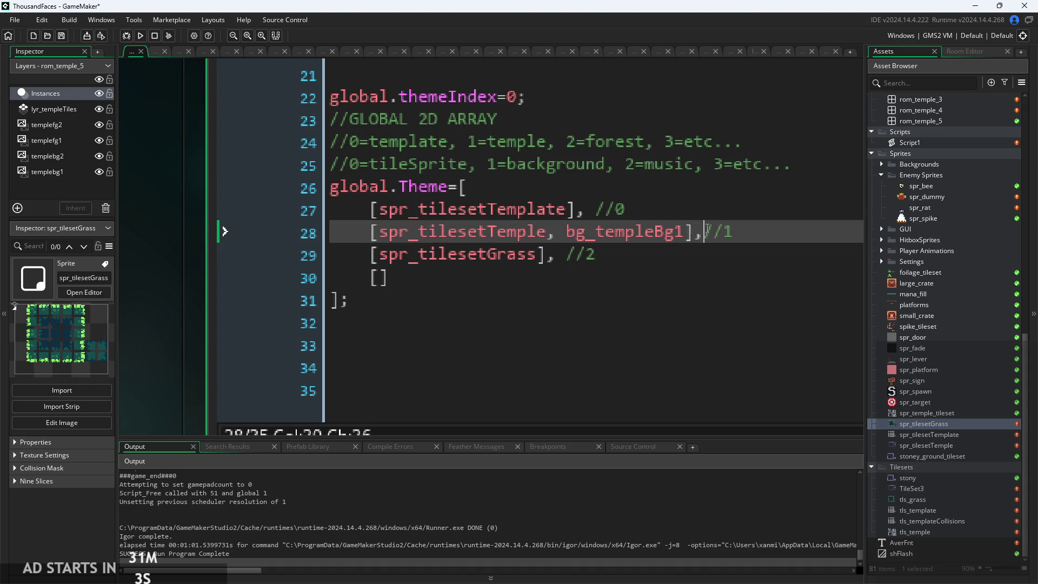
left_click(542, 286)
type("/")
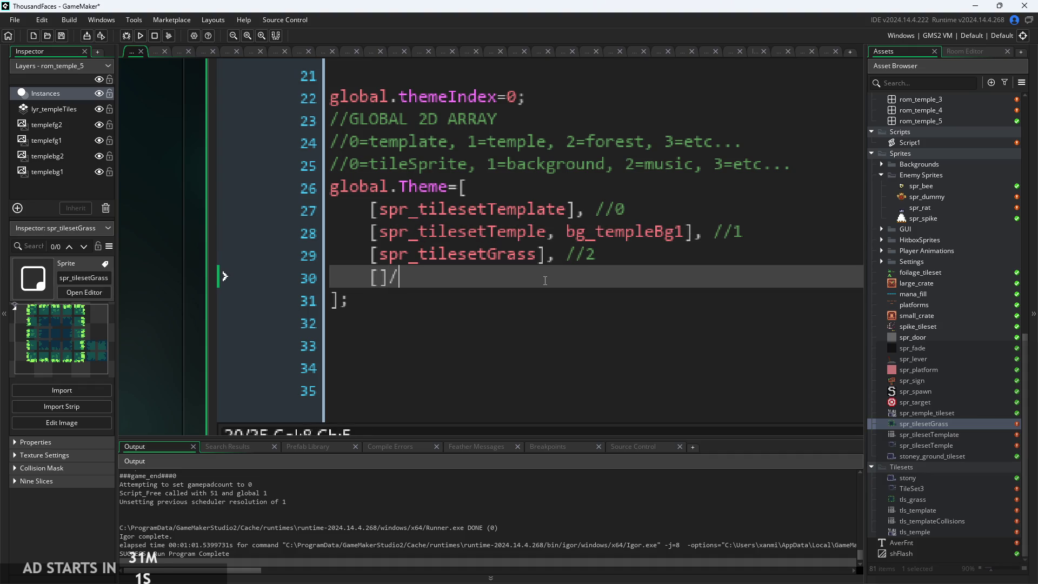
type("/3")
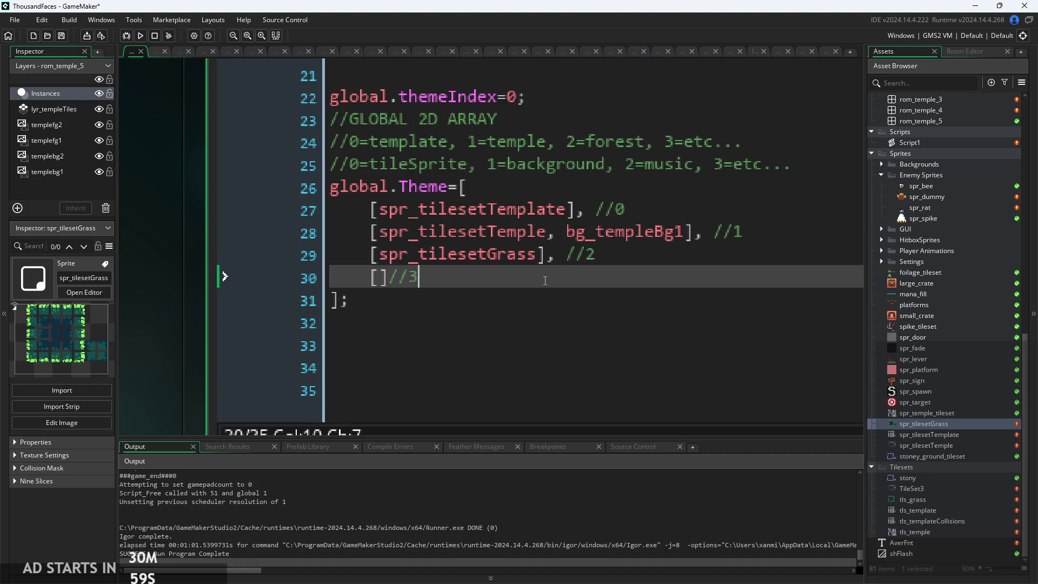
key("Left")
key("Left")
key("Left")
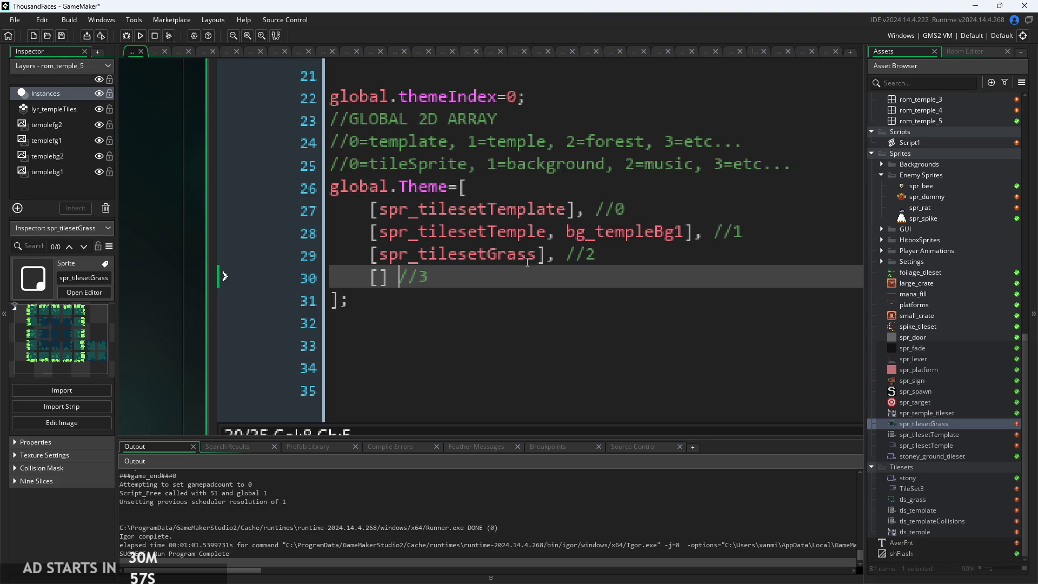
- Review the index comment entries against the rows and bg_templeBg1
left_click(527, 262)
key("Up")
key("Up")
left_click(548, 164)
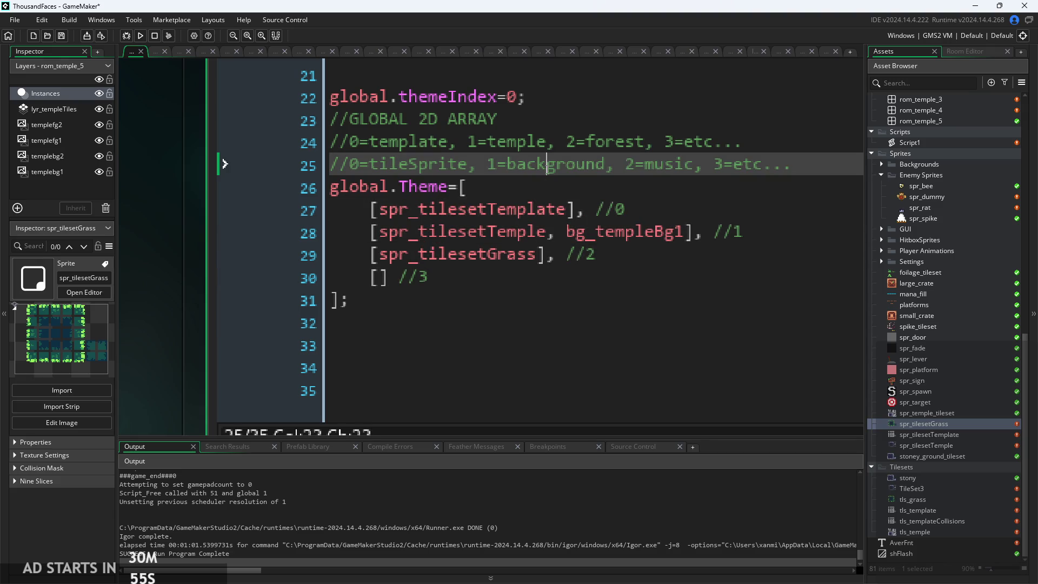
left_click(448, 141)
left_click(527, 163)
left_click(607, 163)
left_click(679, 233)
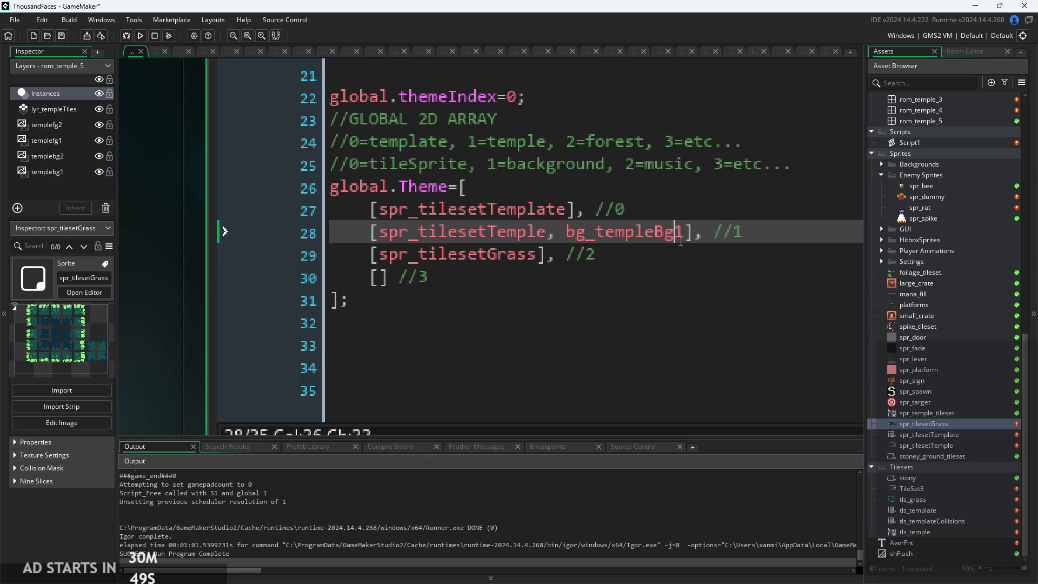
left_click(588, 253)
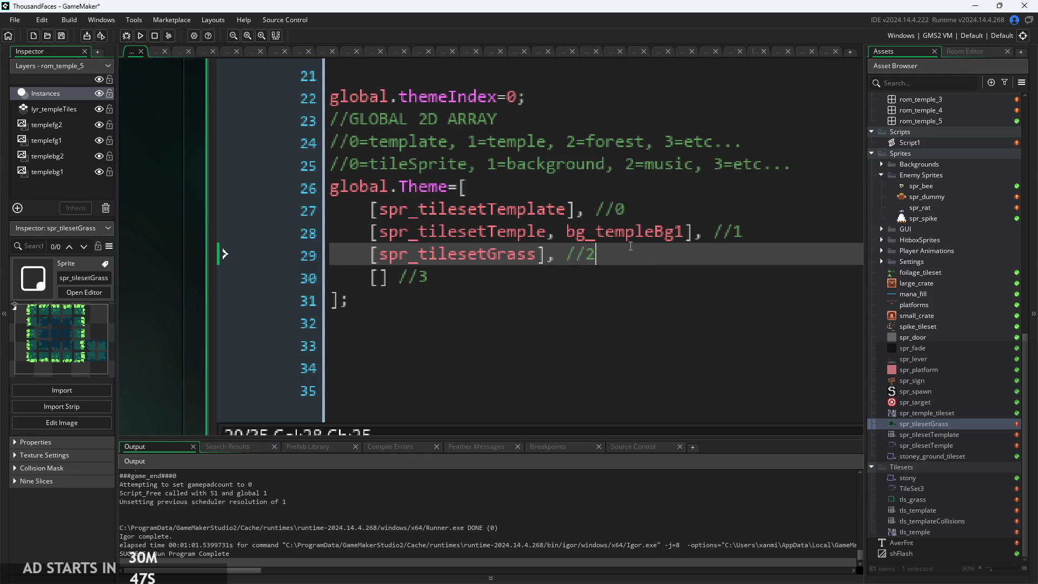
scroll(590, 253, "down", 2)
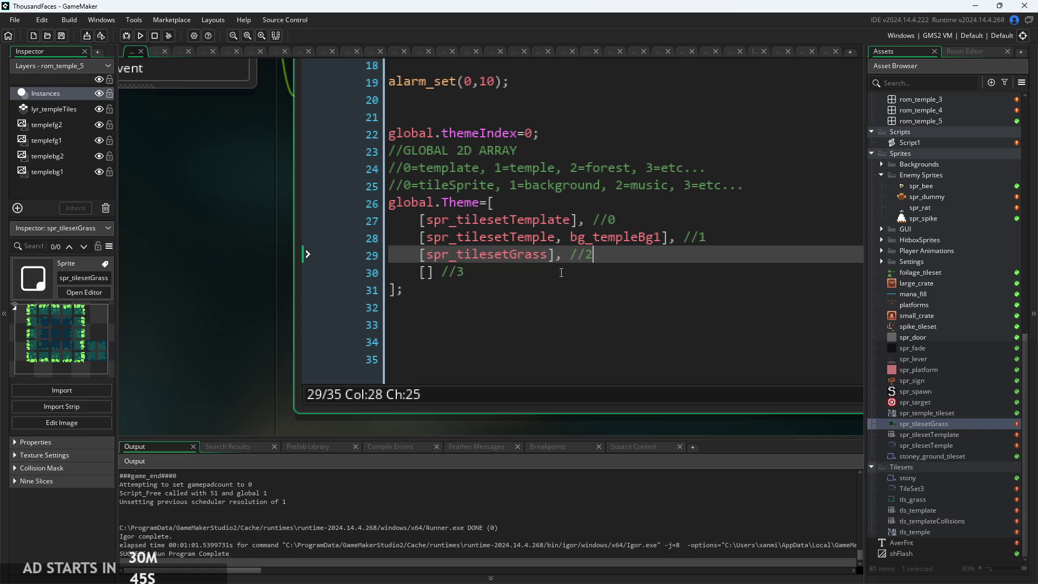
- Delete ', bg_templeBg1' so the temple row reads [spr_tilesetTemple]
mouse_move(665, 239)
left_mouse_down()
mouse_move(540, 239)
mouse_move(558, 239)
left_mouse_up()
key("Delete")
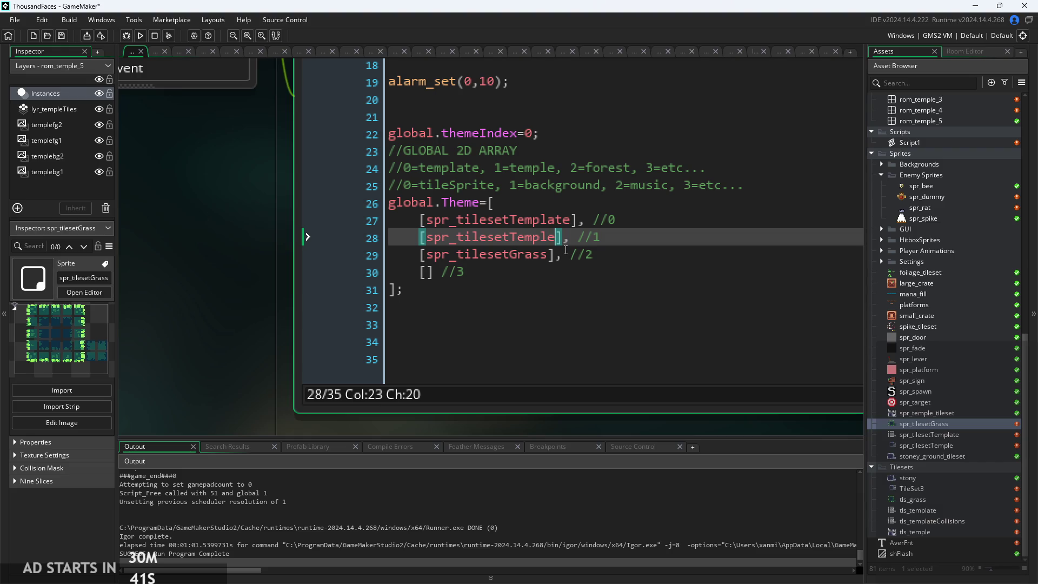
left_click(564, 252)
scroll(564, 252, "up", 1)
scroll(563, 252, "up", 1)
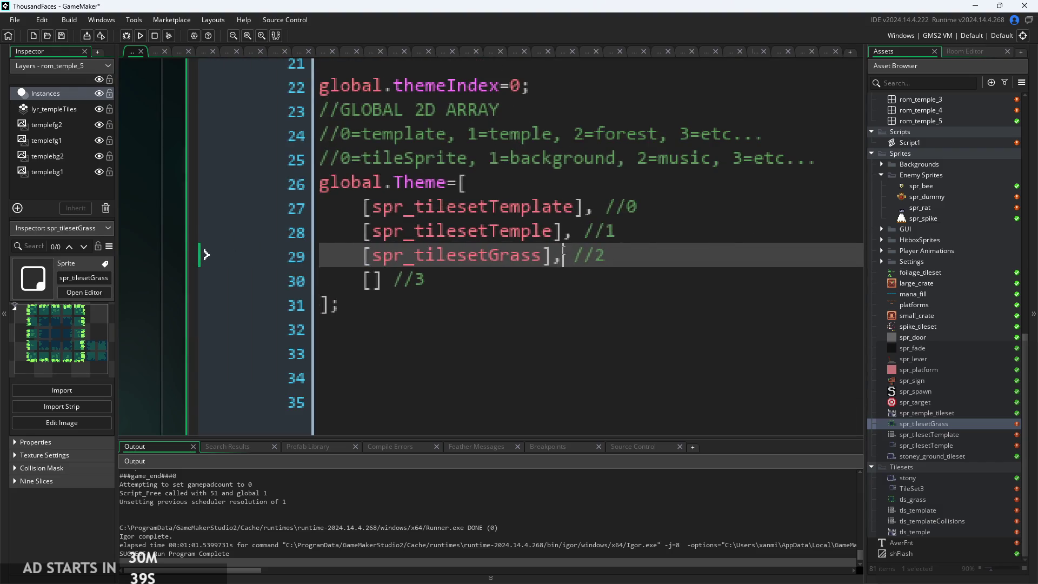
scroll(564, 252, "down", 2)
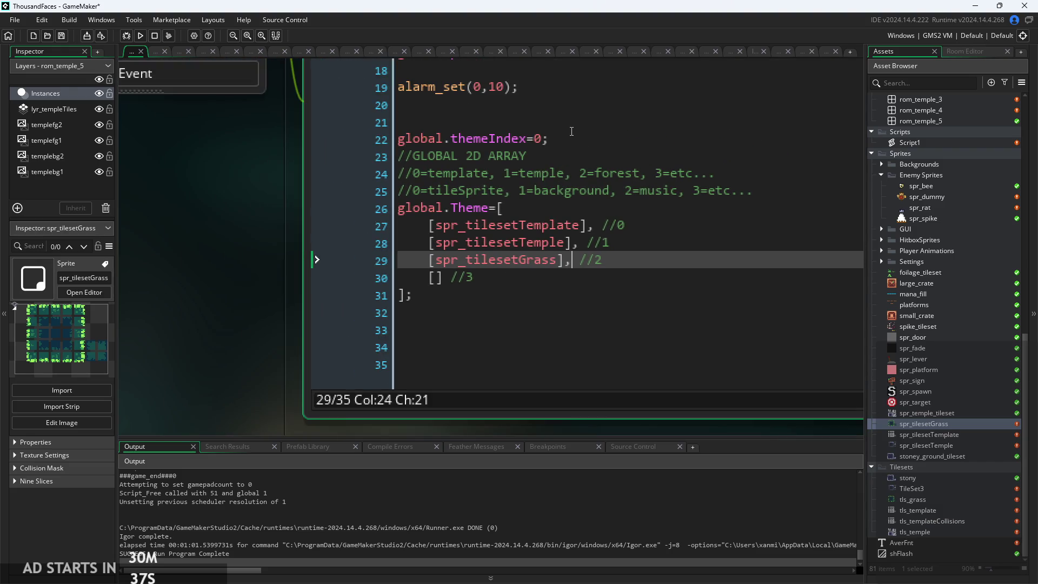
left_click(571, 131)
scroll(571, 131, "up", 1)
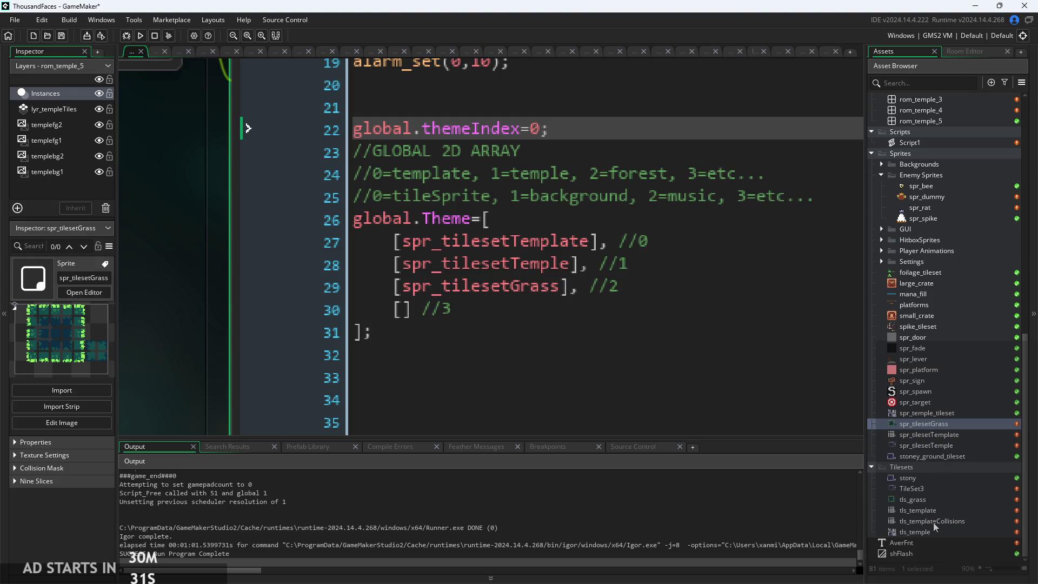
scroll(932, 387, "up", 3)
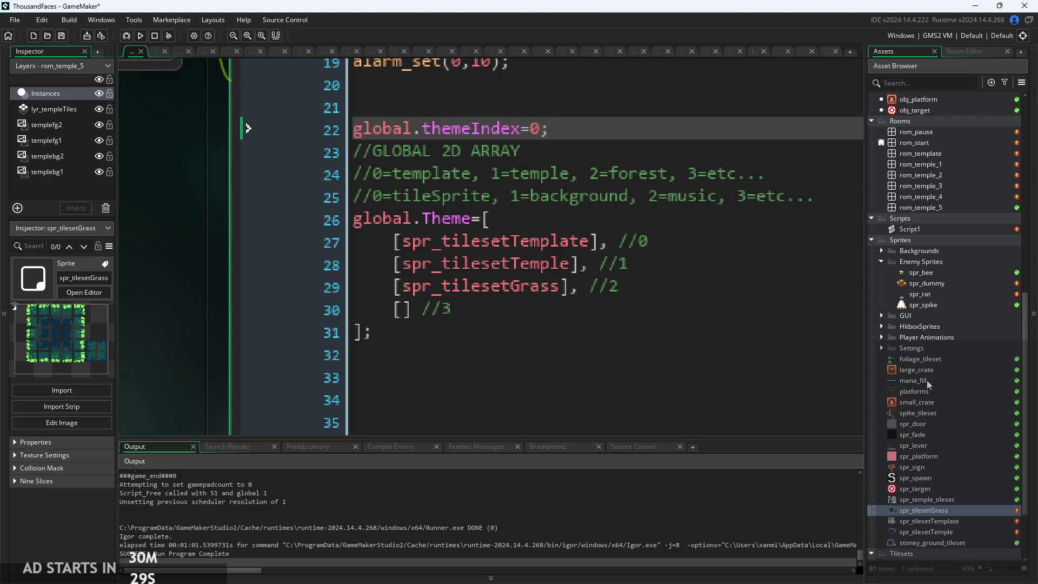
scroll(928, 395, "down", 2)
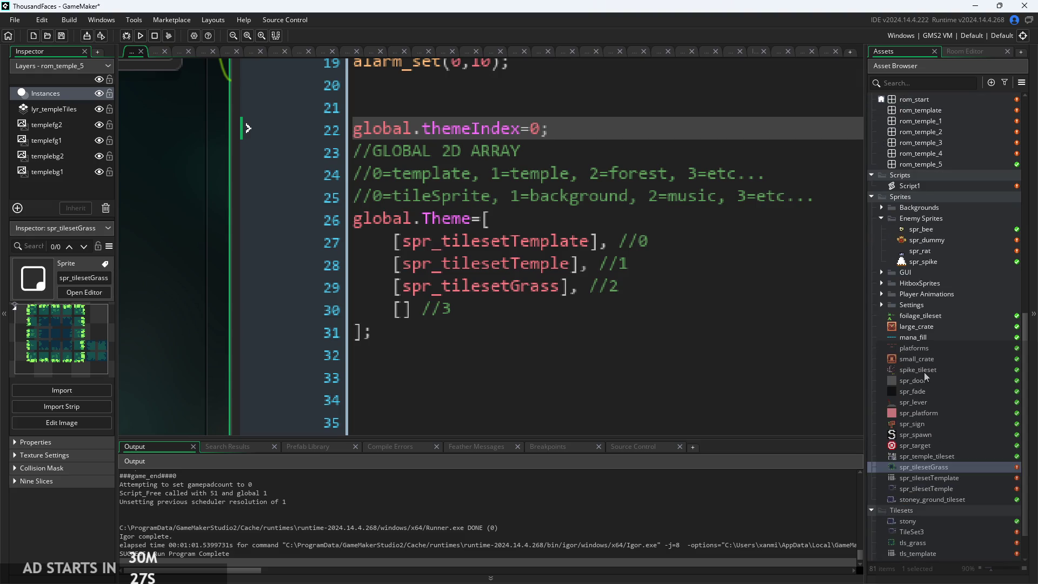
scroll(933, 414, "up", 2)
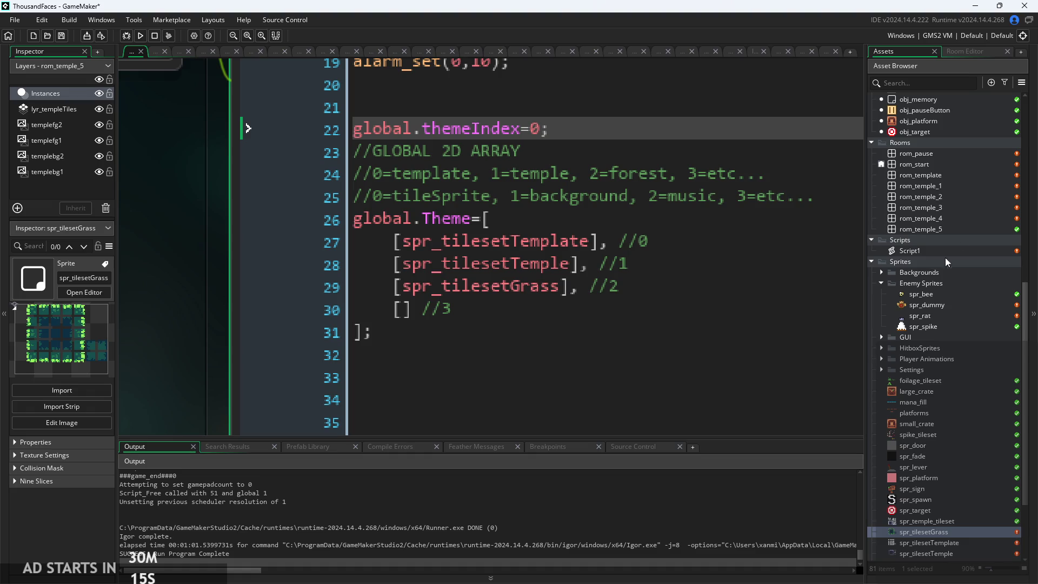
- Open rom_temple_5 and delete both obj_door instances, keeping only the hero spawn
scroll(957, 292, "up", 4)
scroll(957, 292, "down", 3)
double_click(961, 277)
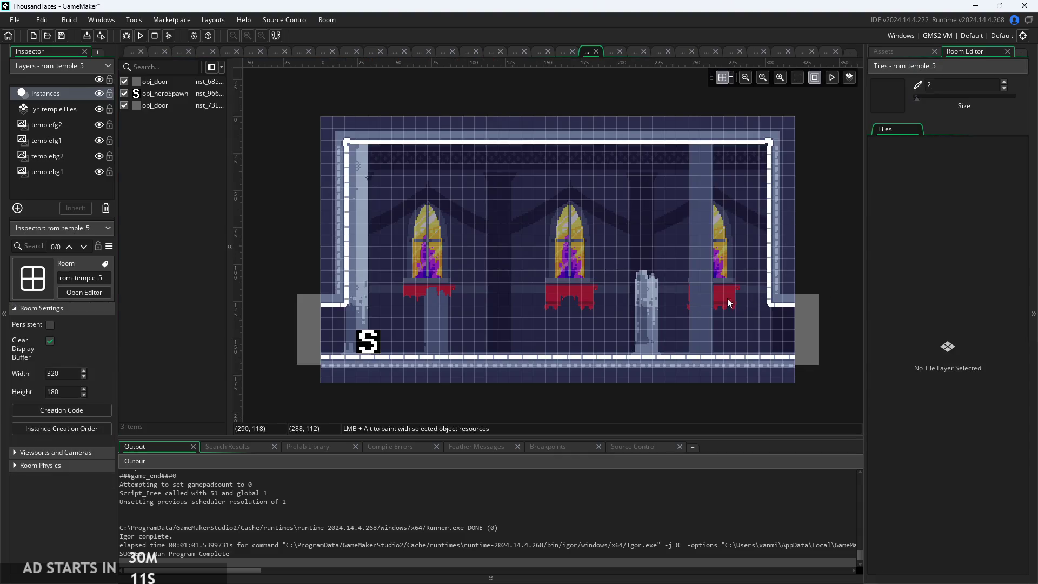
left_click(318, 336)
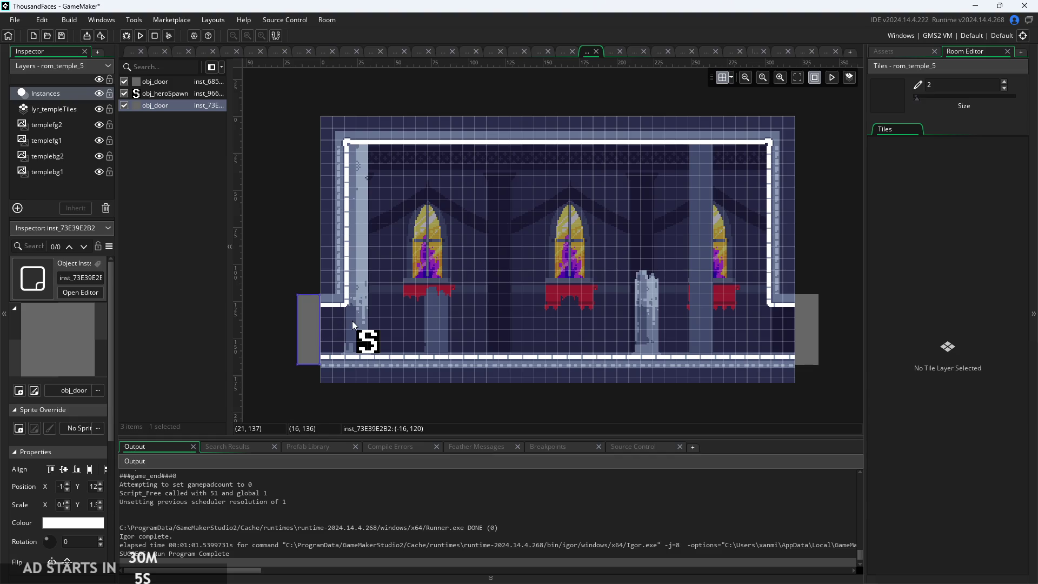
key("Delete")
left_click(380, 342)
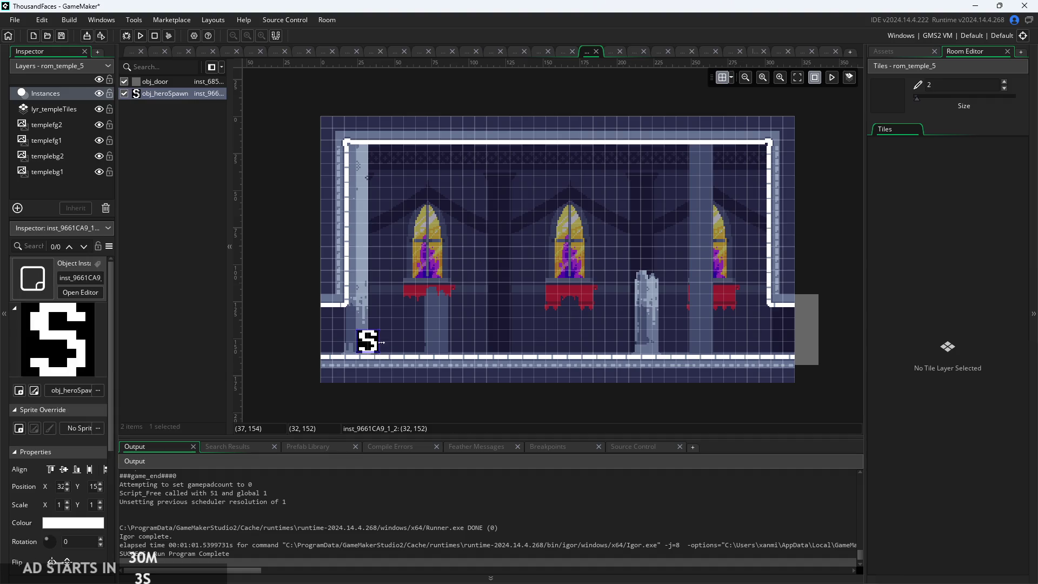
left_click(810, 320)
key("Delete")
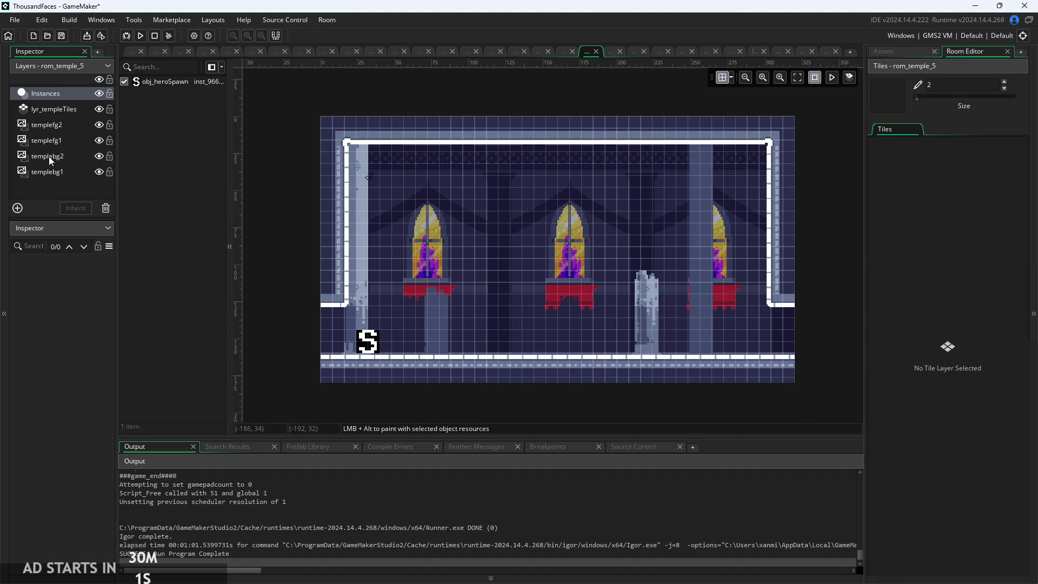
- Inspect the lyr_templeTiles layer, the auto tile libraries and rom_temple_5's room settings
left_click(54, 109)
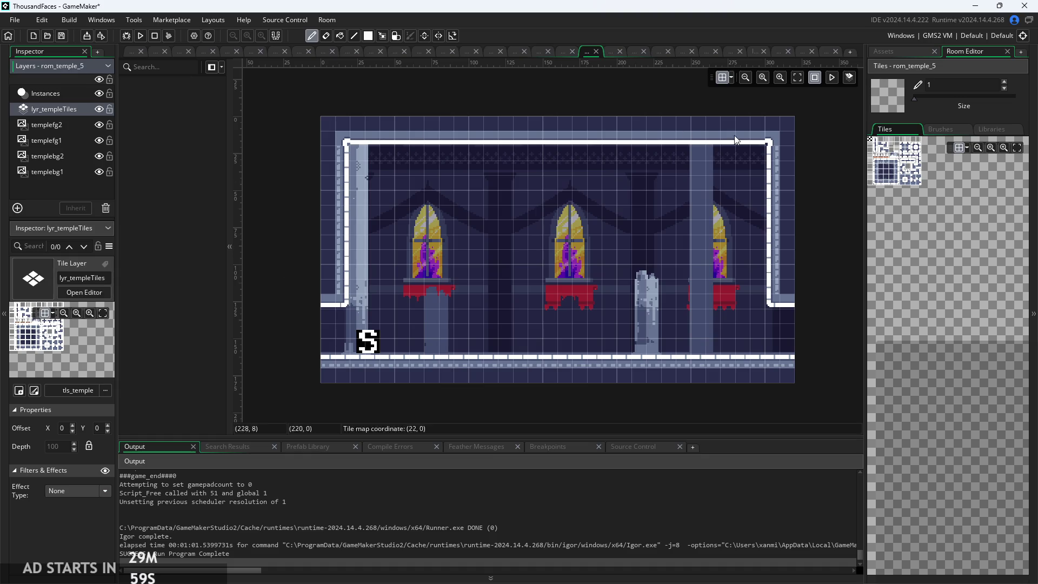
left_click(993, 129)
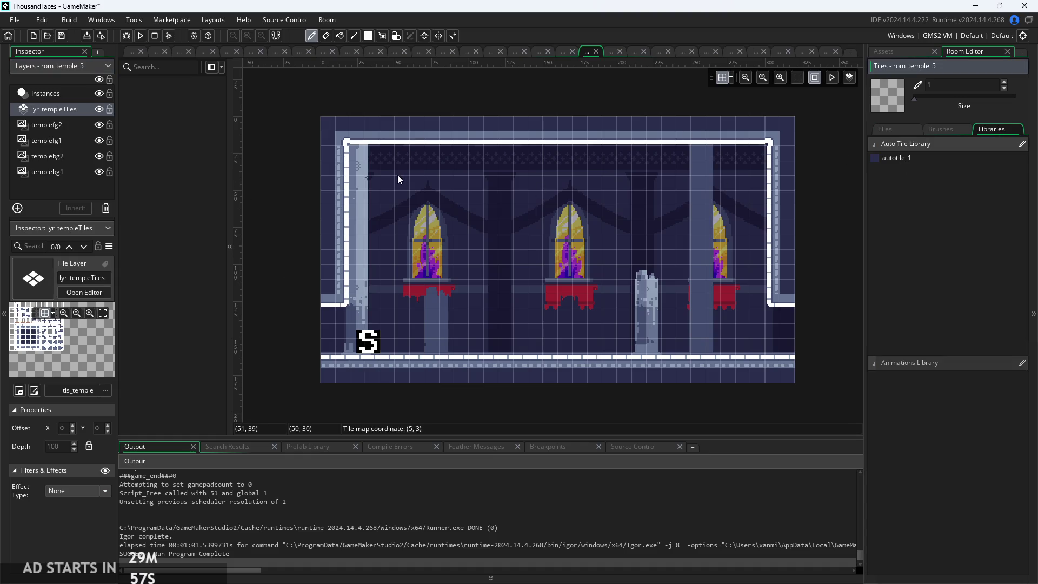
left_click(897, 52)
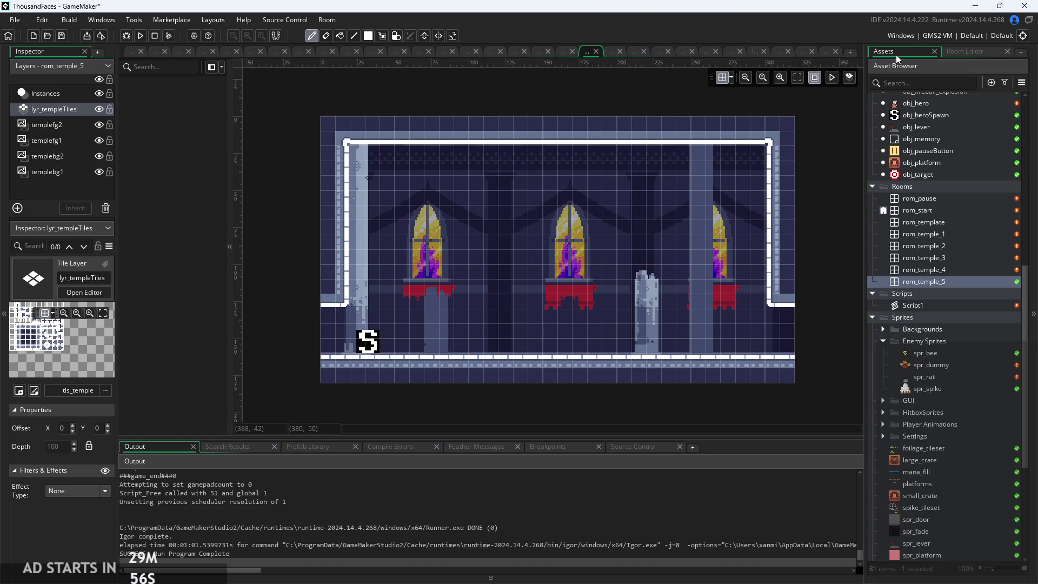
left_click(937, 282)
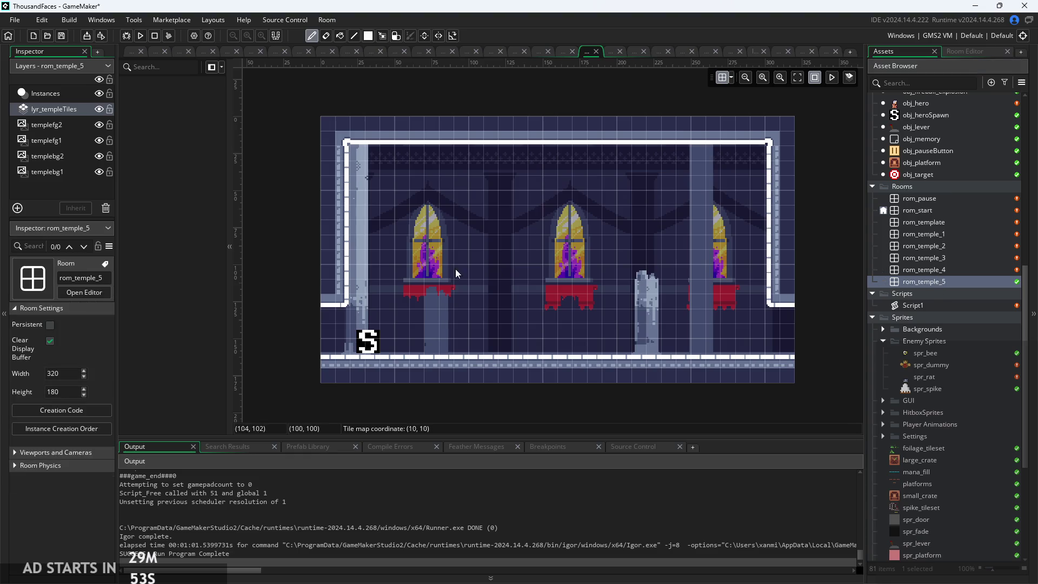
left_click(67, 109)
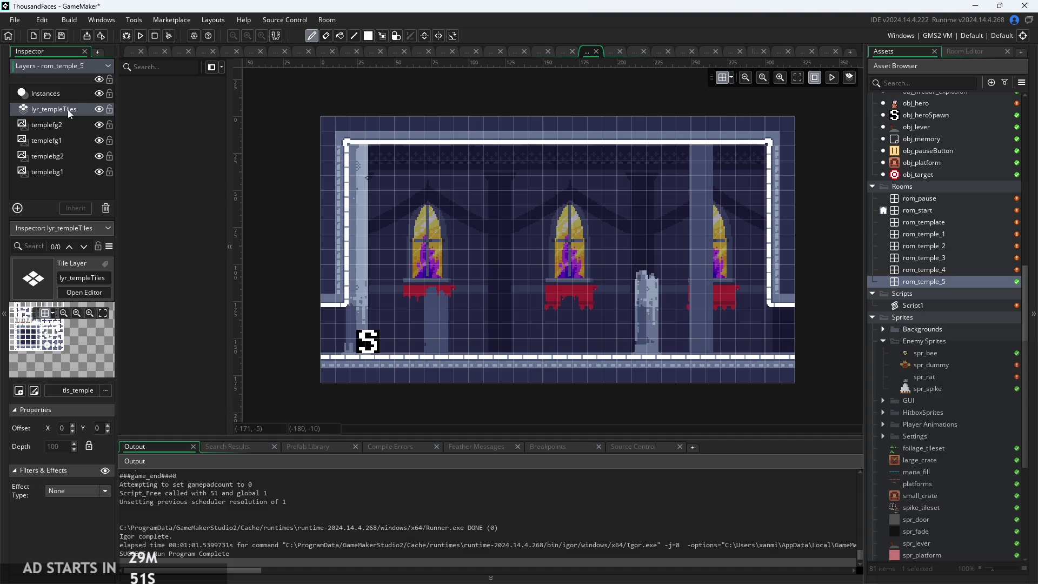
- Delete rom_temple_5's lyr_templeTiles layer, confirming the prompt, then open rom_template
right_click(67, 110)
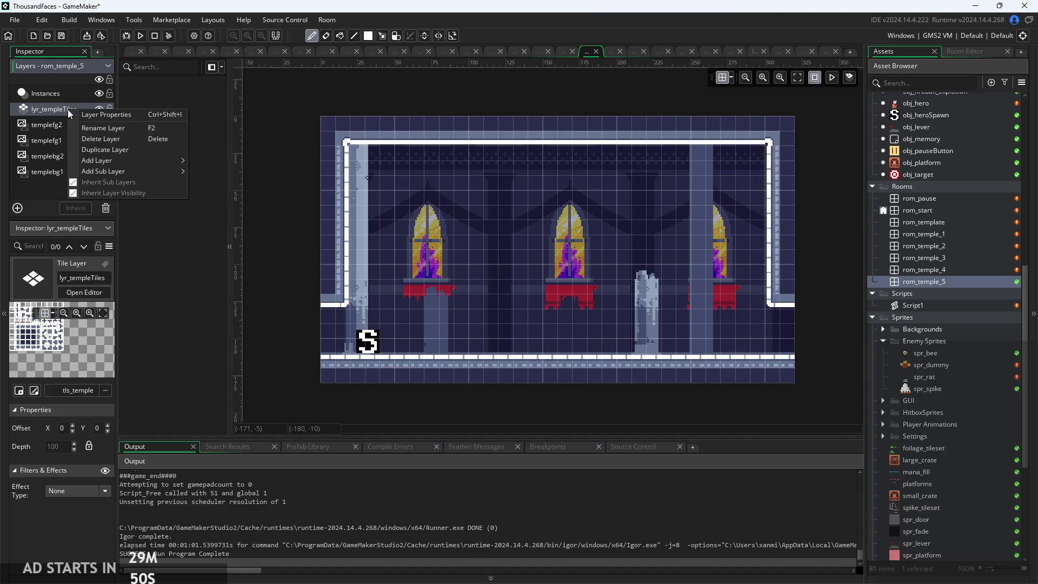
left_click(118, 138)
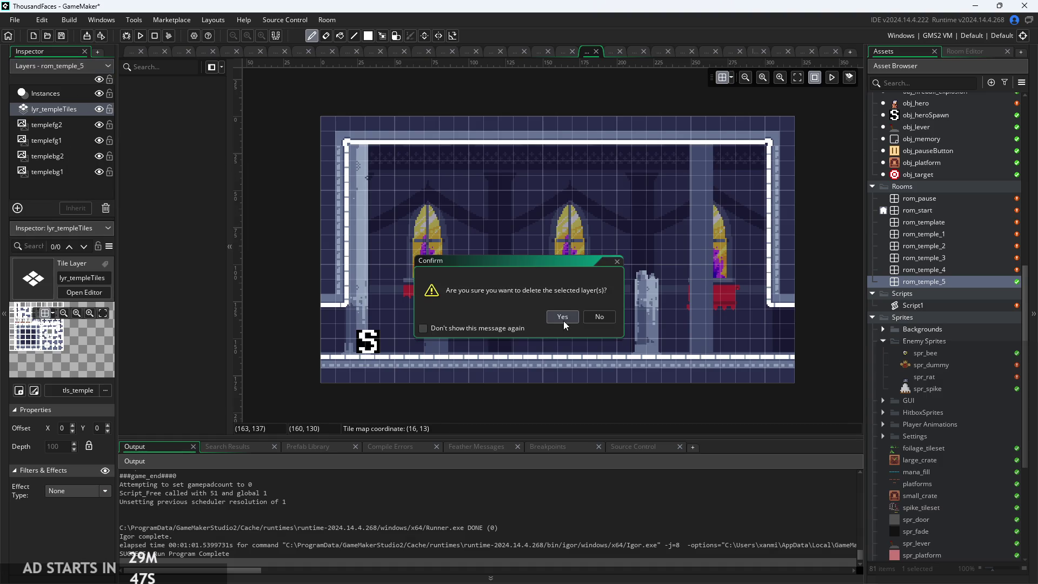
left_click(563, 320)
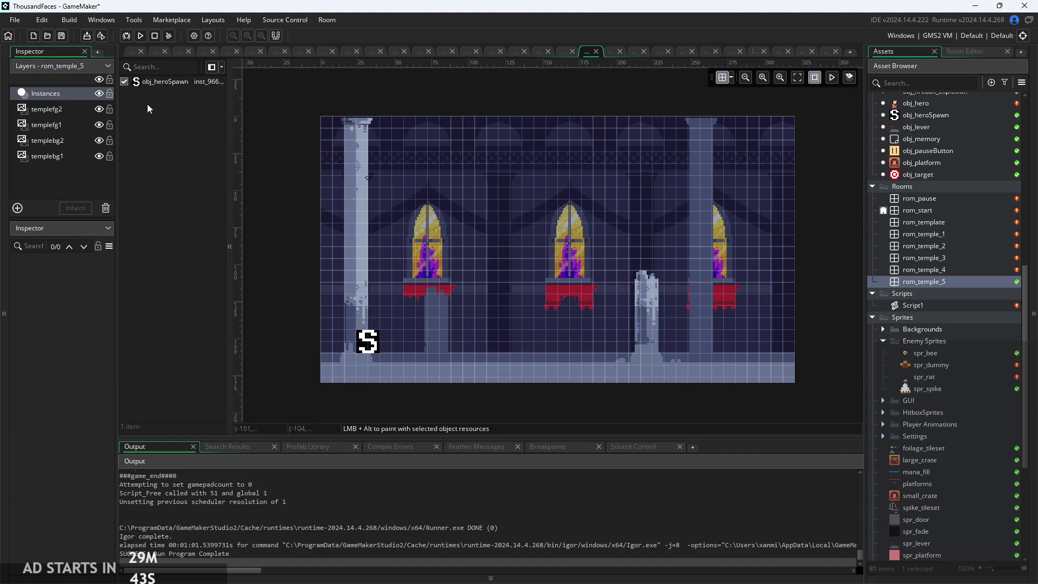
right_click(70, 185)
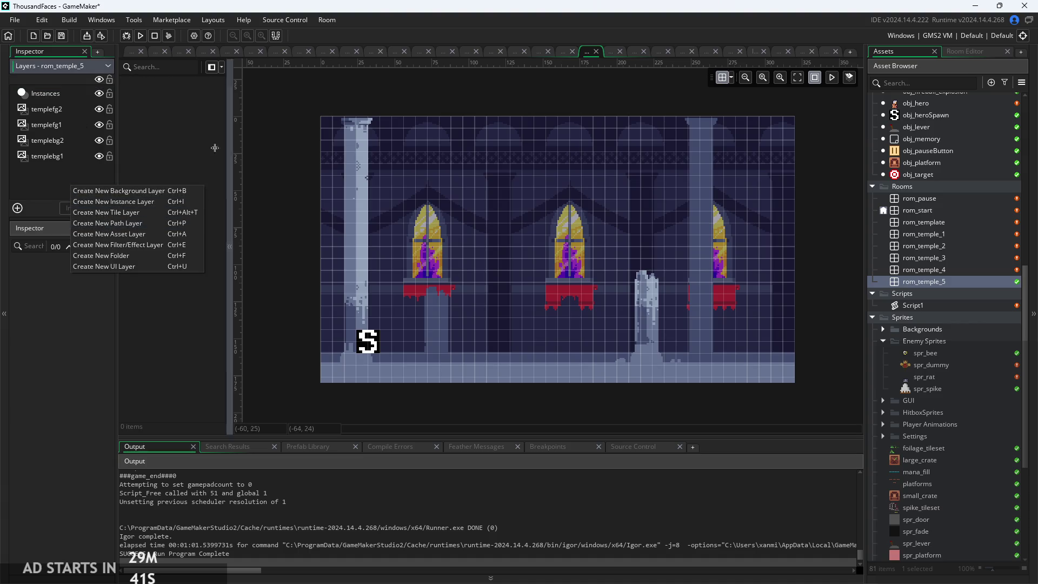
double_click(935, 227)
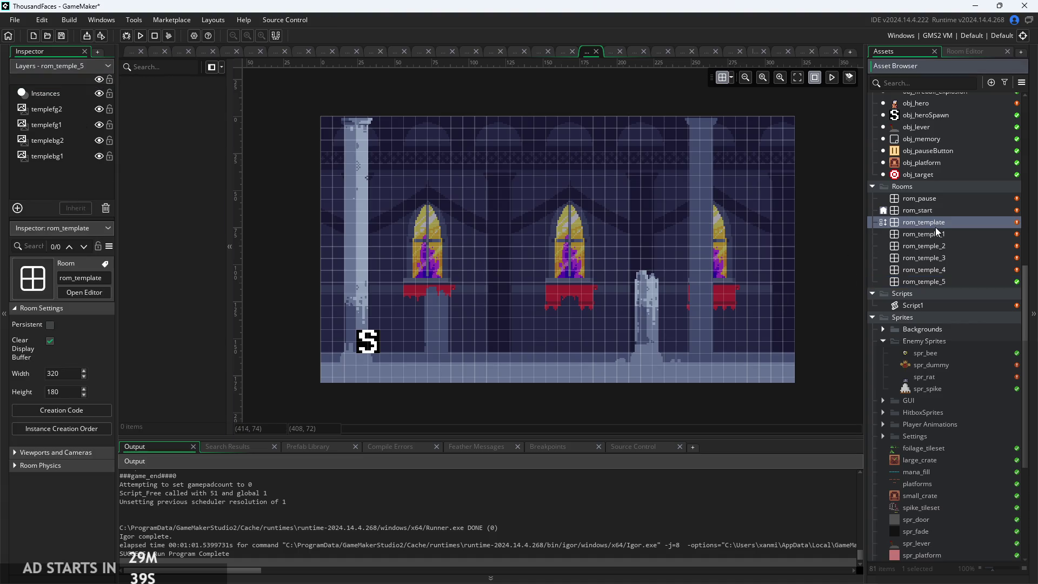
- Browse the tls_collisions layer's context menu twice and close it without changes
right_click(64, 96)
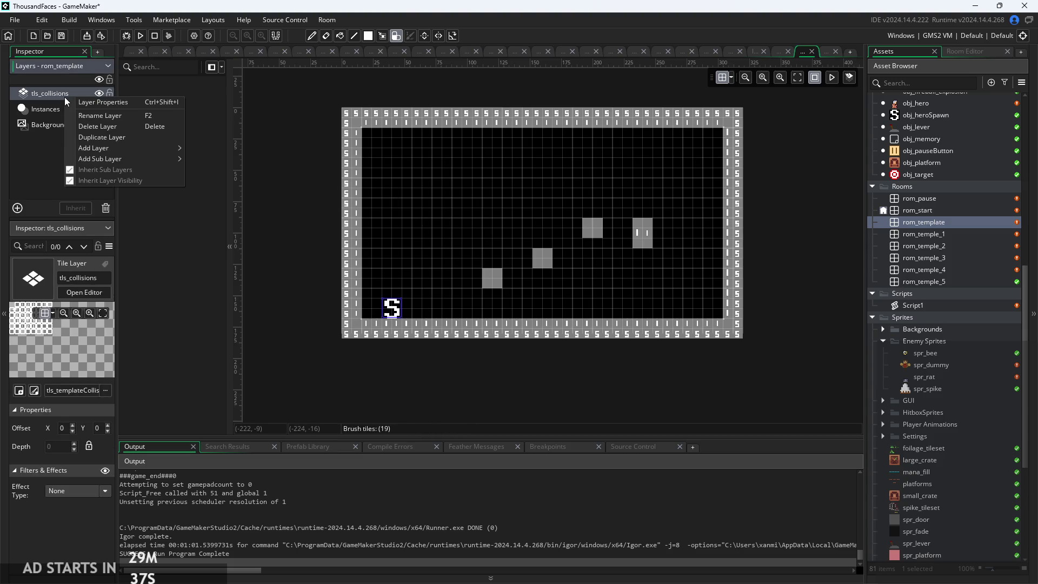
mouse_move(100, 157)
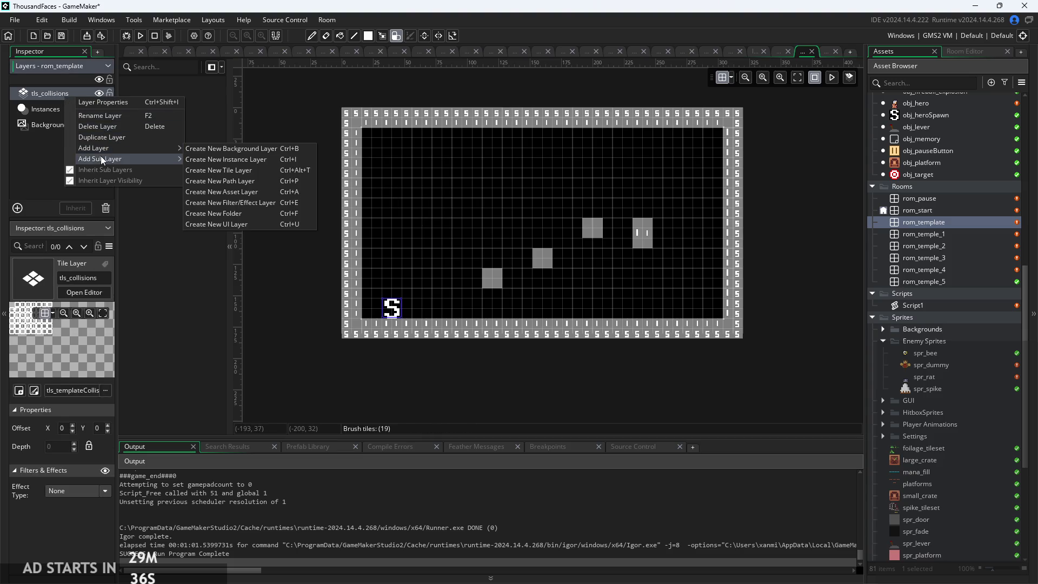
left_click(47, 93)
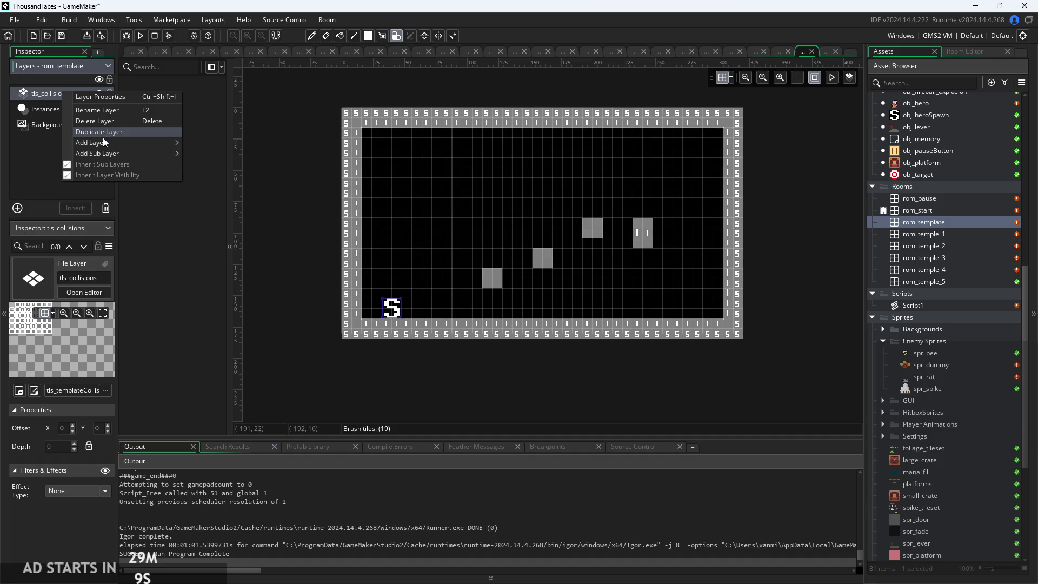
left_click(33, 166)
left_click(61, 95)
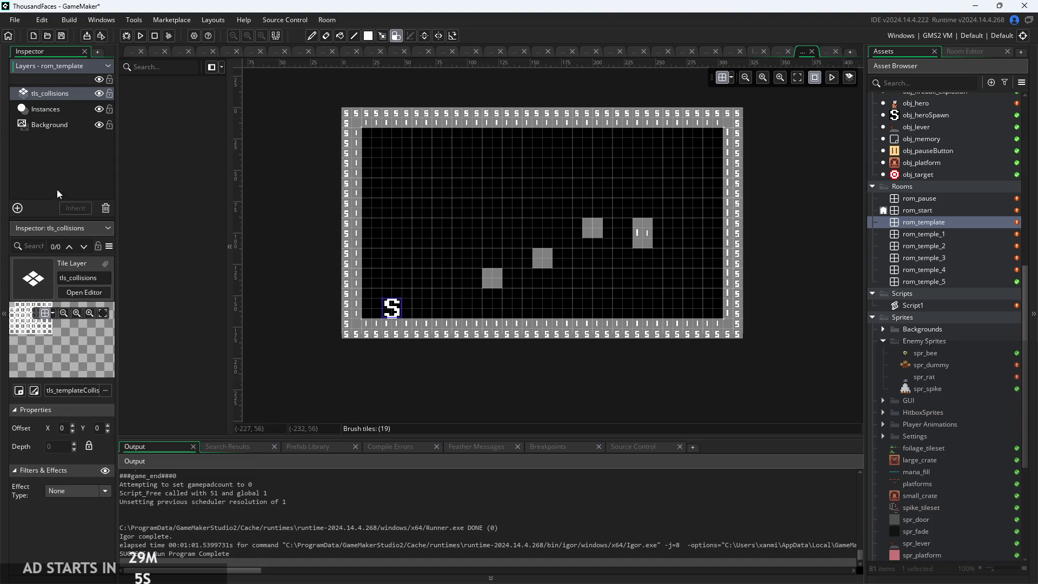
right_click(57, 93)
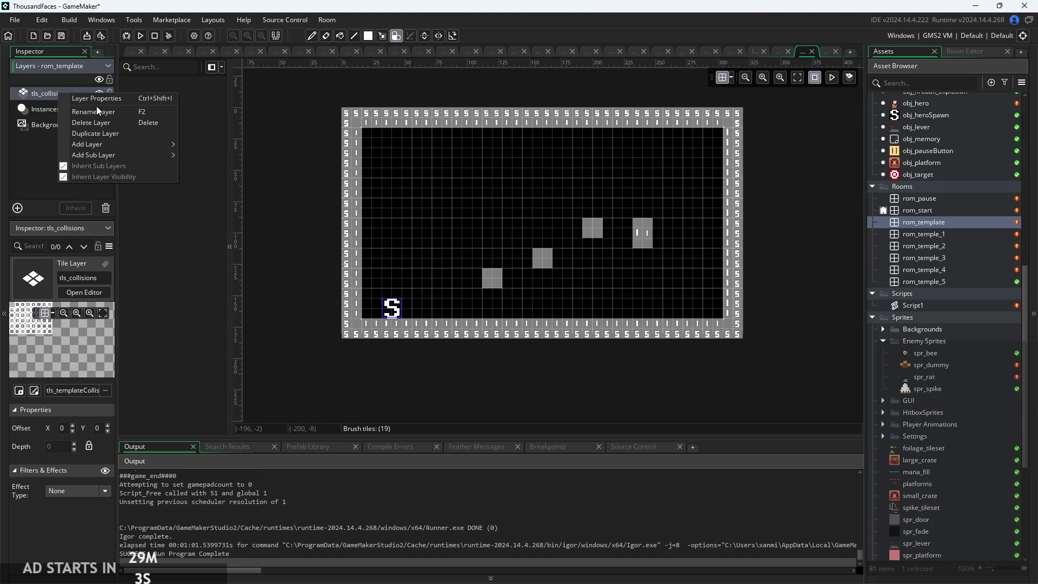
mouse_move(108, 160)
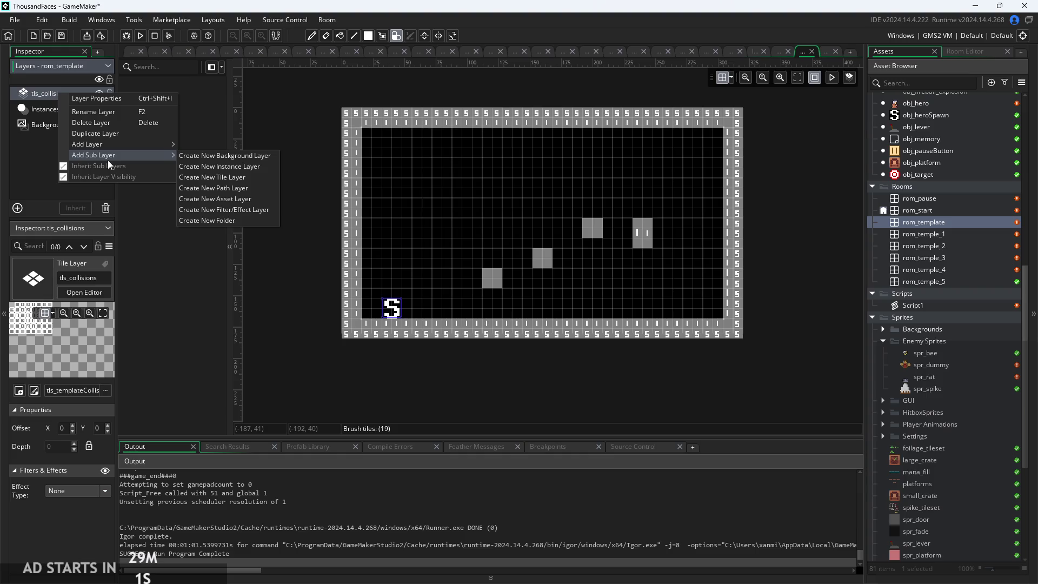
left_click(22, 166)
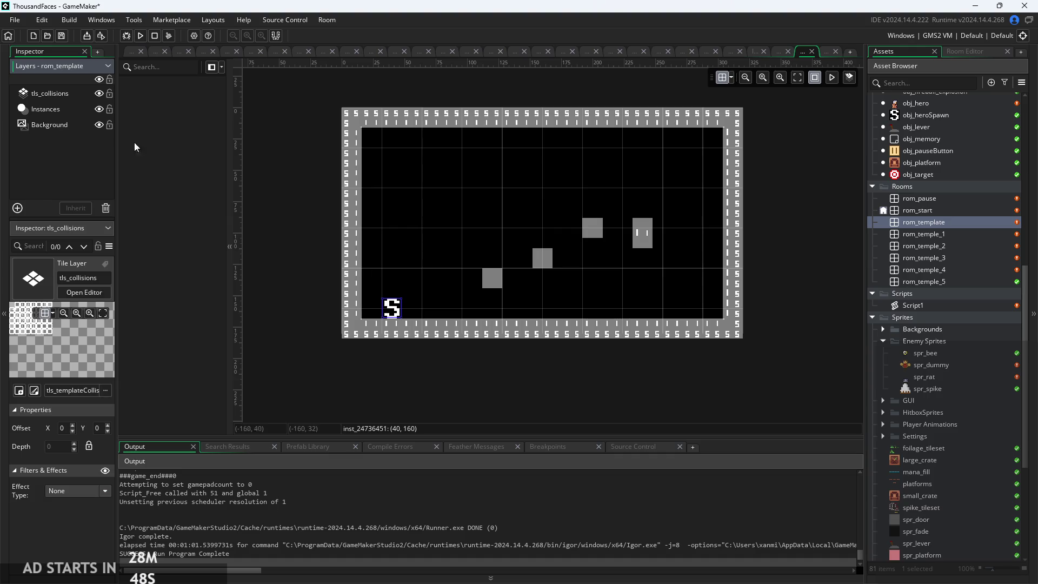
- Click through the tls_collisions, Instances and Background layers of rom_template
left_click(50, 95)
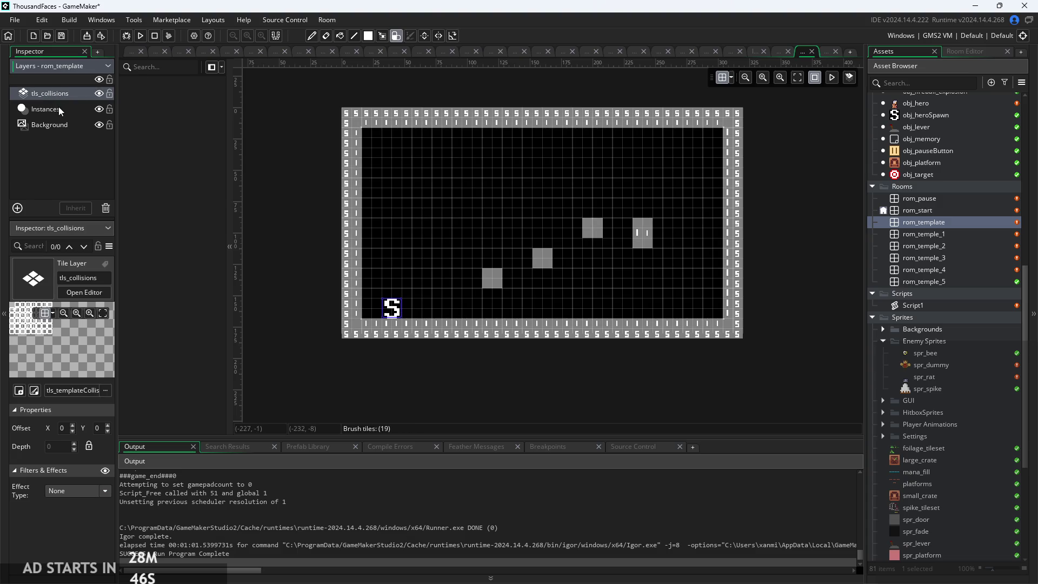
left_click(59, 106)
left_click(60, 120)
left_click(63, 106)
left_click(64, 95)
left_click(66, 122)
left_click(69, 106)
left_click(69, 125)
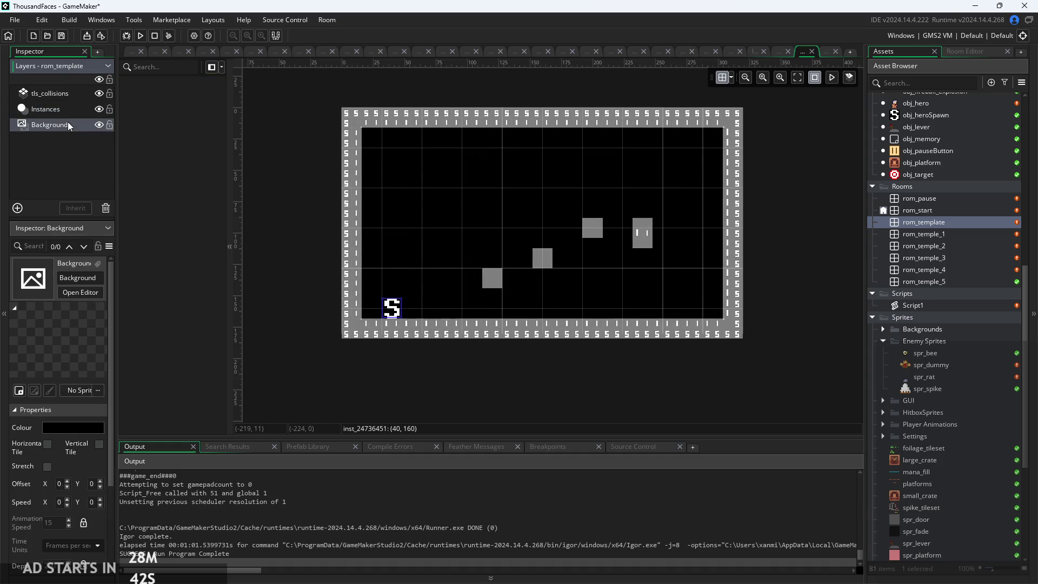
left_click(65, 99)
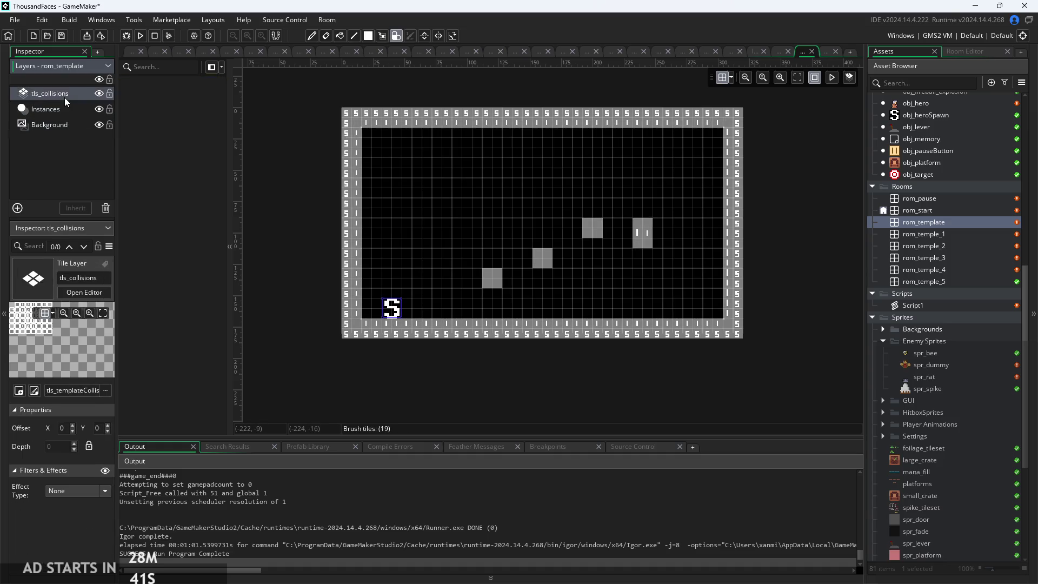
left_click(61, 127)
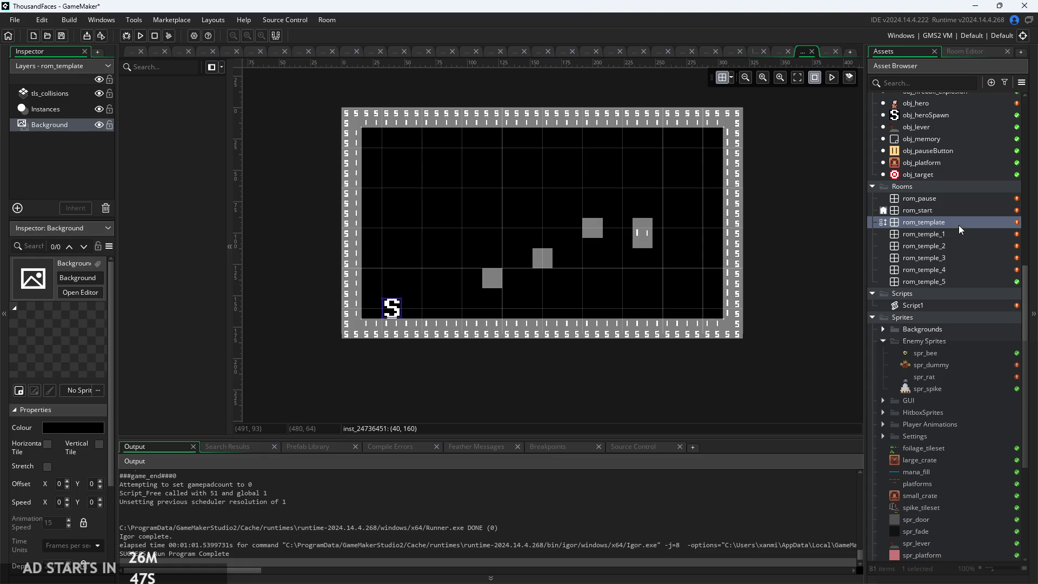
- Scroll the Asset Browser and show rom_start's room settings
scroll(528, 290, "up", 2)
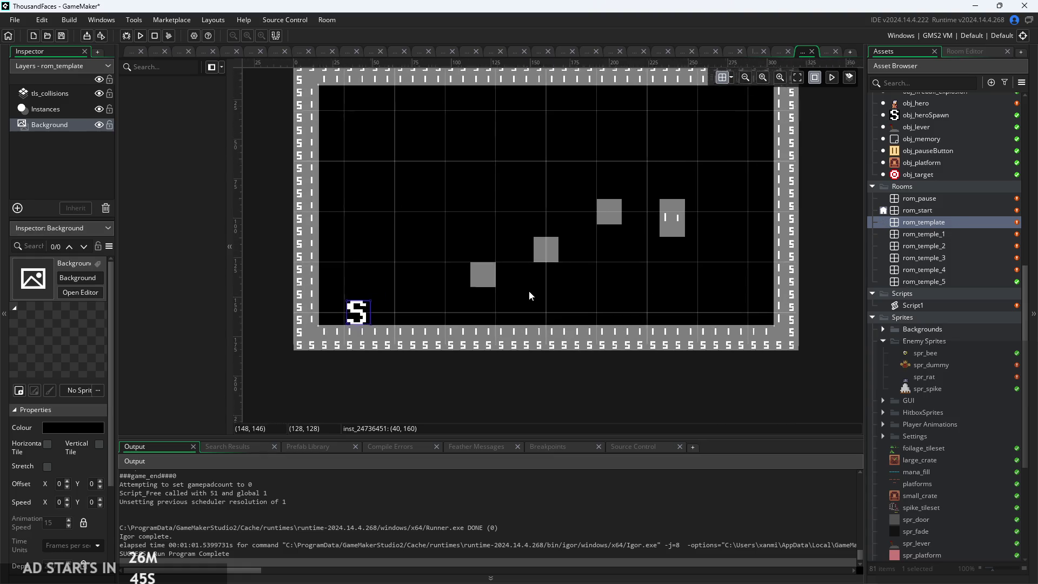
scroll(529, 291, "down", 1)
scroll(537, 309, "up", 2)
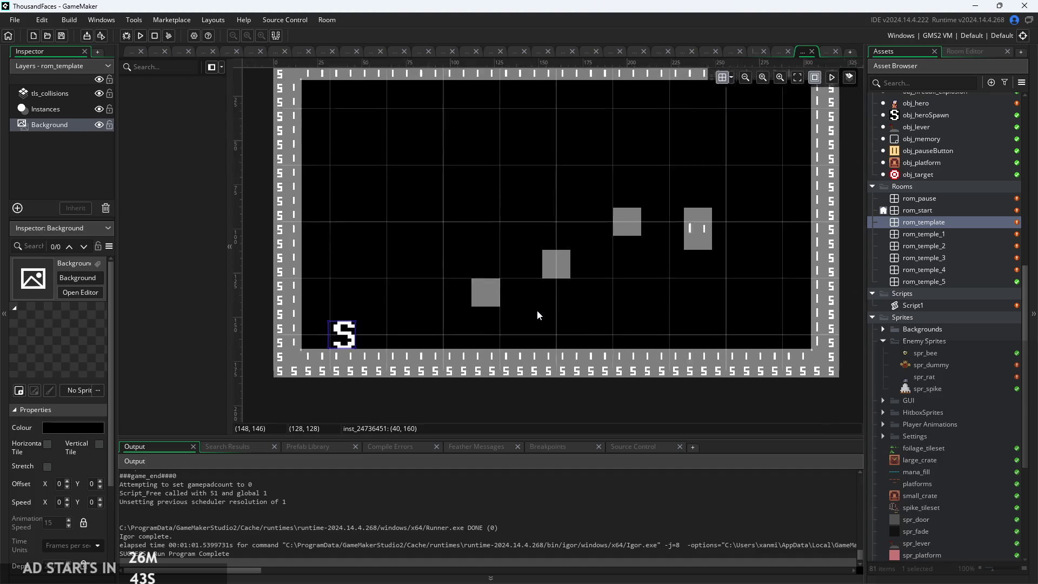
scroll(529, 326, "down", 1)
scroll(517, 349, "down", 1)
scroll(517, 350, "up", 1)
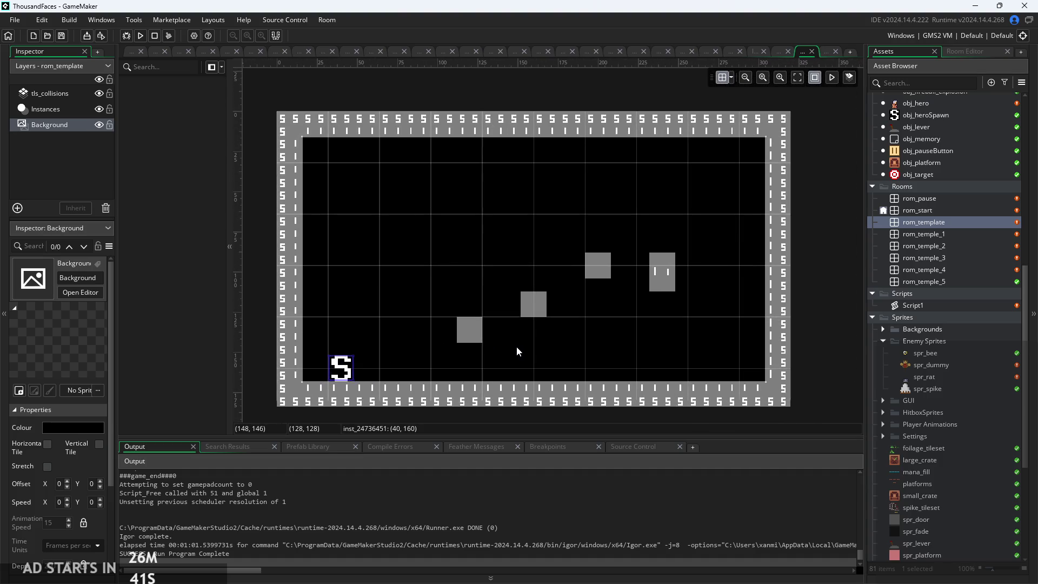
scroll(517, 350, "down", 1)
left_click(931, 211)
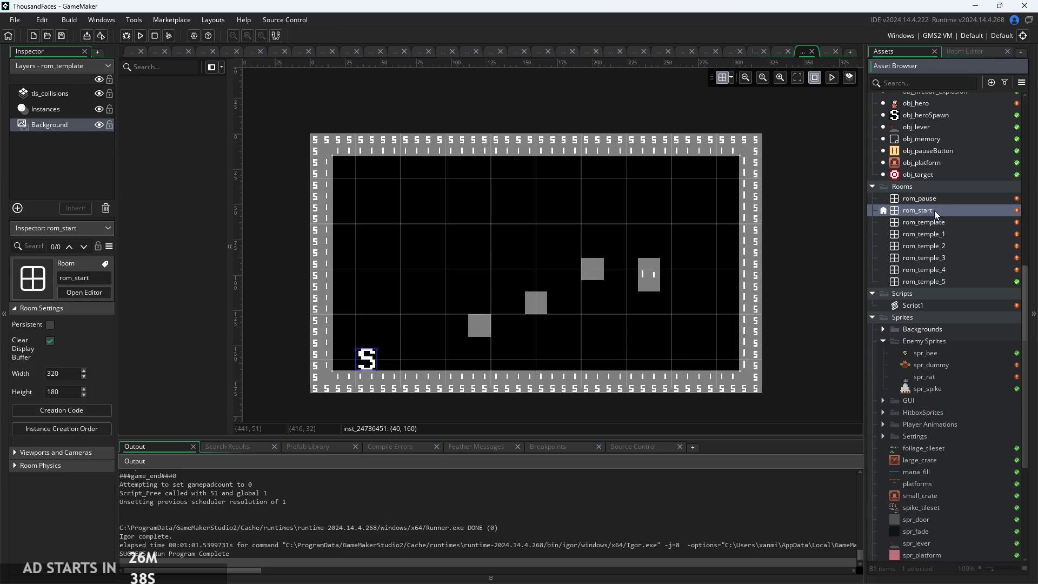
- Duplicate the rom_template room from its context menu
right_click(963, 223)
left_click(841, 297)
right_click(972, 219)
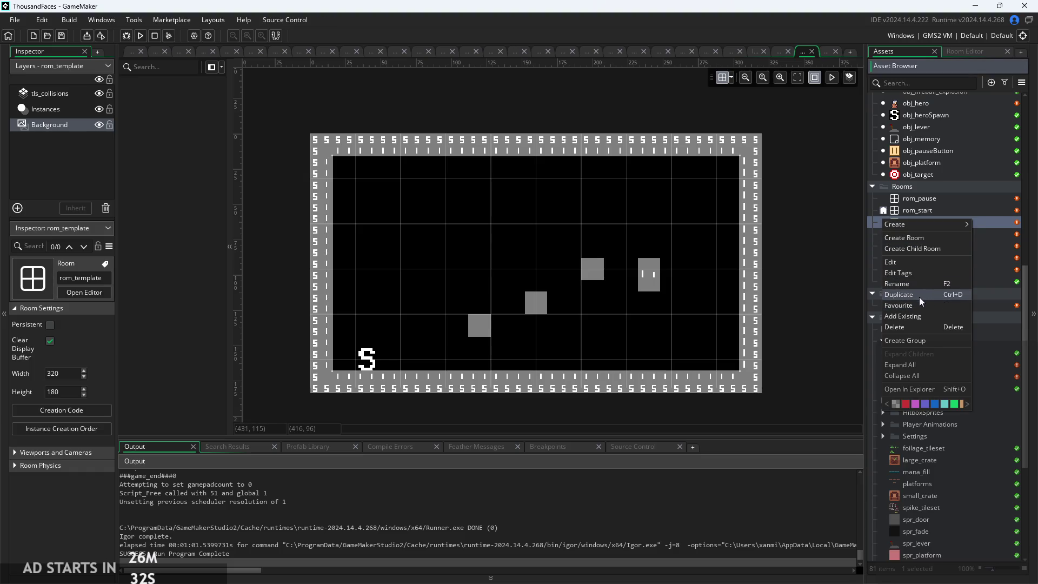
left_click(836, 307)
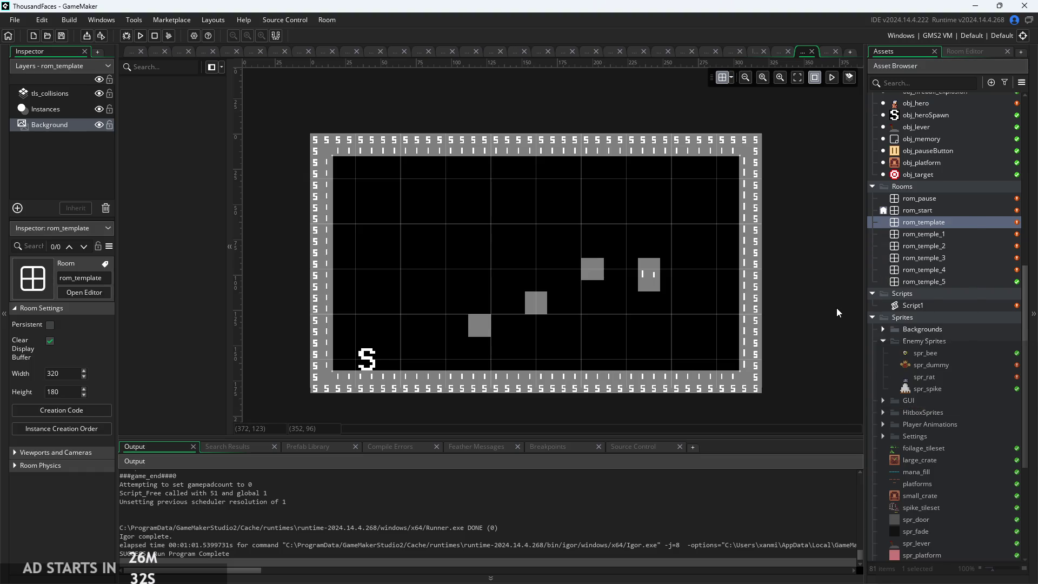
right_click(940, 220)
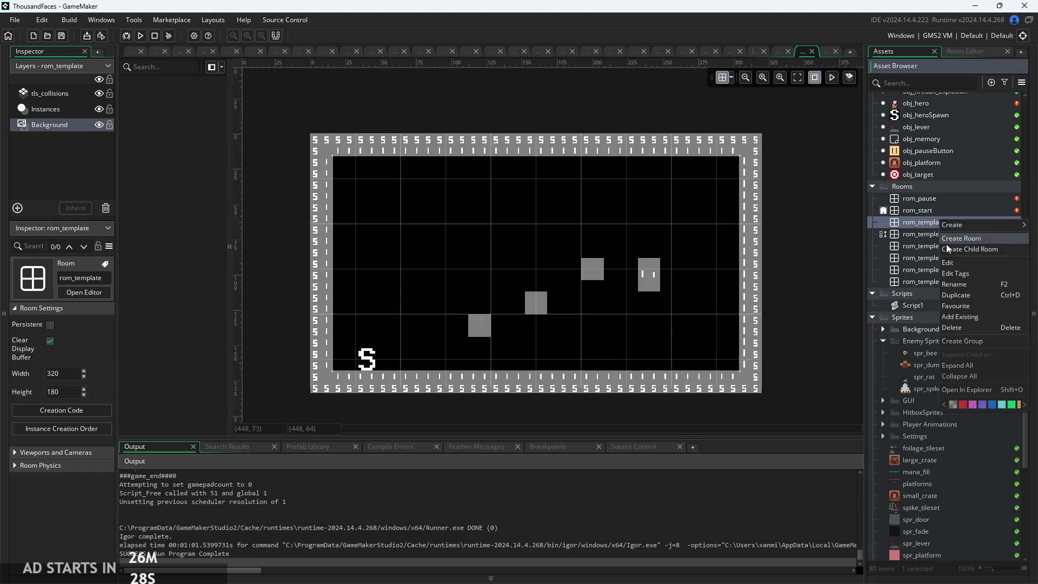
left_click(968, 297)
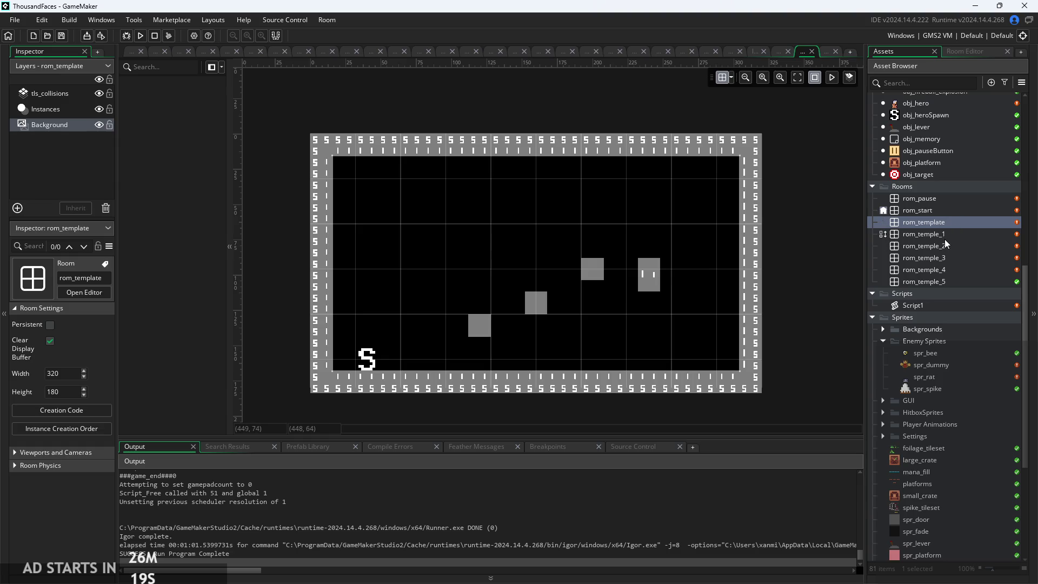
- Inspect rom_template's tls_collisions and Instances layers, then show rom_temple_1's room settings
left_click(57, 96)
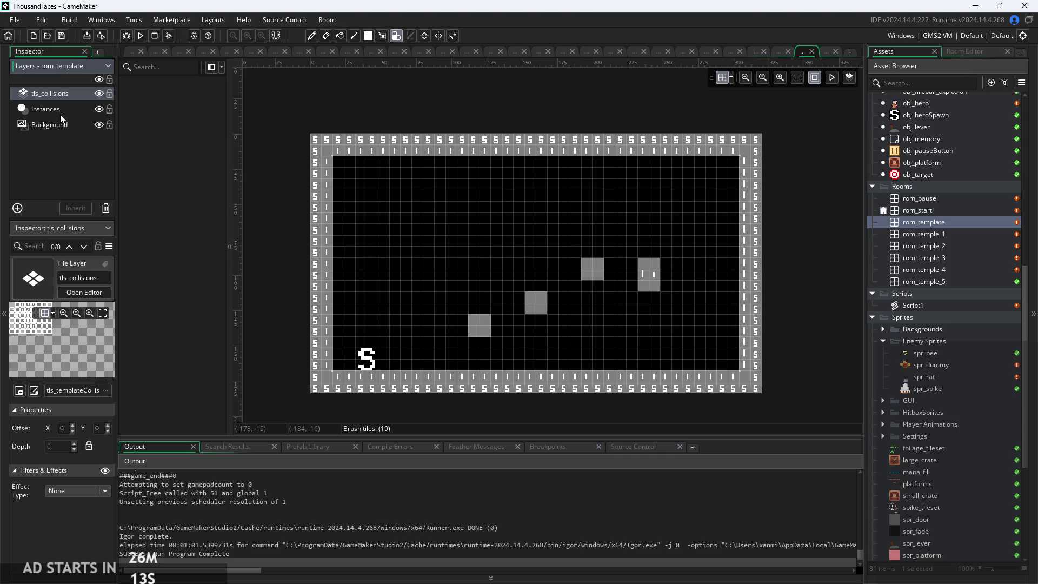
left_click(60, 114)
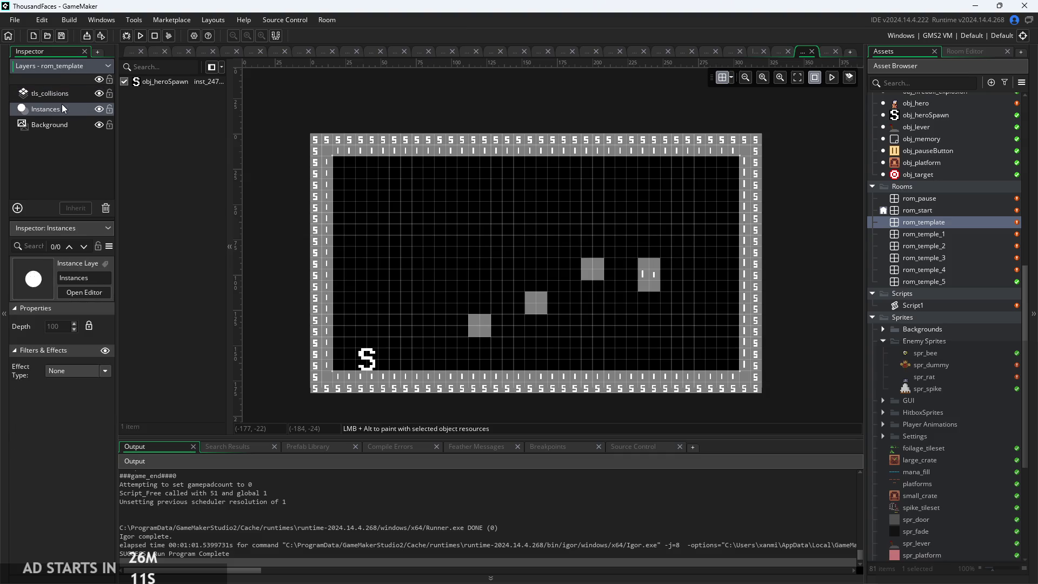
left_click(67, 98)
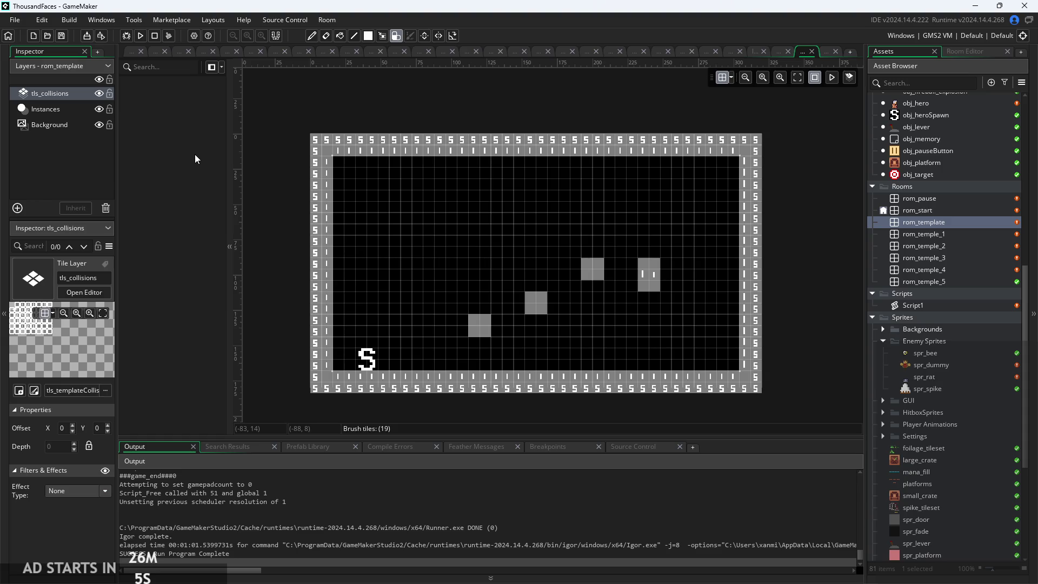
left_click(946, 238)
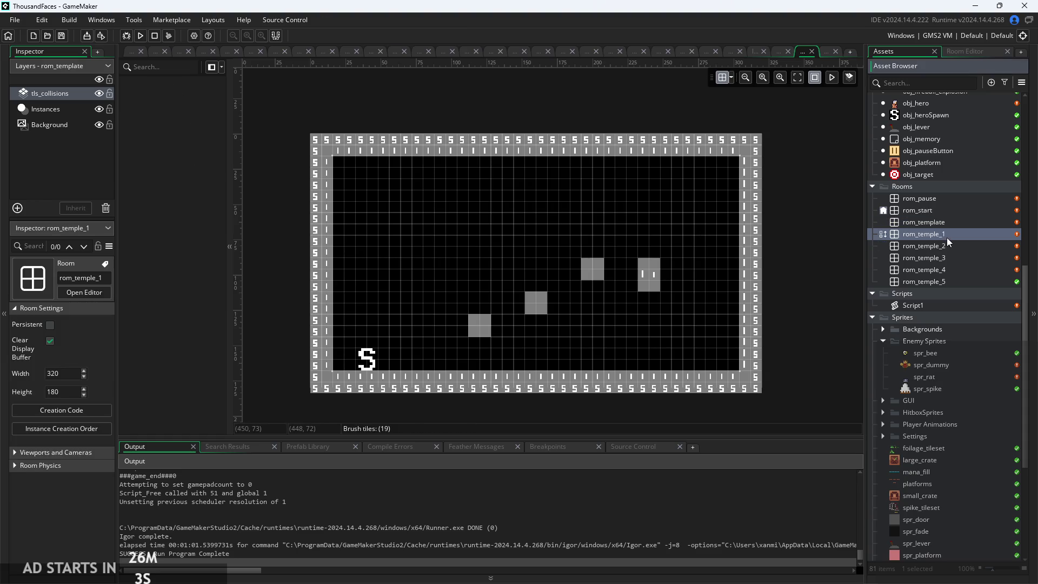
- Open rom_temple_1 and delete its lyr_templeTiles layer, confirming the prompt
double_click(947, 238)
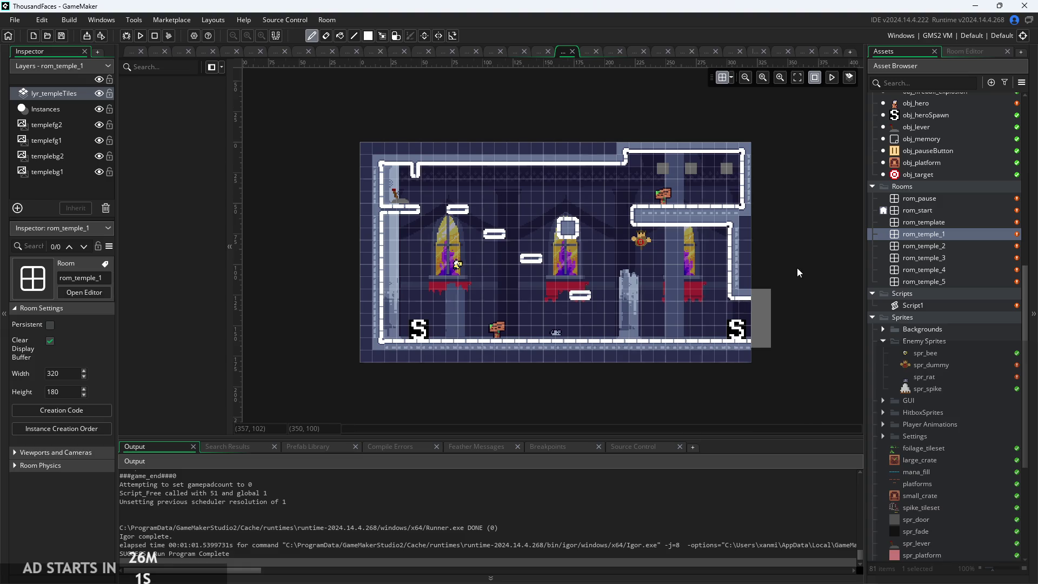
scroll(797, 267, "up", 2)
left_click_drag(796, 268, 831, 257)
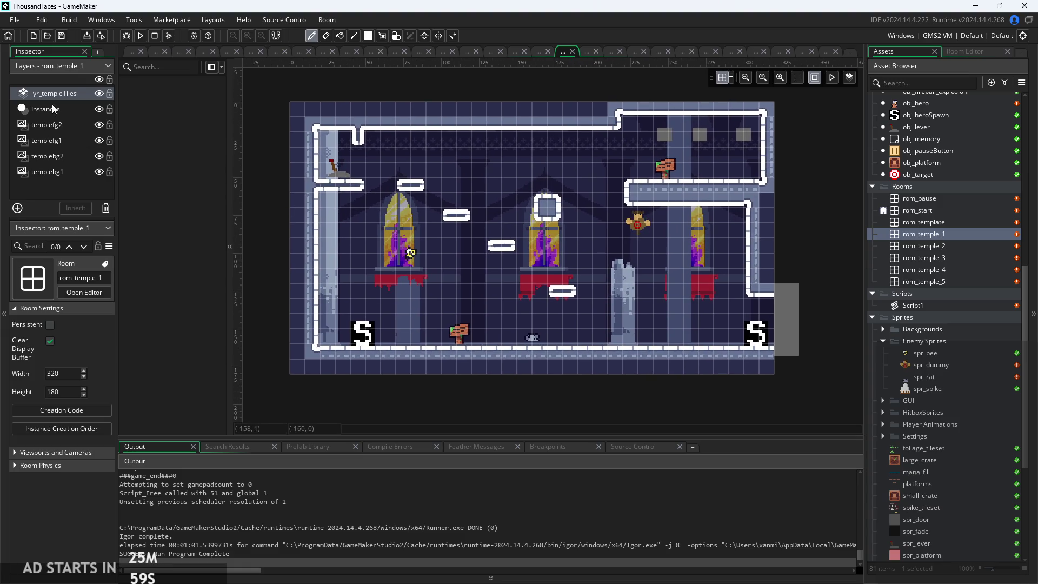
left_click(68, 96)
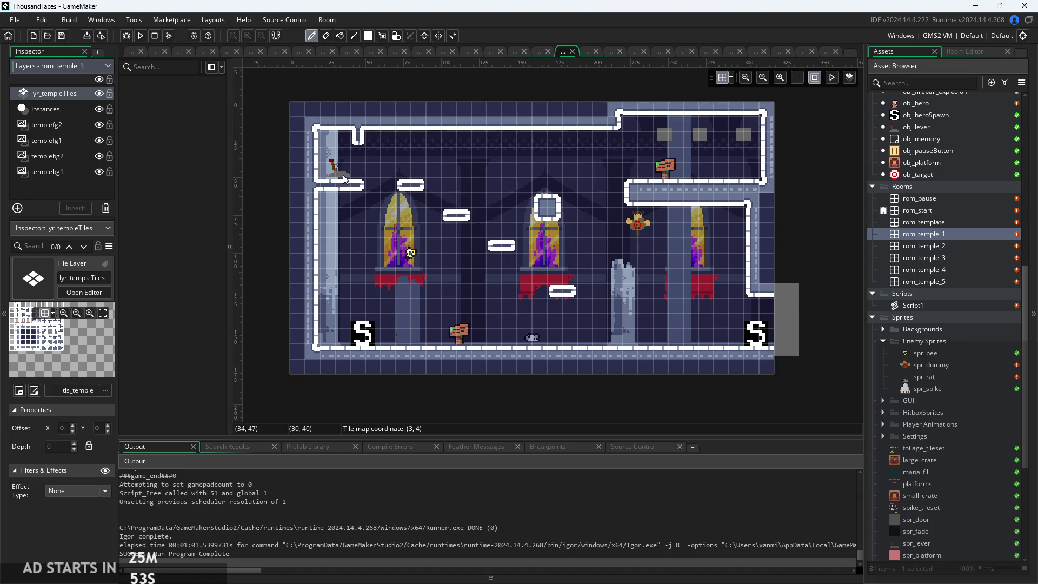
right_click(70, 93)
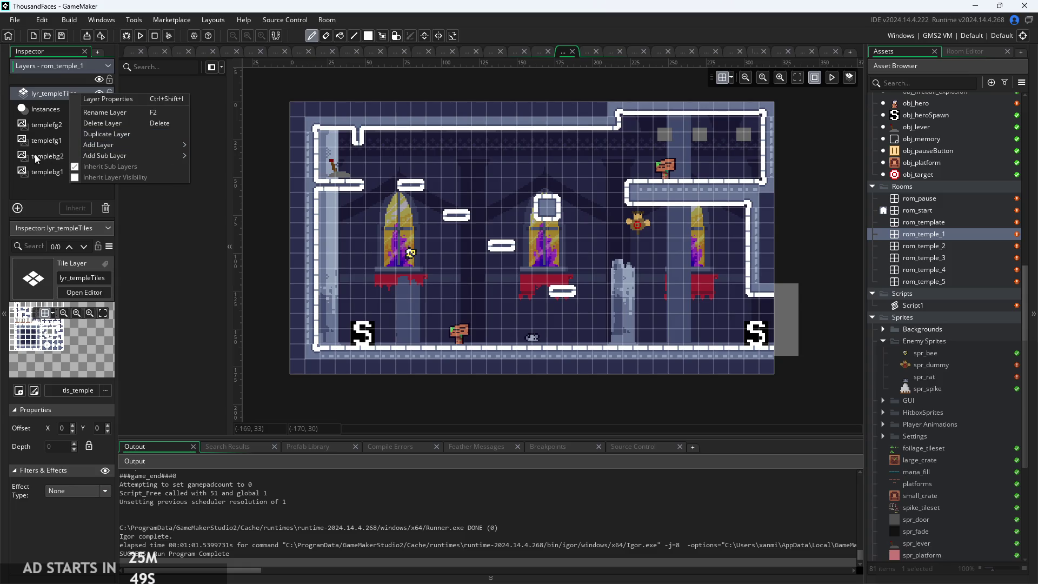
left_click(50, 97)
right_click(53, 91)
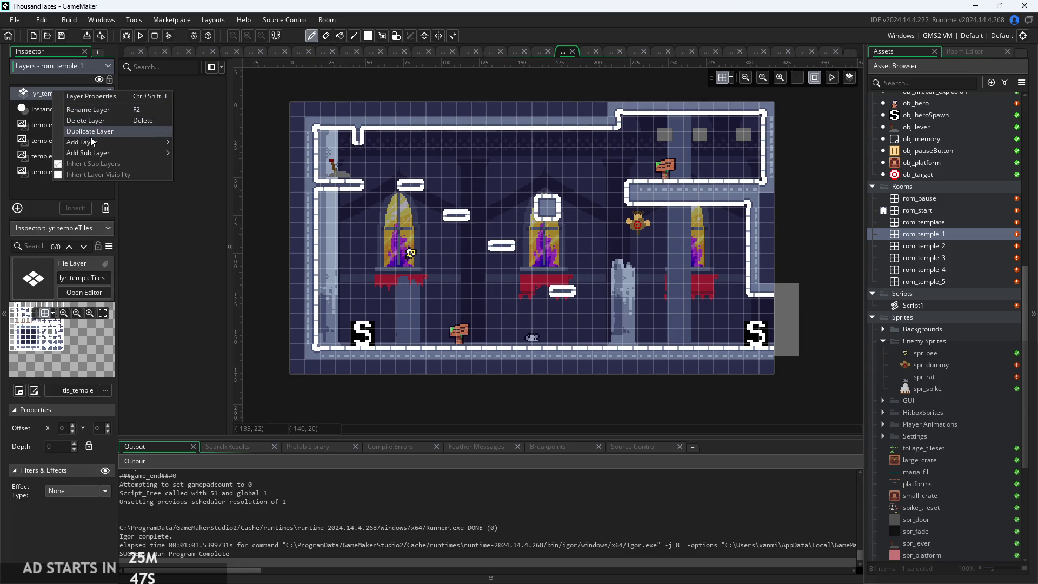
left_click(91, 121)
left_click(557, 316)
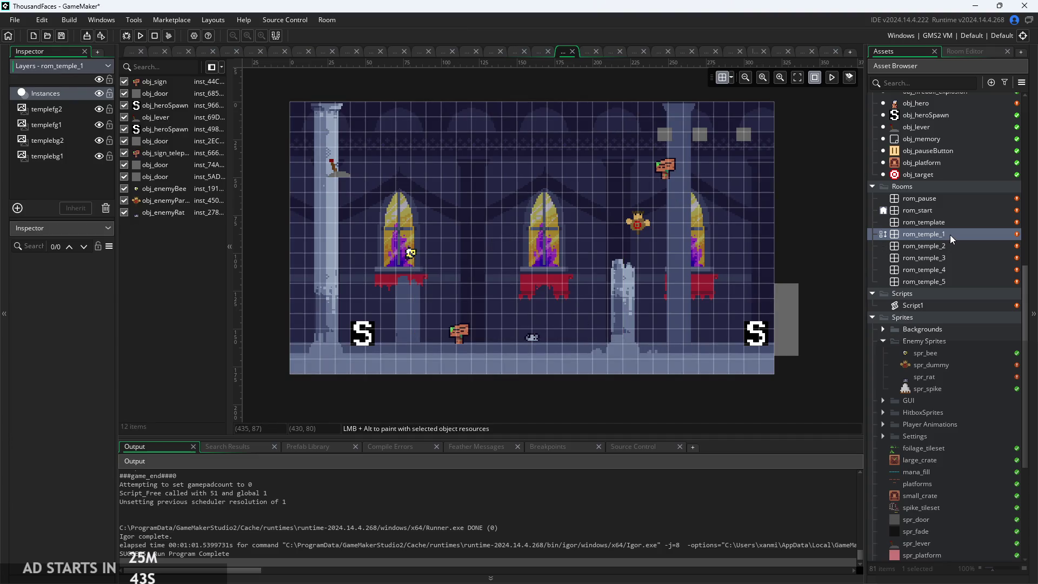
- Add a tile layer named tls_collisions using tls_templateCollisions and paint the room border
right_click(75, 176)
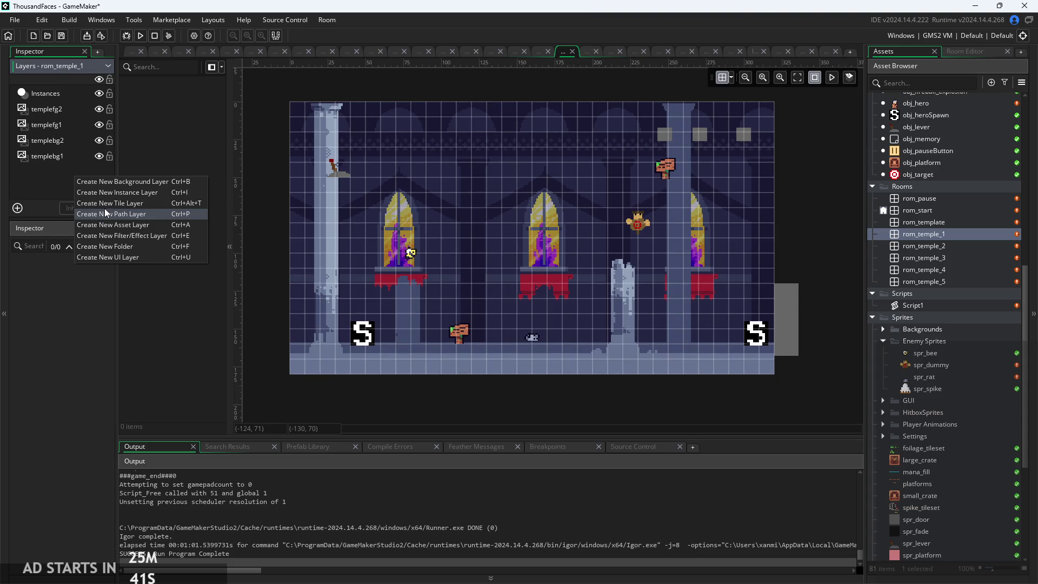
left_click(105, 204)
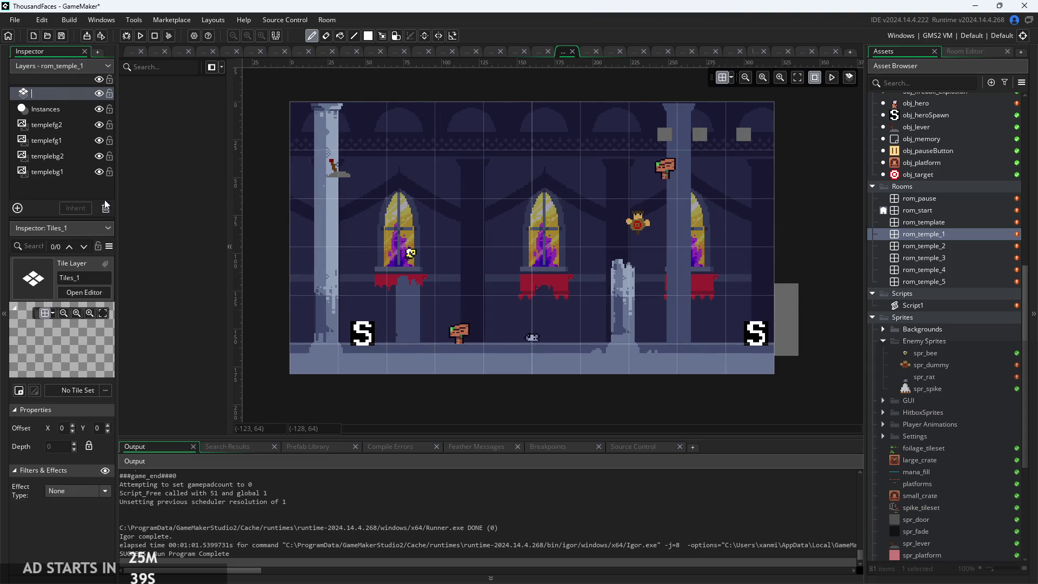
type("tls_")
type("collisions")
key("Return")
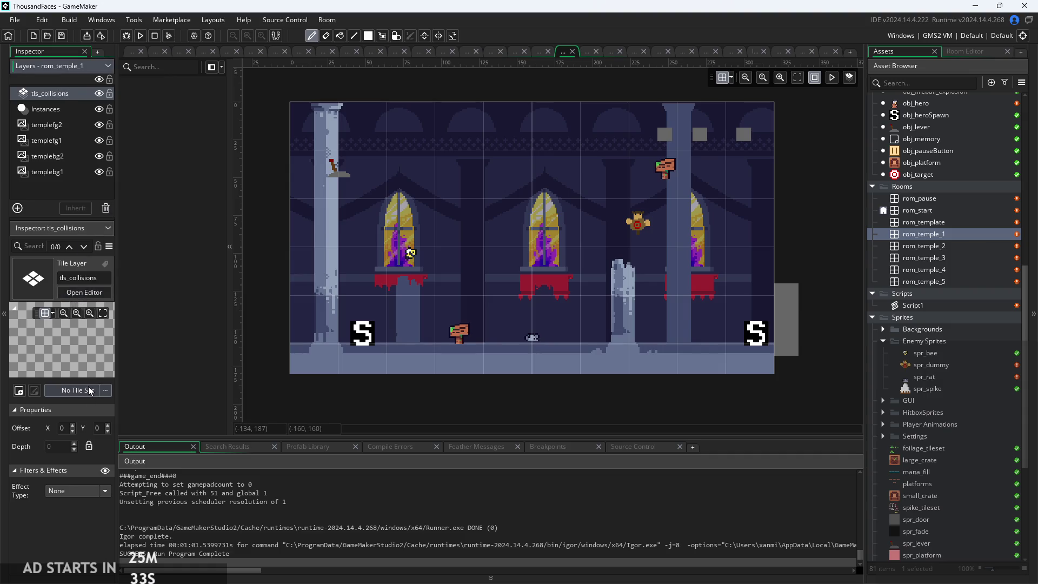
left_click(90, 389)
left_click(89, 437)
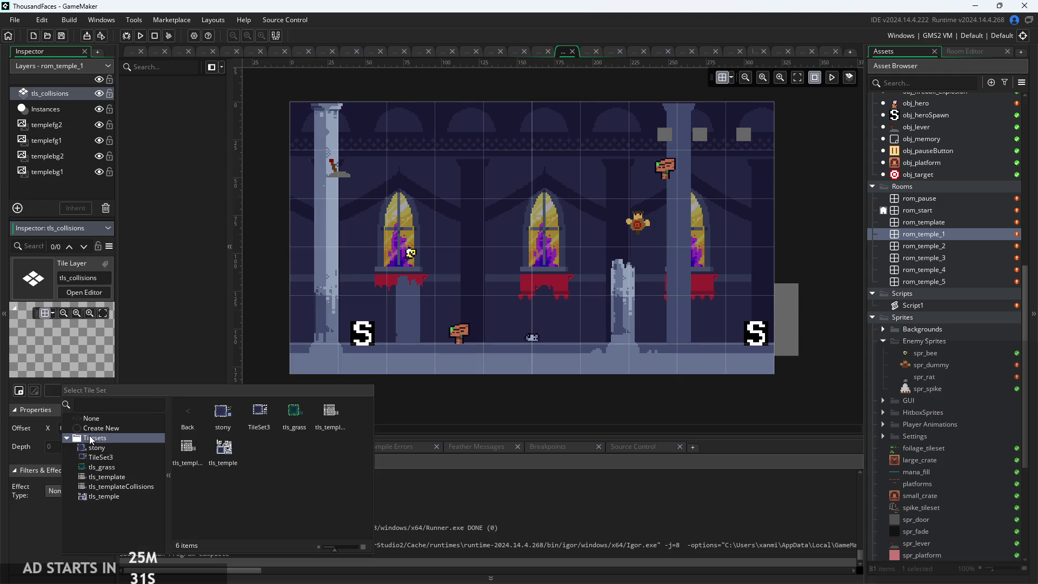
left_click(113, 487)
mouse_move(295, 362)
left_mouse_down()
mouse_move(295, 374)
mouse_move(309, 373)
mouse_move(307, 128)
mouse_move(334, 114)
mouse_move(764, 121)
mouse_move(771, 177)
mouse_move(673, 202)
left_mouse_up()
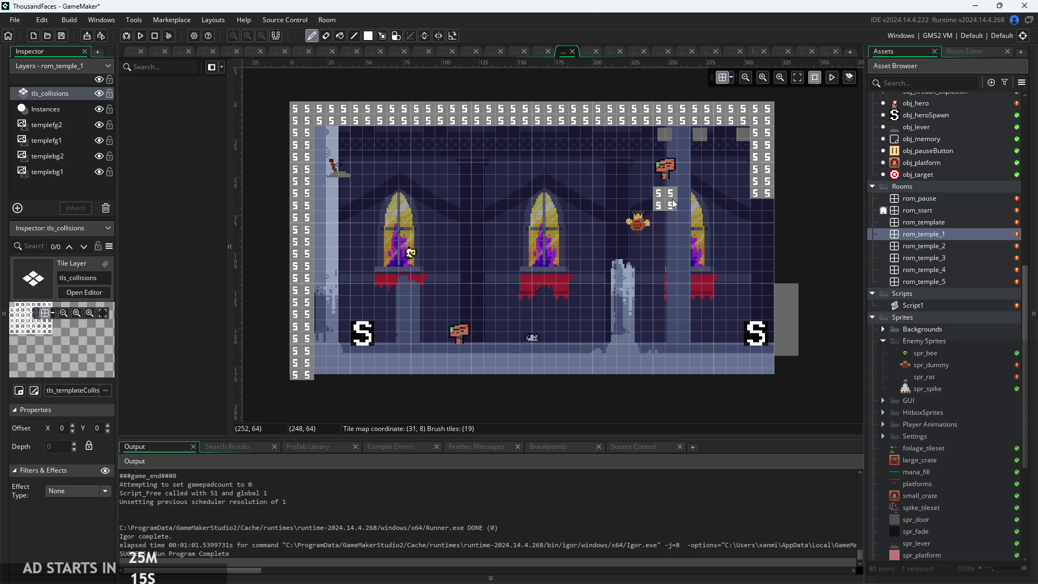
- Paint collision tiles under the upper-right ledge, down the right wall and along the floor
scroll(674, 197, "up", 3)
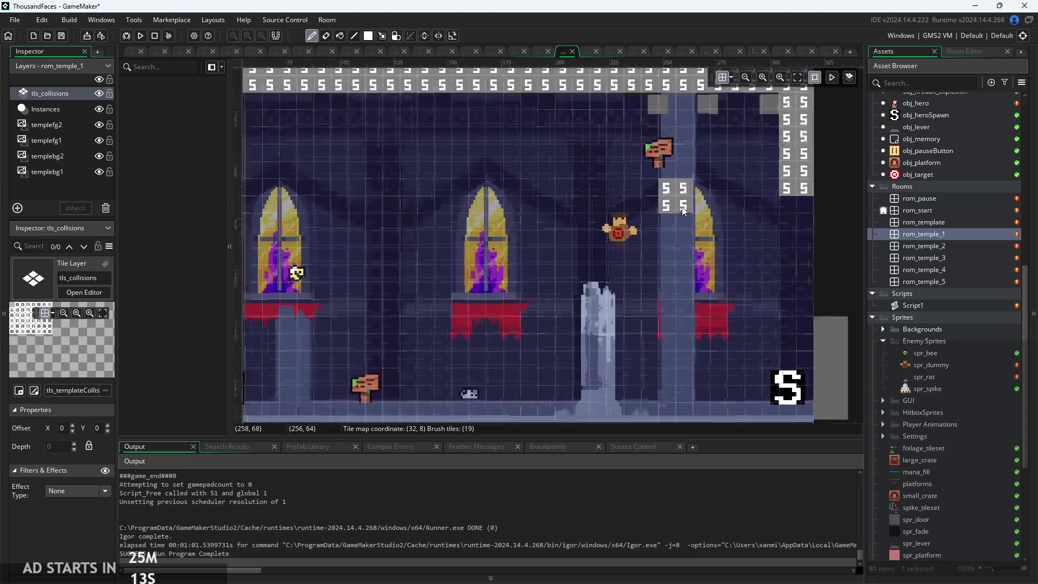
left_click(667, 202)
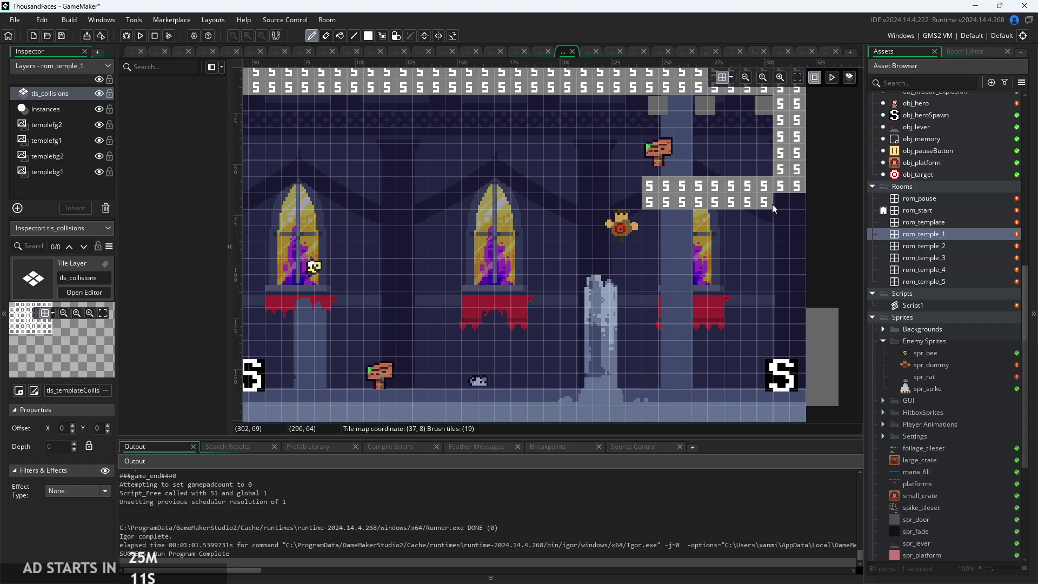
left_click_drag(792, 210, 798, 303)
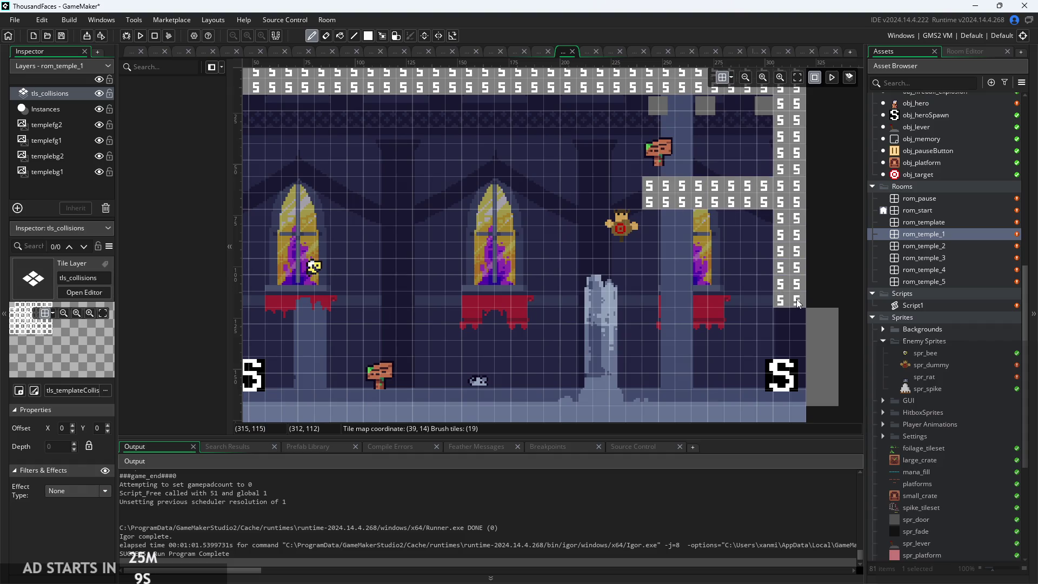
scroll(797, 321, "down", 2)
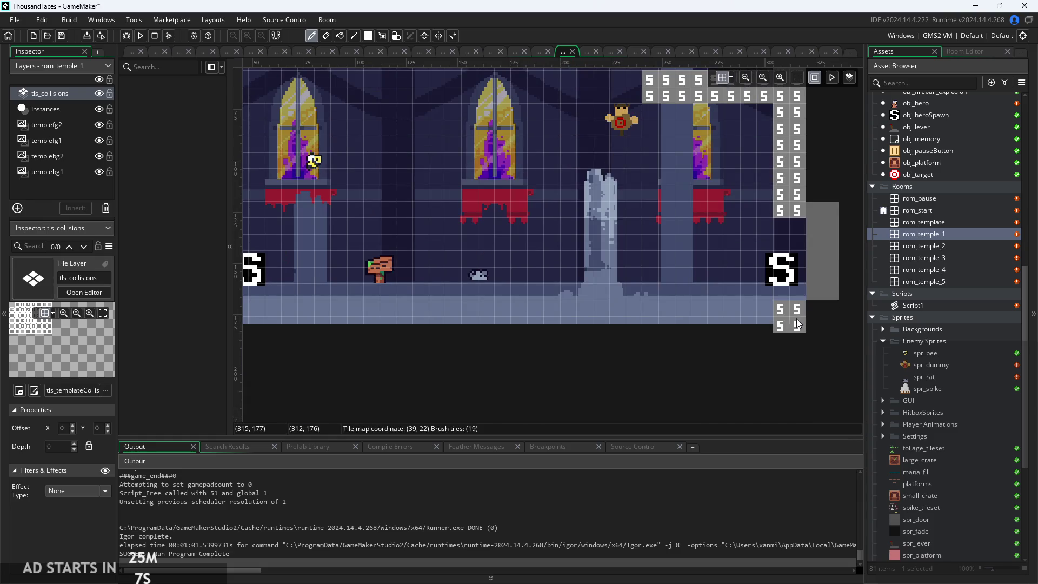
mouse_move(797, 319)
left_mouse_down()
mouse_move(583, 310)
mouse_move(414, 320)
left_mouse_up()
left_click_drag(564, 326, 797, 324)
left_click_drag(492, 305, 429, 308)
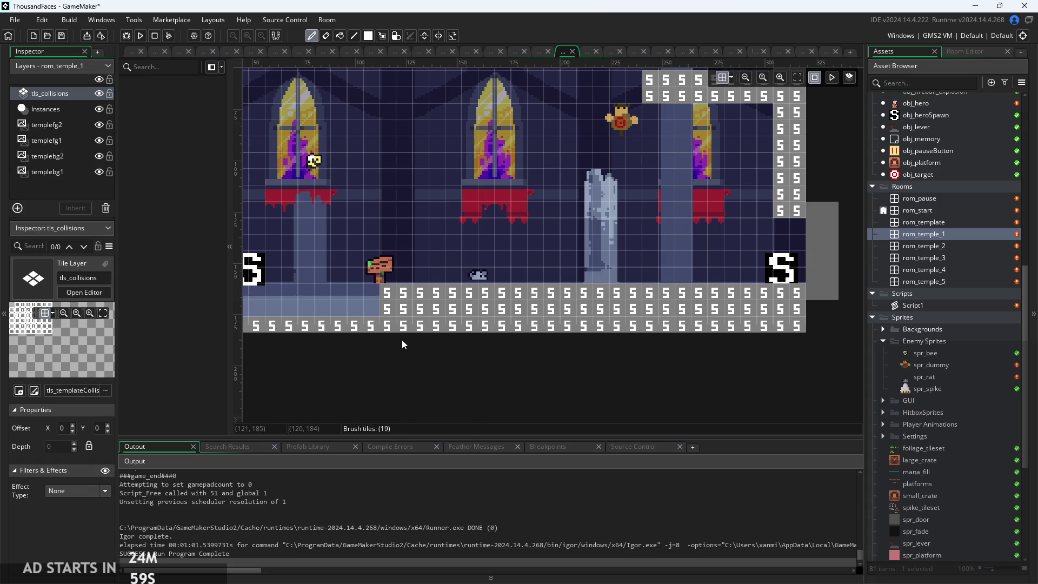
- Fill the remaining floor collision tiles left of the sign through to the left wall
scroll(341, 356, "up", 2)
scroll(341, 357, "up", 1)
left_click(427, 292)
left_click(389, 303)
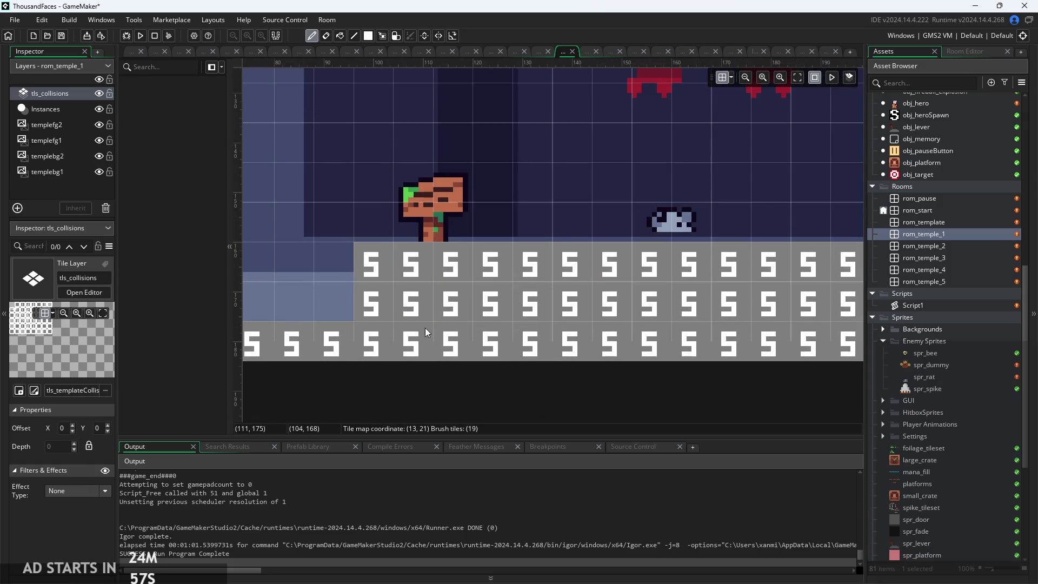
scroll(419, 335, "down", 2)
scroll(374, 382, "left", 5)
mouse_move(589, 332)
left_mouse_down()
mouse_move(618, 335)
mouse_move(427, 331)
left_mouse_up()
scroll(310, 329, "left", 2)
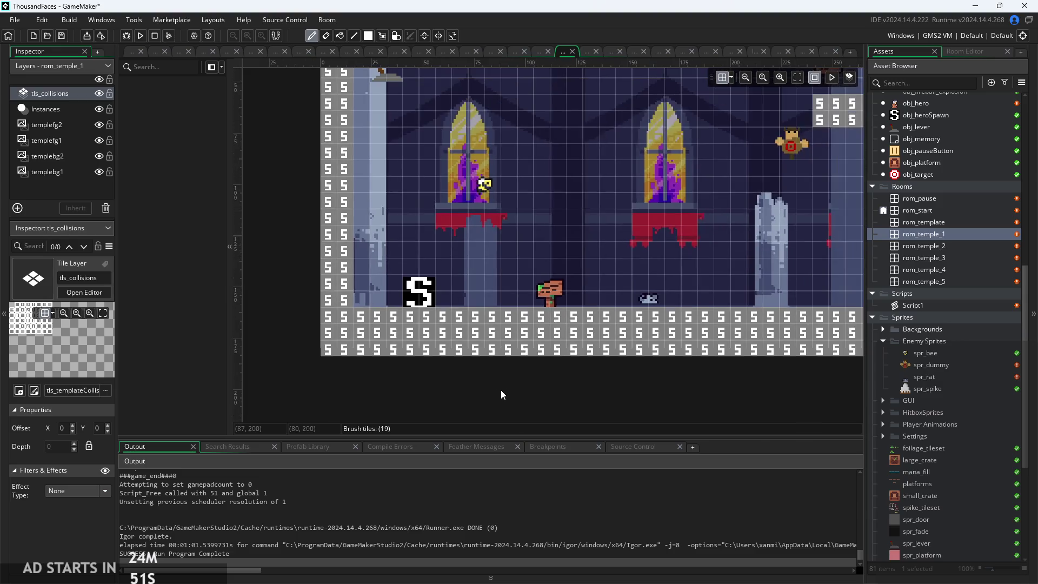
scroll(500, 391, "down", 1)
scroll(507, 390, "down", 5)
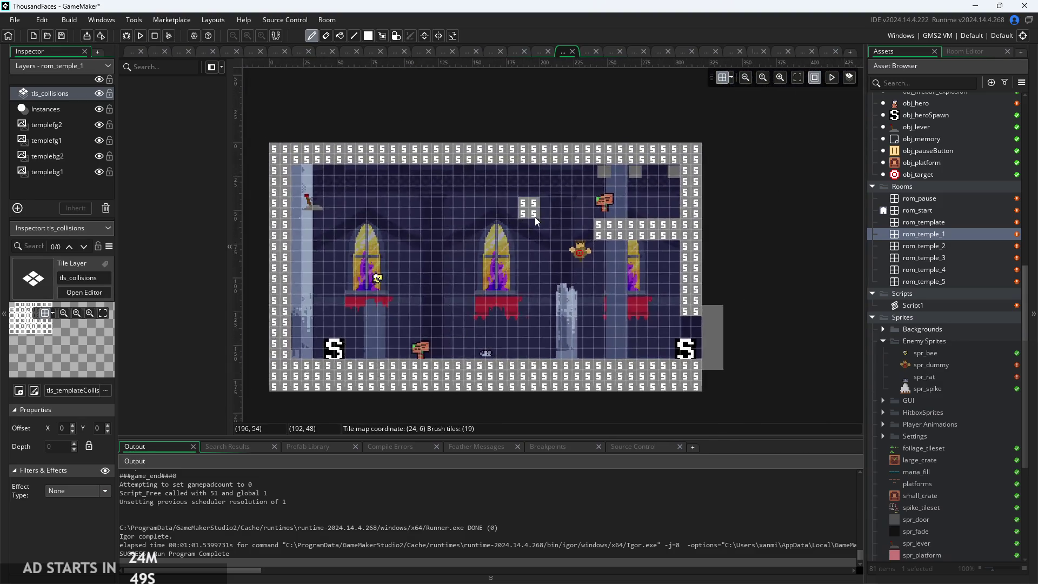
- Turn on grid snapping and set the room grid to 8 by 10
scroll(270, 196, "up", 4)
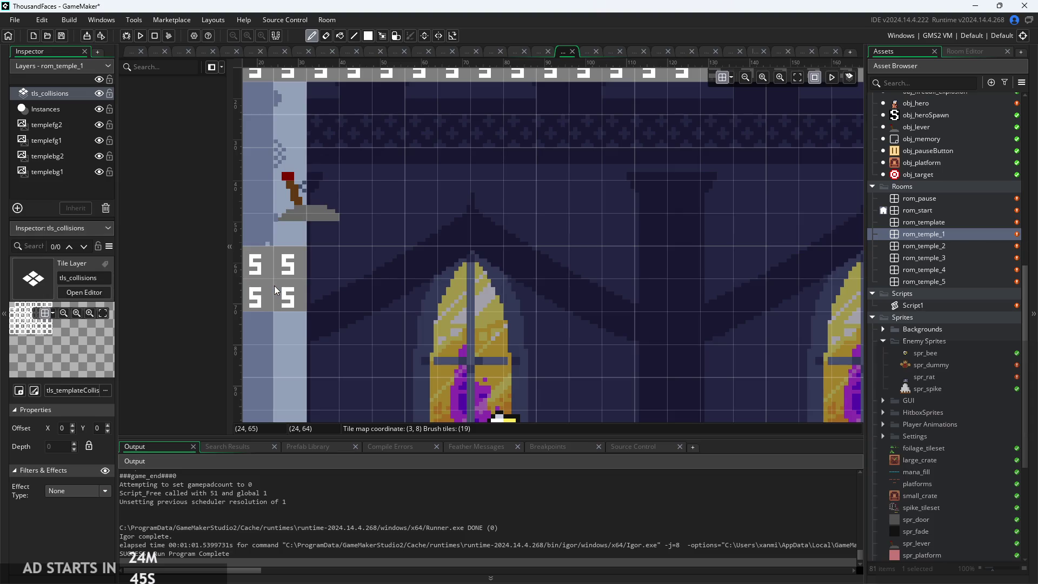
left_click(339, 274)
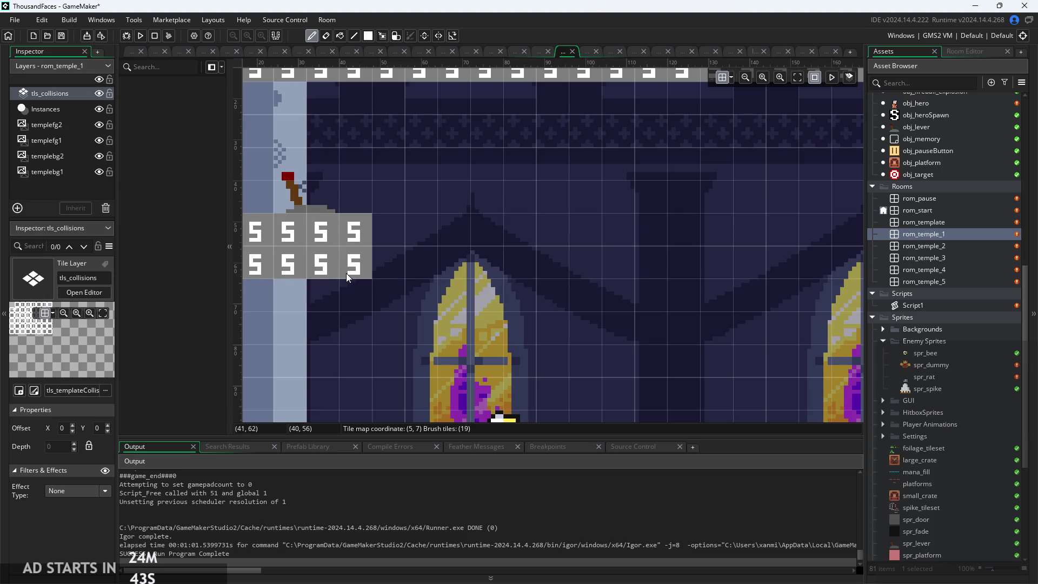
left_click(68, 116)
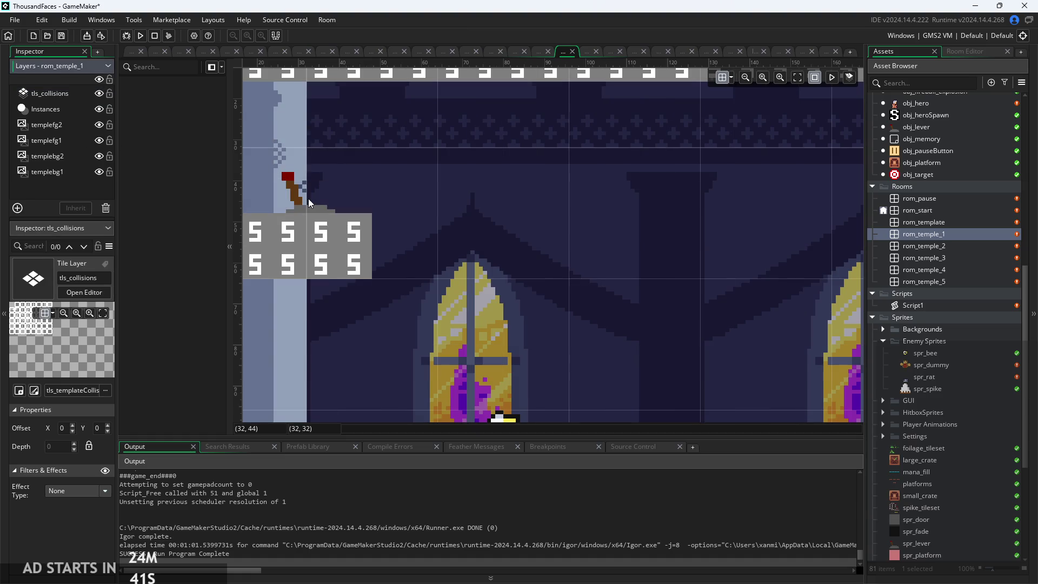
left_click(731, 80)
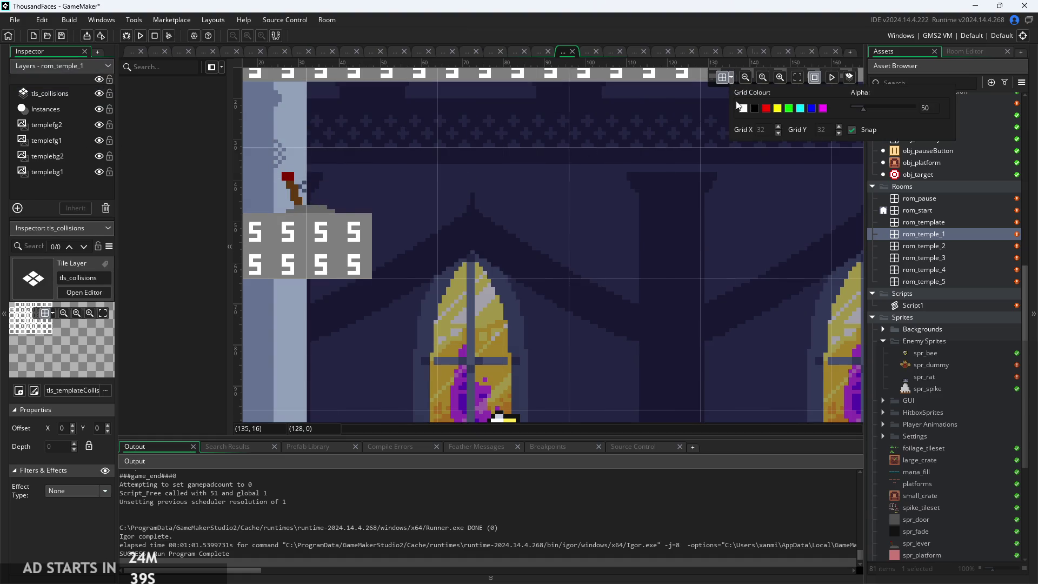
left_click(852, 130)
left_click(46, 108)
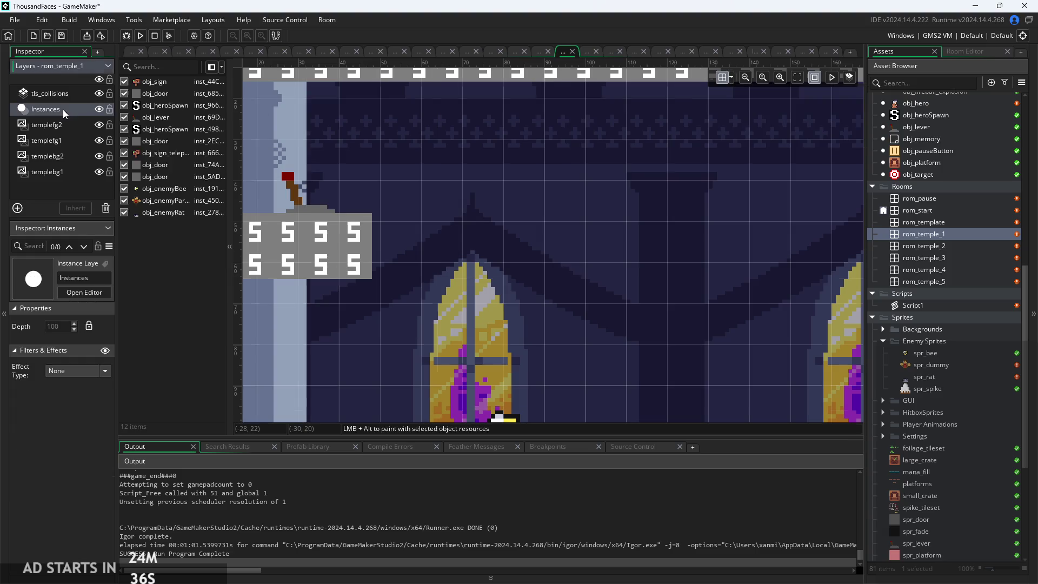
left_click(733, 78)
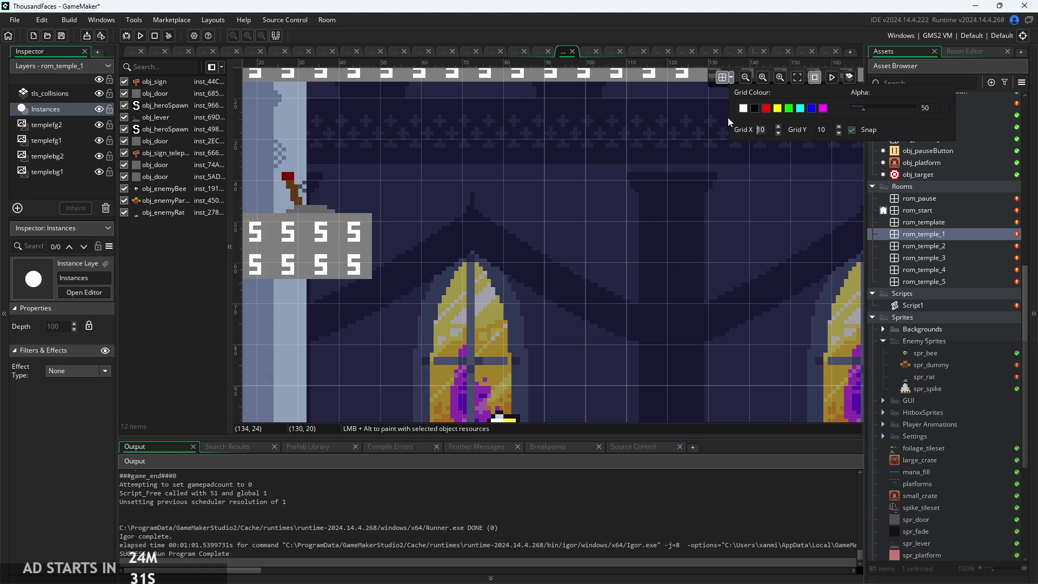
type("8")
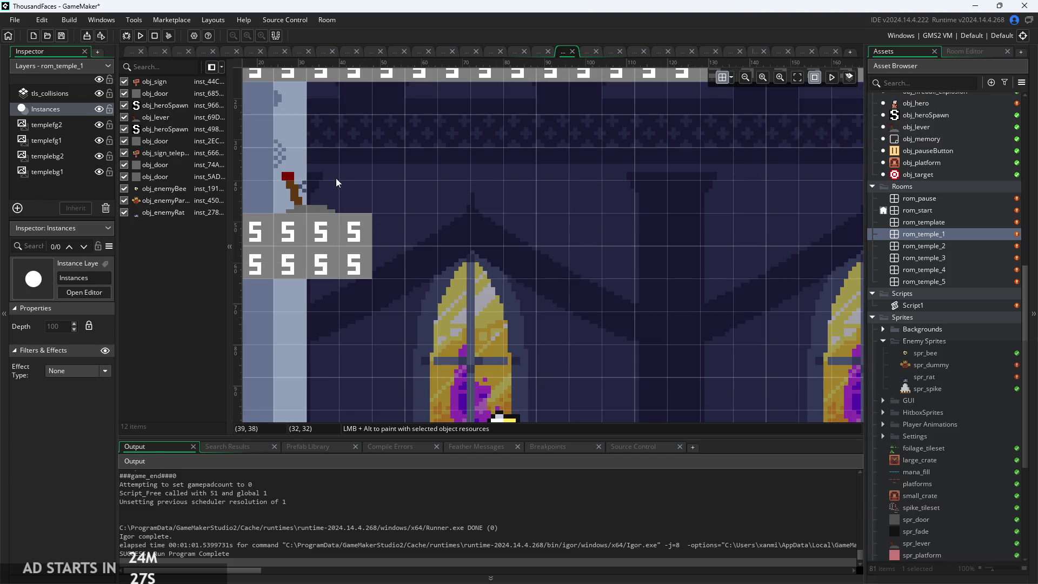
- Drag the lever instance up and left to position 24, 32
left_click(307, 216)
left_click_drag(308, 217, 304, 209)
left_click(413, 229)
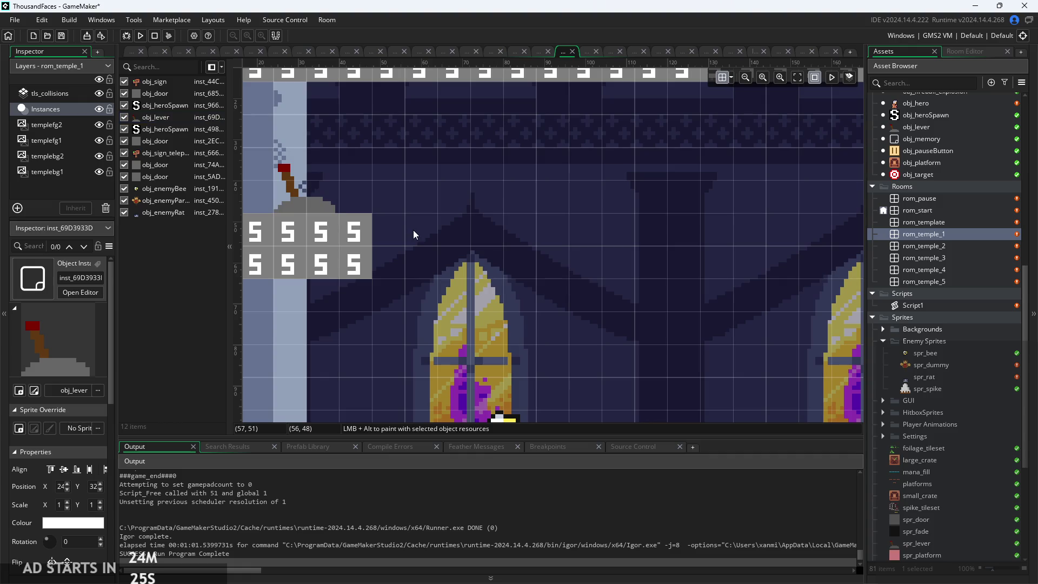
left_click_drag(413, 230, 581, 213)
scroll(580, 218, "down", 3)
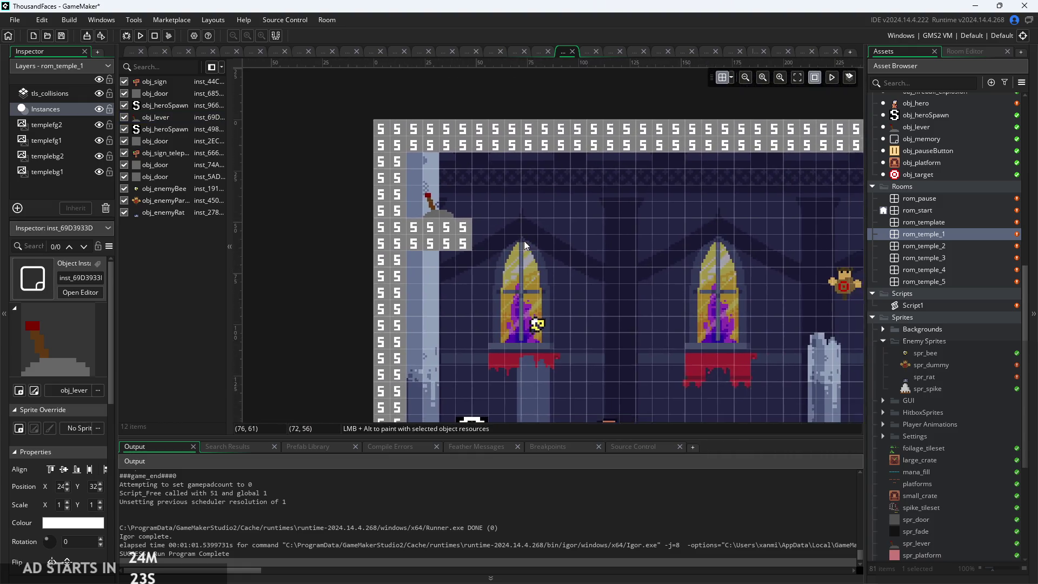
- Paint 2x2 collision blocks by the left window, between windows, above the pillar and at the sill
left_click(50, 93)
left_click_drag(393, 223, 453, 260)
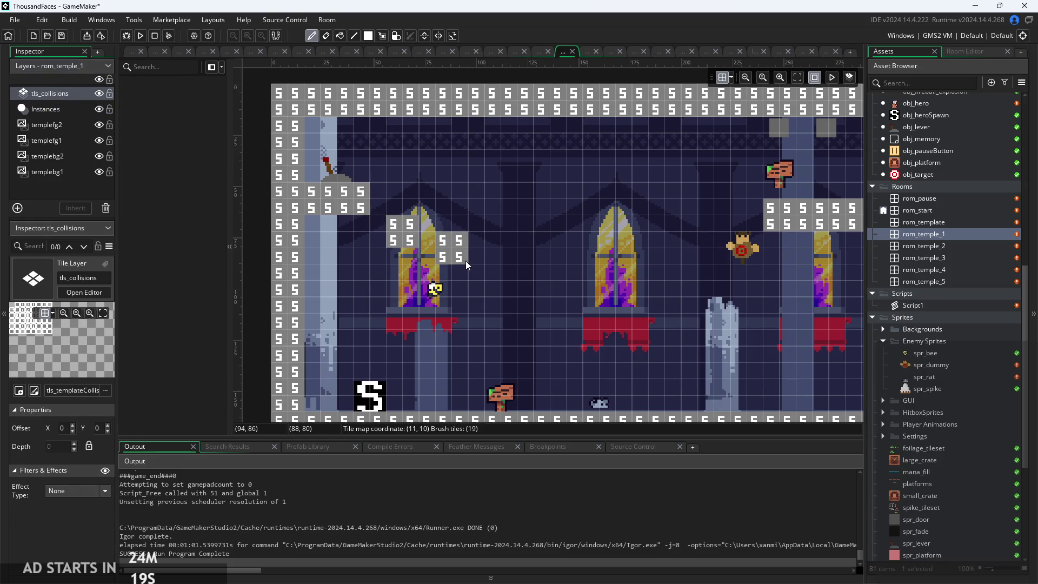
left_click_drag(492, 289, 508, 307)
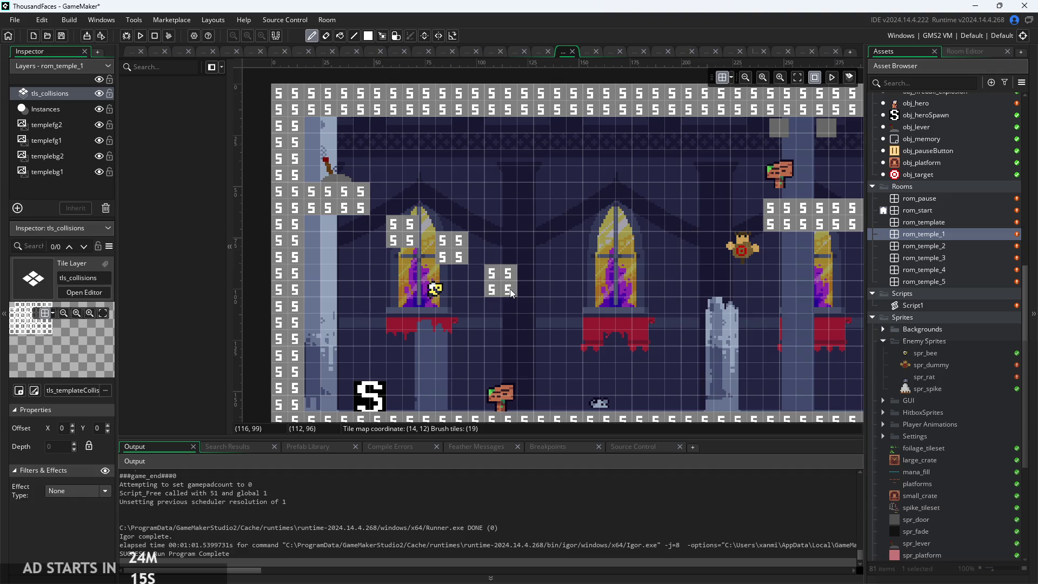
left_click(527, 286)
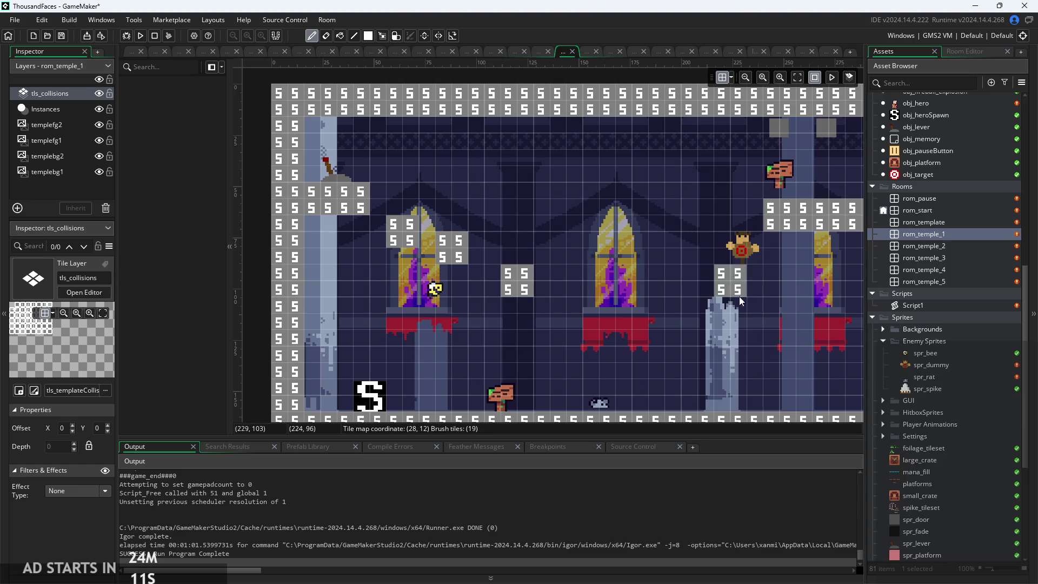
scroll(677, 286, "up", 2)
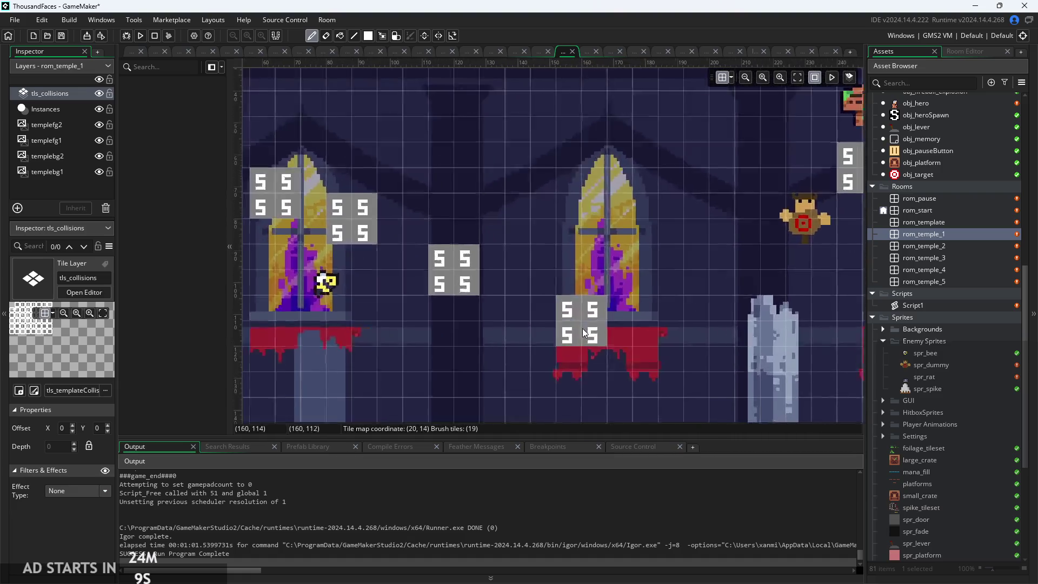
left_click(582, 299)
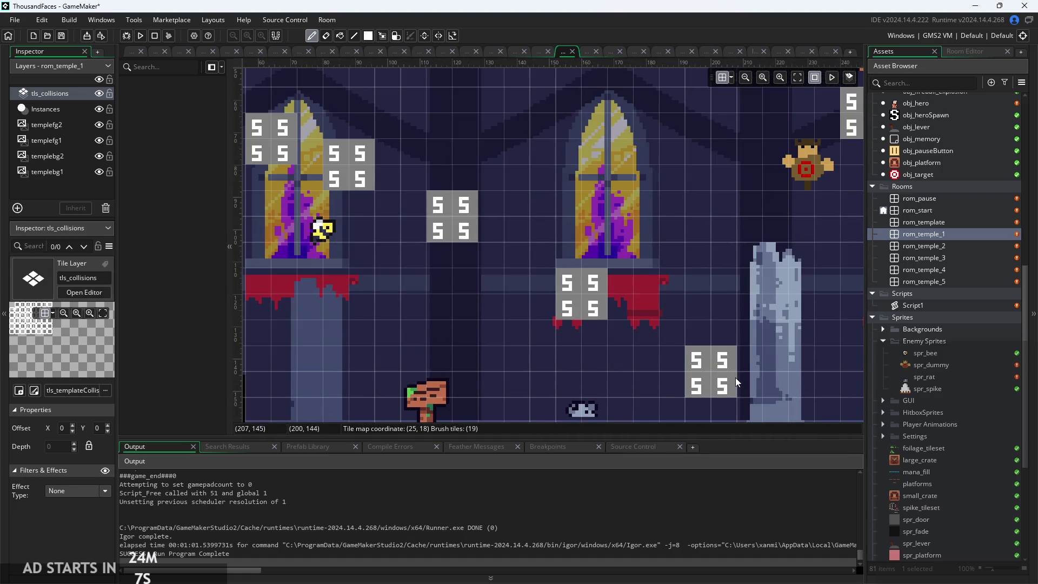
left_click(735, 374)
scroll(700, 330, "down", 3)
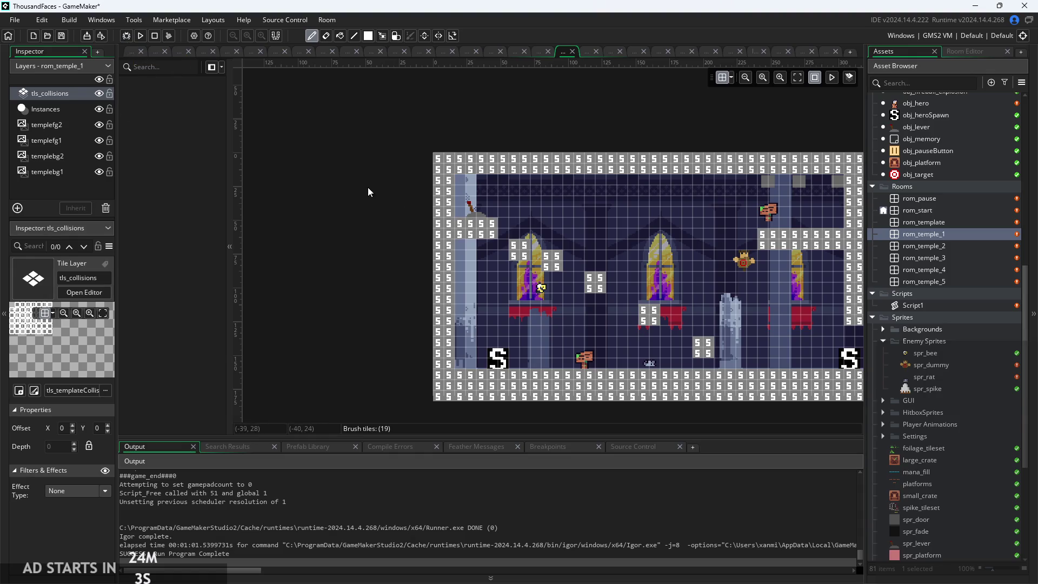
- Undo the extra collision tiles on the low block and switch to the global.Theme code
mouse_move(342, 196)
left_mouse_down()
mouse_move(282, 182)
mouse_move(253, 137)
mouse_move(242, 144)
left_mouse_up()
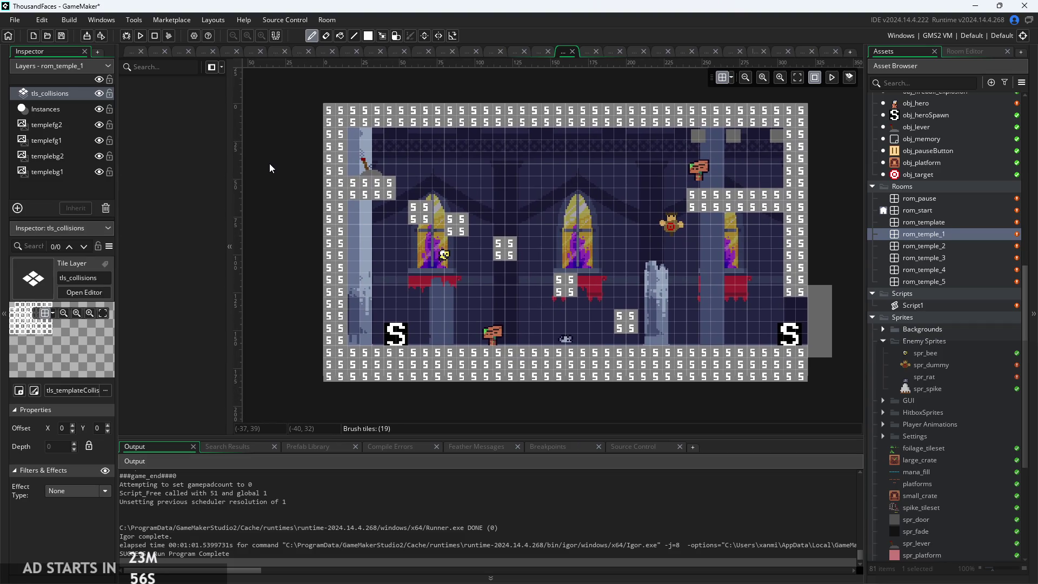
left_click(625, 304)
key("ctrl+z")
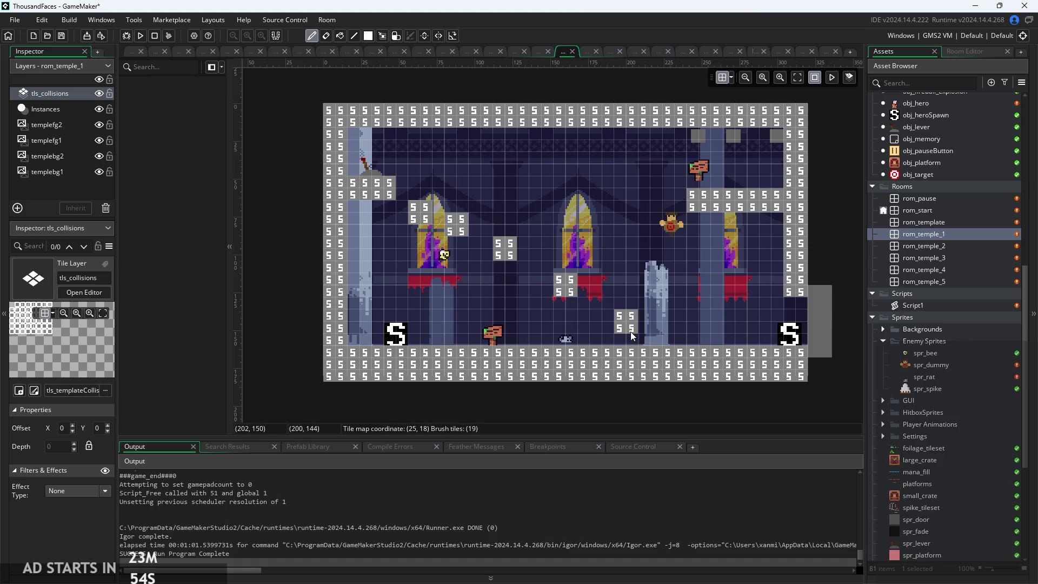
key("ctrl+z")
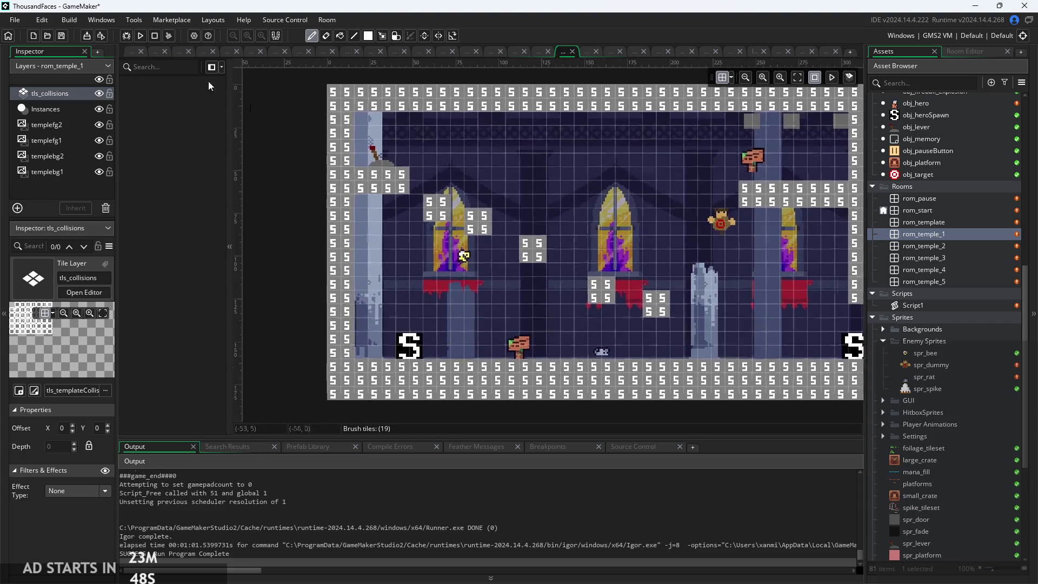
left_click(125, 51)
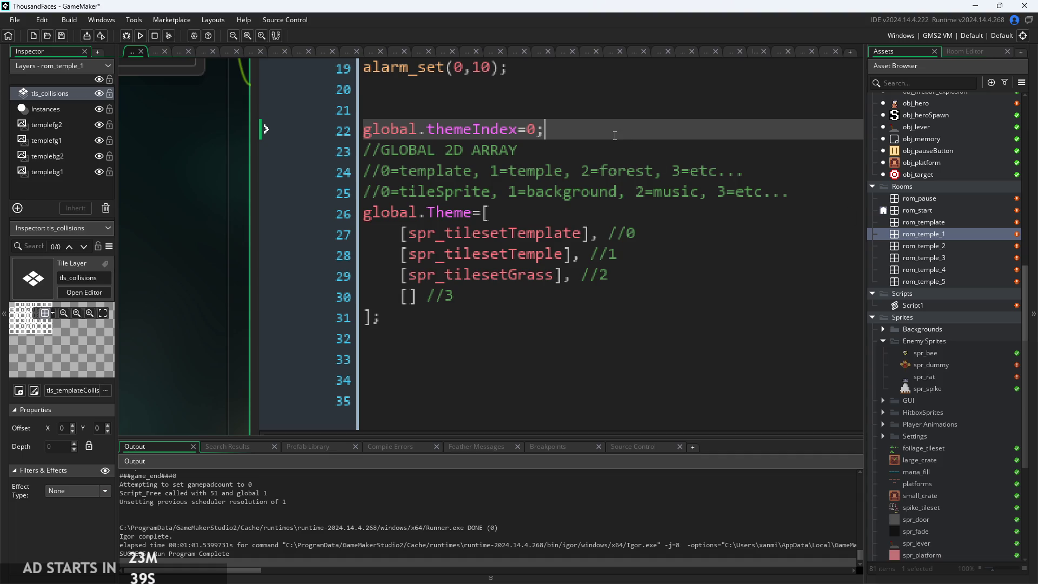
- Place the cursor at the end of the theme slot comment on line 25
scroll(209, 277, "up", 5)
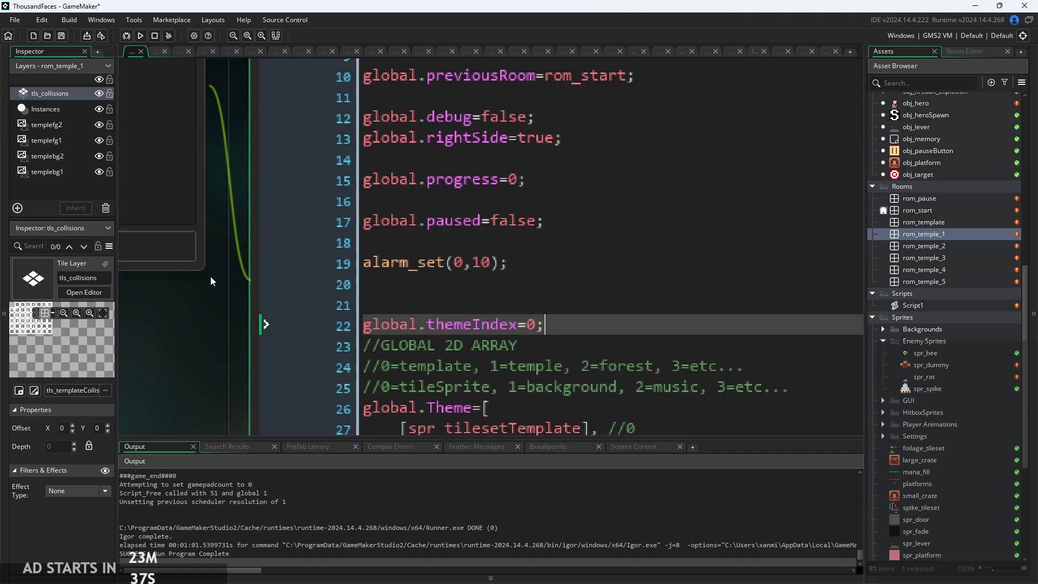
scroll(213, 291, "down", 5)
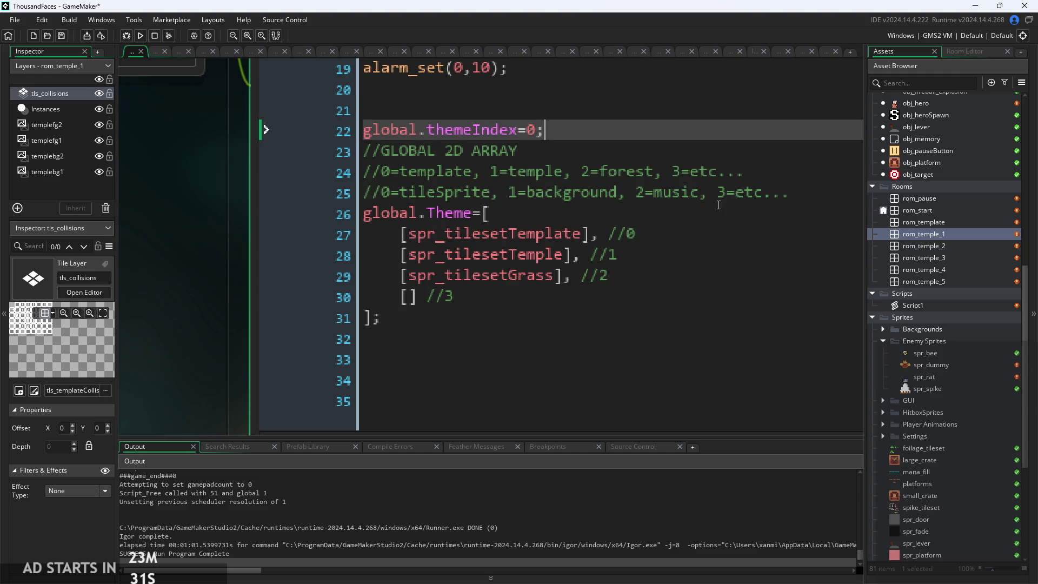
left_click(737, 193)
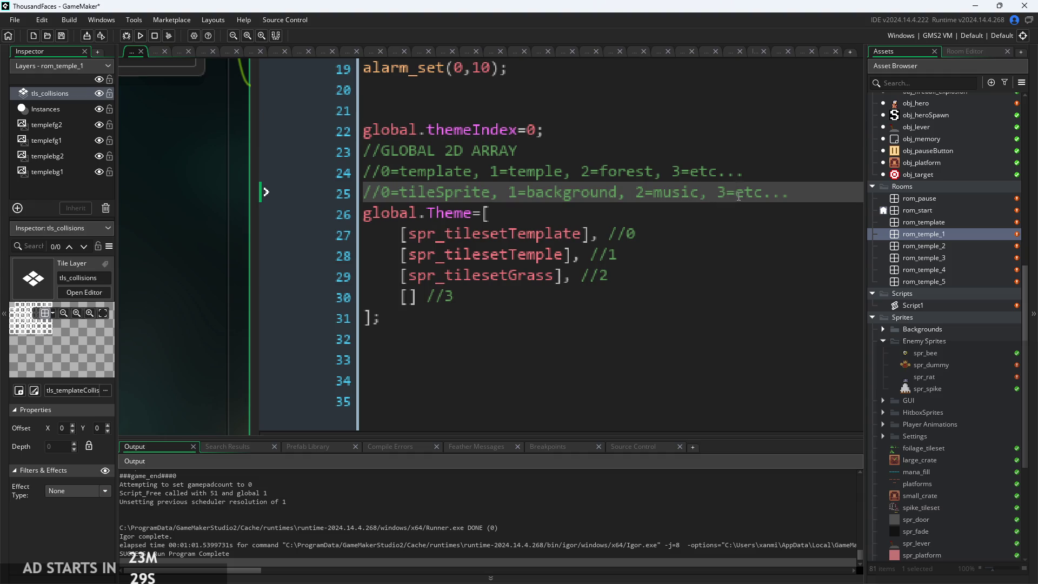
key("End")
- Open rom_temple_2, then rom_temple_1 again to view its collision-tiled ledges
double_click(984, 247)
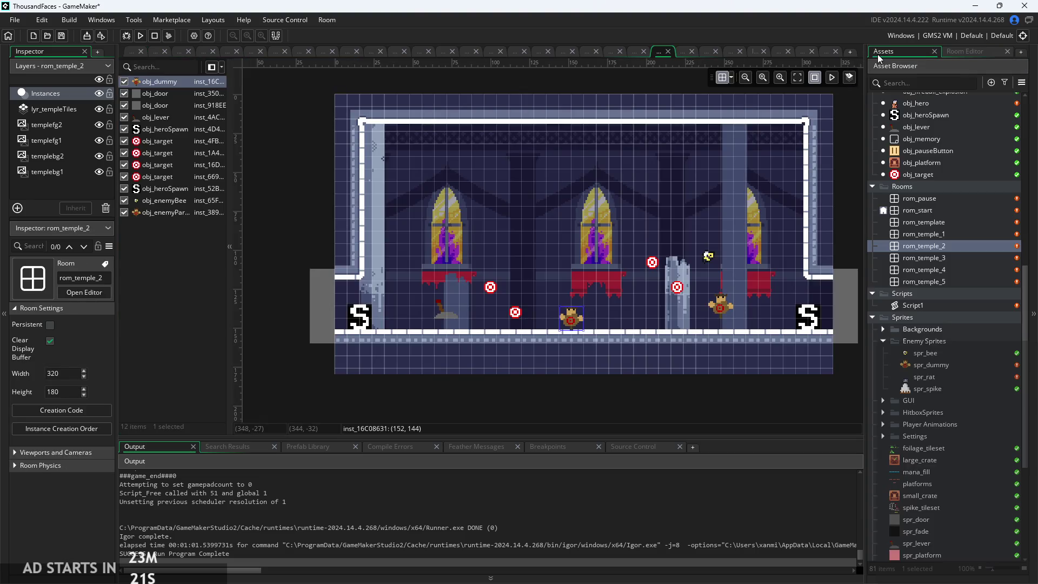
double_click(927, 234)
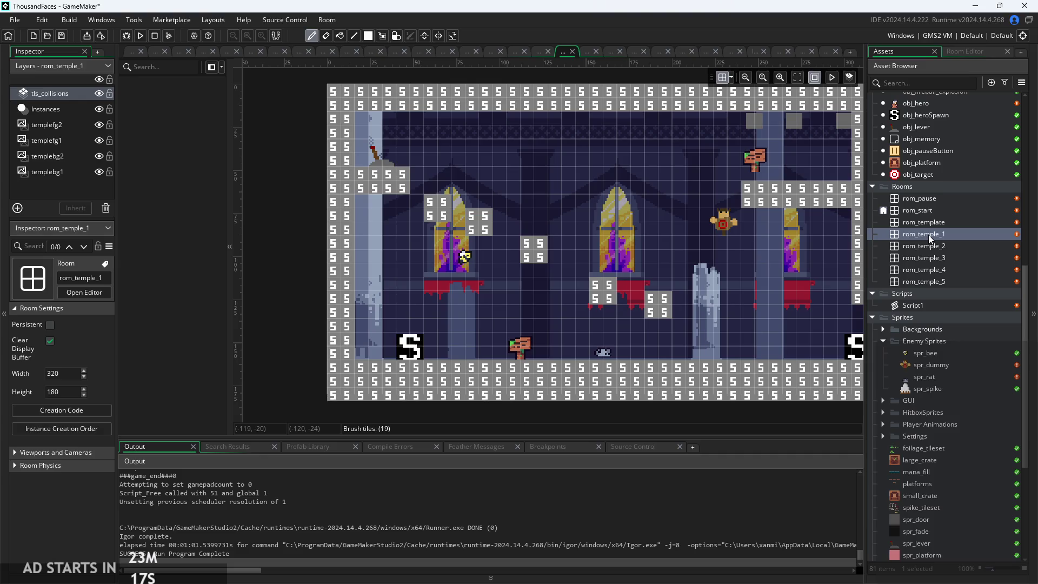
left_click_drag(278, 294, 274, 294)
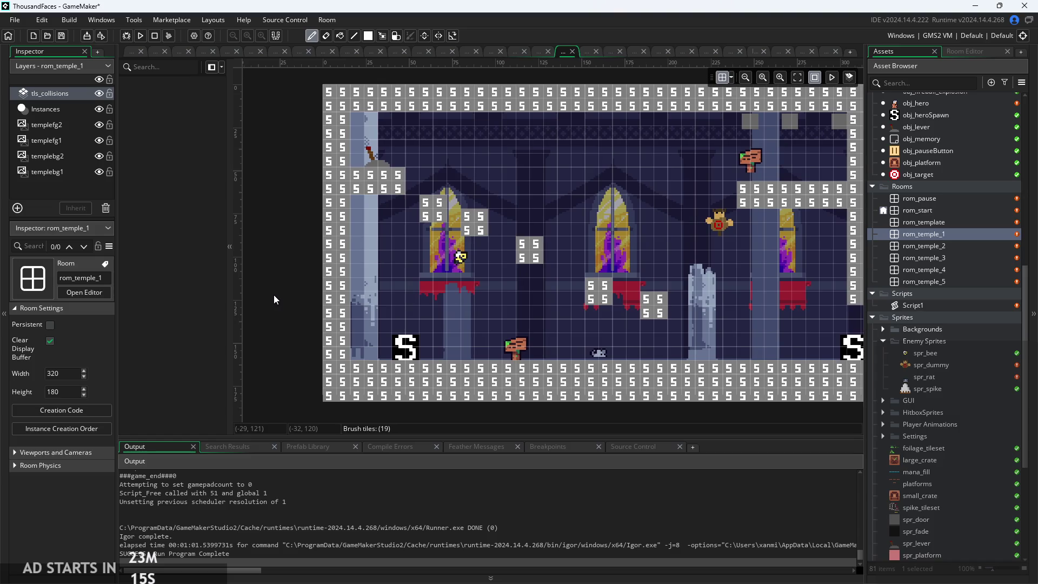
scroll(274, 294, "down", 2)
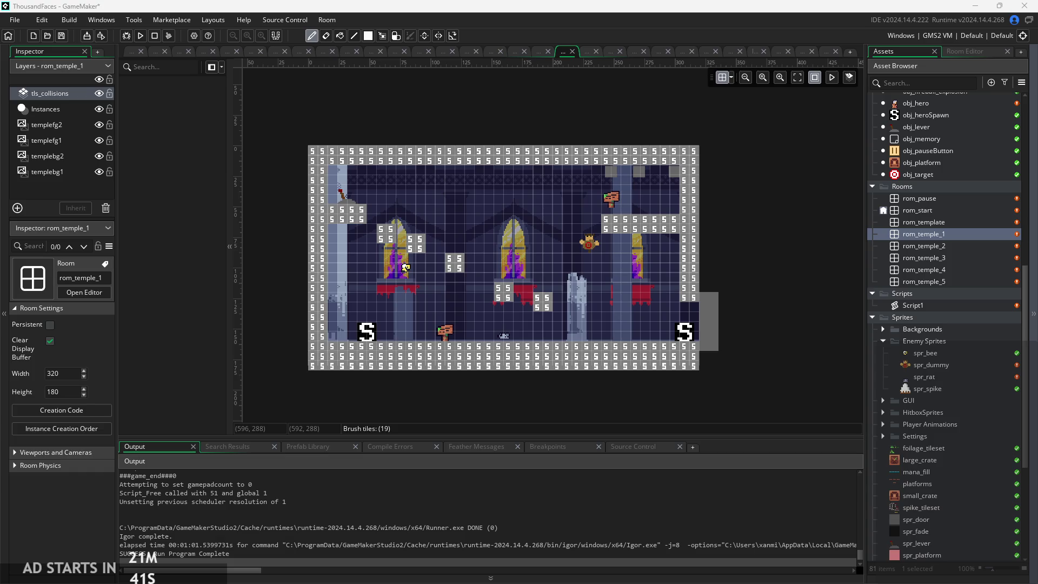
scroll(935, 258, "up", 2)
scroll(935, 258, "up", 10)
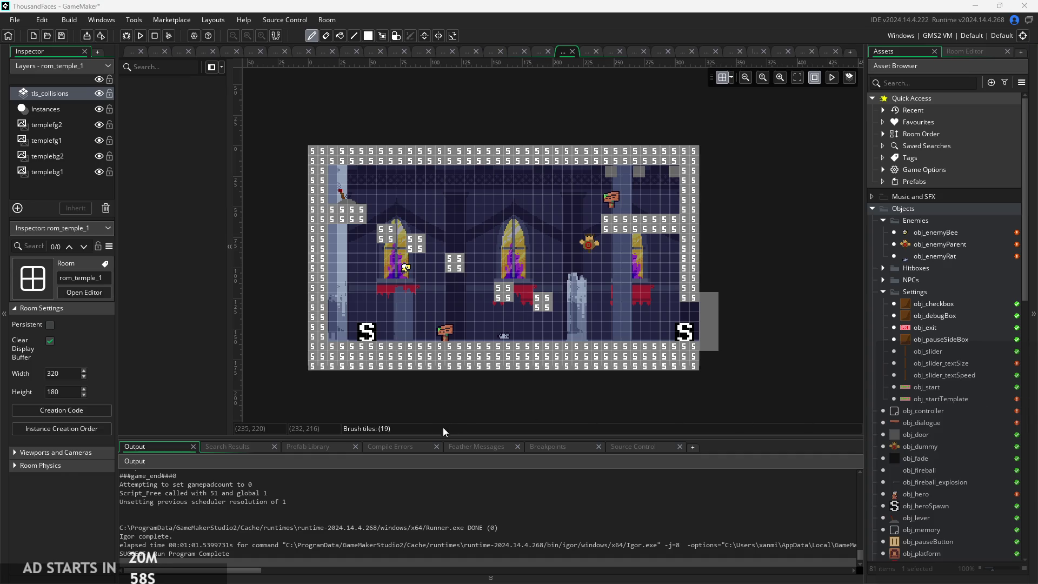
scroll(488, 410, "up", 2)
scroll(488, 410, "up", 2)
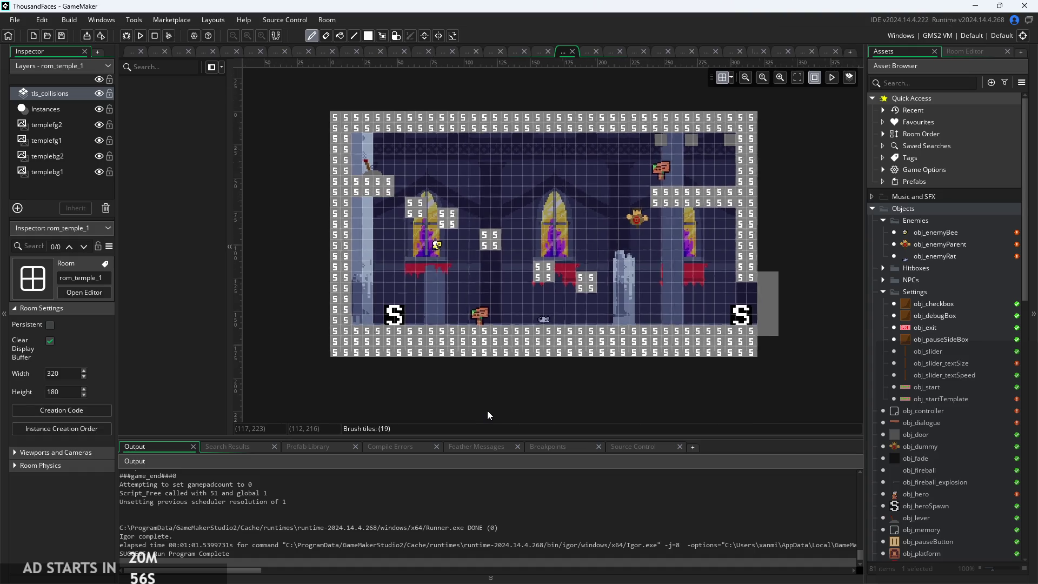
scroll(487, 412, "down", 2)
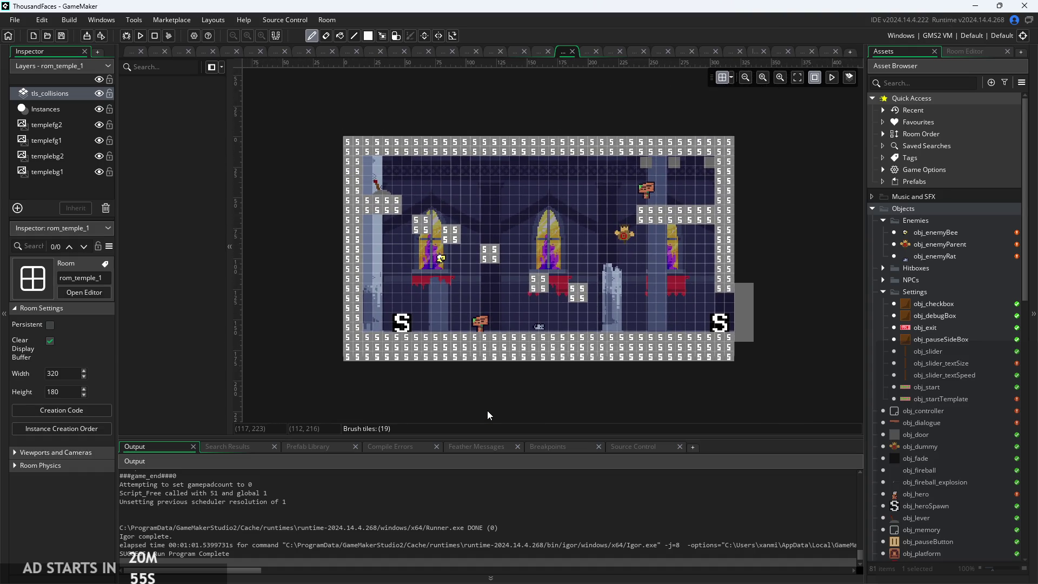
scroll(488, 410, "up", 1)
scroll(487, 411, "down", 1)
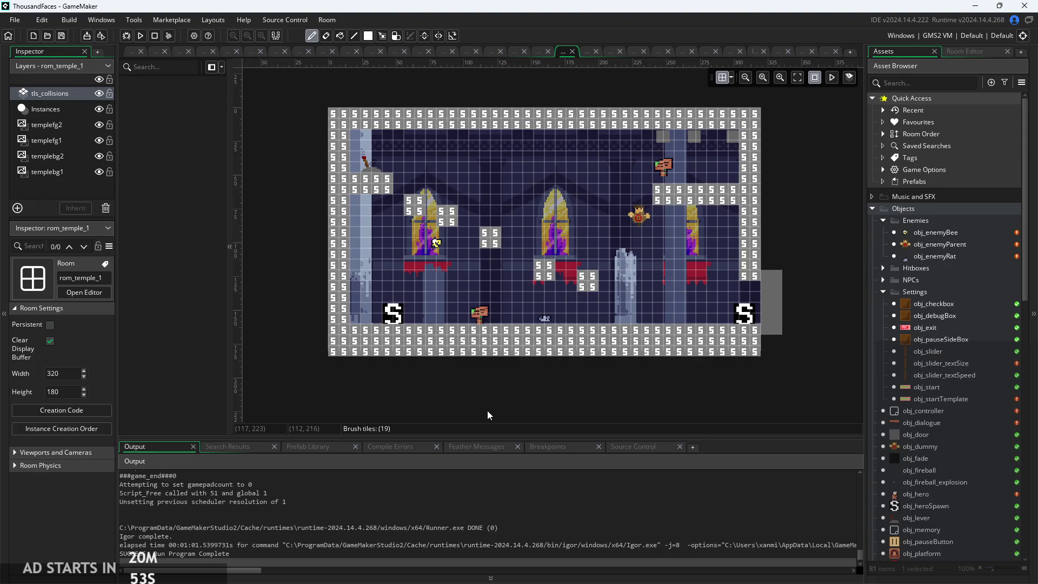
left_click_drag(487, 410, 453, 414)
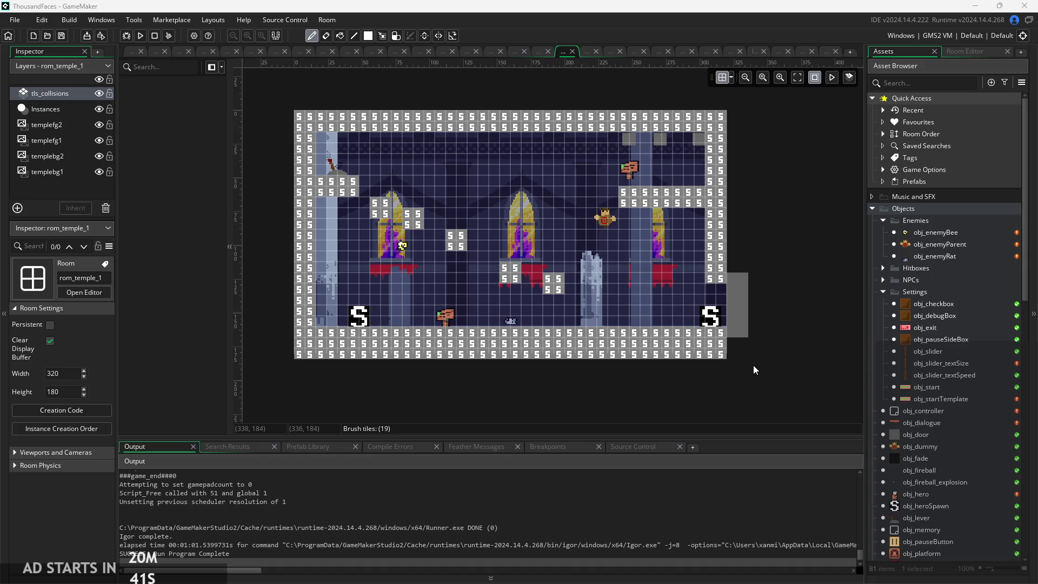
left_click_drag(754, 365, 778, 365)
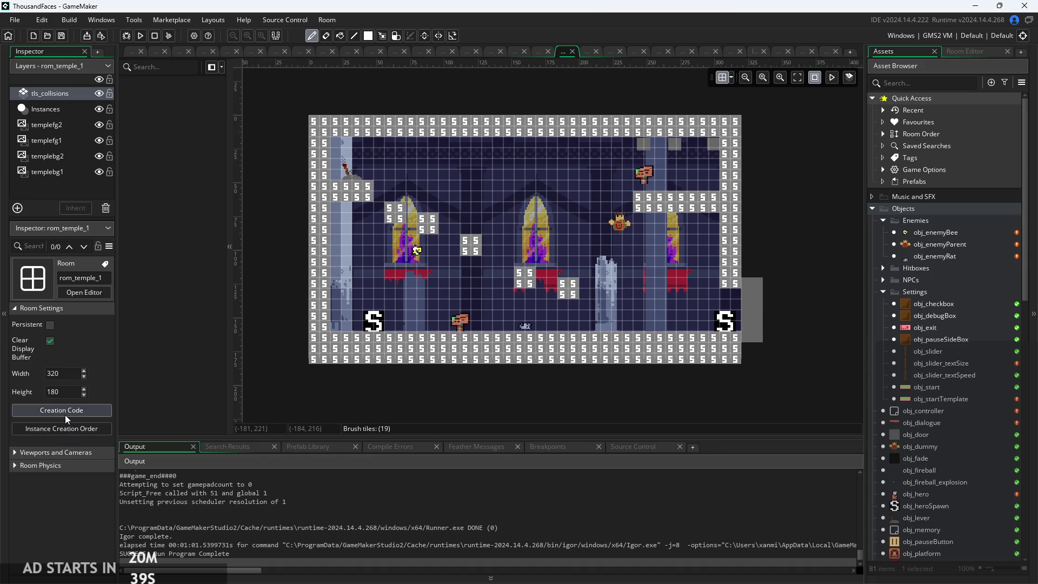
- Open rom_temple_1's room creation code and position its window so the whole temple stays visible
left_click(65, 414)
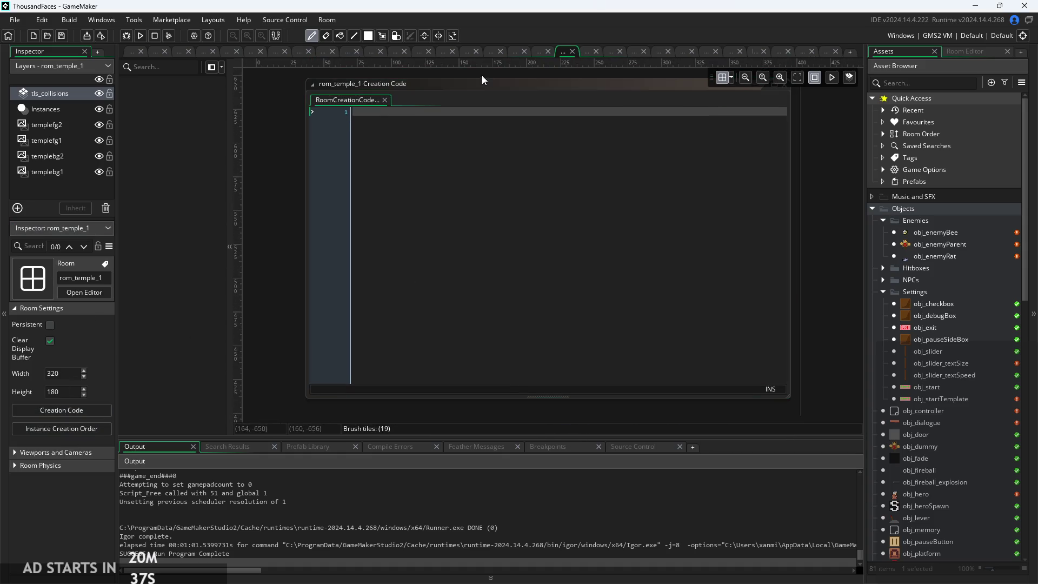
mouse_move(571, 82)
left_mouse_down()
mouse_move(623, 244)
mouse_move(610, 399)
mouse_move(605, 332)
mouse_move(966, 171)
mouse_move(830, 219)
mouse_move(752, 231)
mouse_move(604, 189)
mouse_move(385, 158)
left_mouse_up()
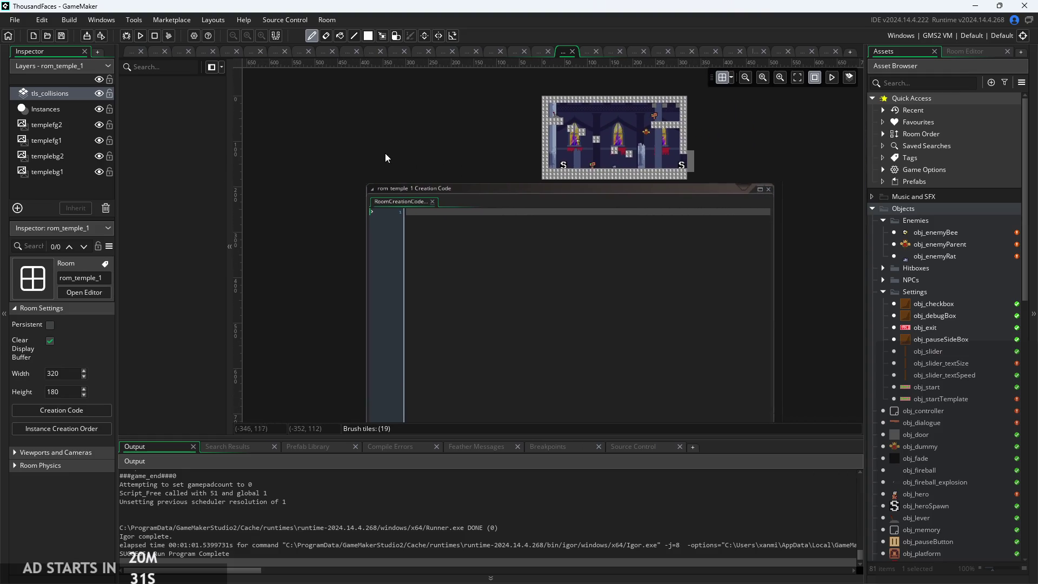
scroll(454, 158, "up", 3)
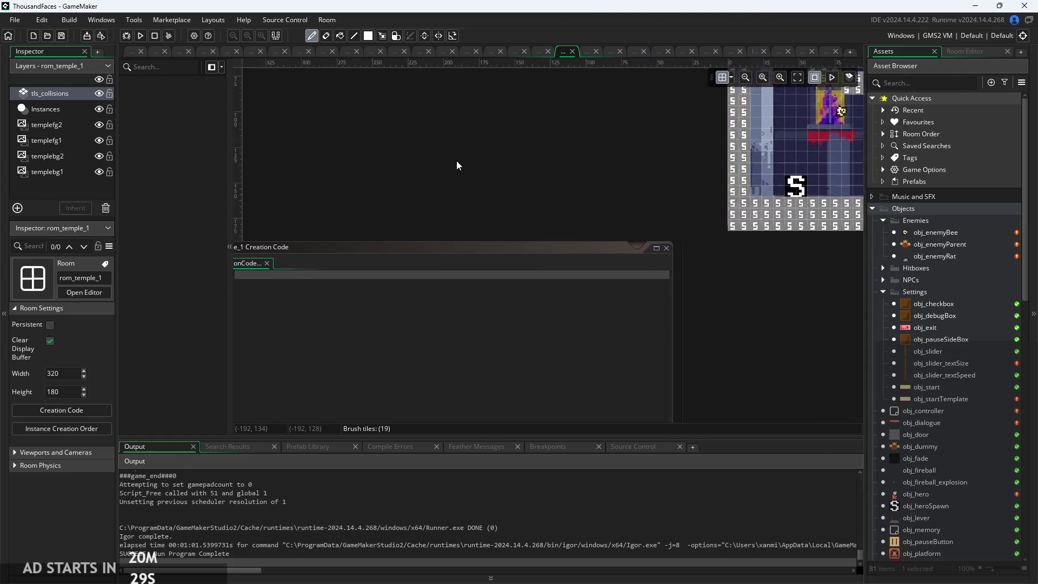
mouse_move(465, 251)
left_mouse_down()
mouse_move(403, 36)
mouse_move(401, 50)
left_mouse_up()
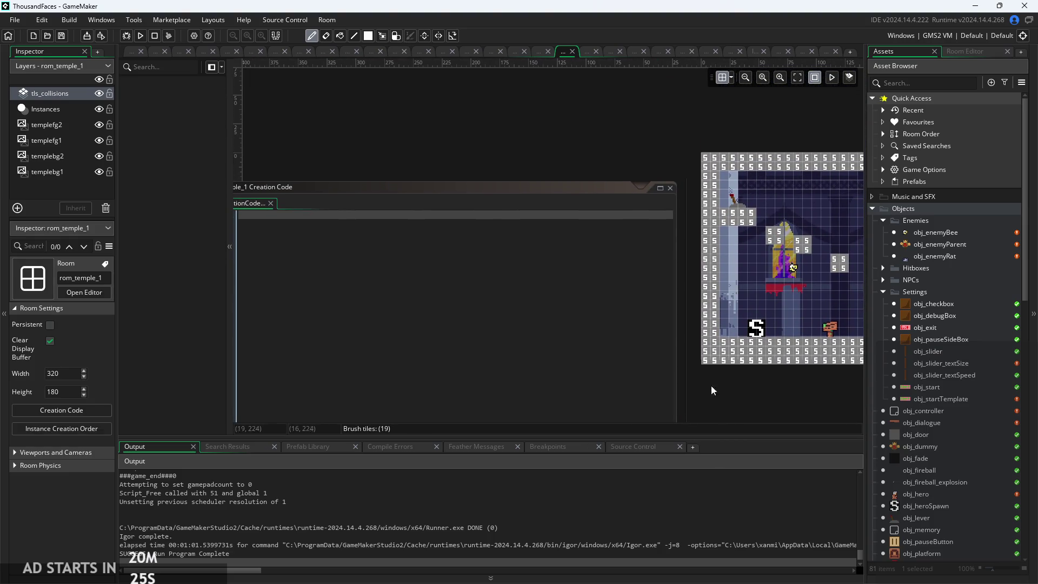
mouse_move(485, 186)
left_mouse_down()
mouse_move(496, 97)
mouse_move(514, 155)
mouse_move(526, 155)
mouse_move(566, 218)
mouse_move(711, 274)
mouse_move(507, 157)
mouse_move(954, 408)
mouse_move(705, 330)
mouse_move(668, 295)
mouse_move(748, 277)
mouse_move(826, 289)
mouse_move(806, 343)
mouse_move(770, 381)
mouse_move(785, 257)
mouse_move(759, 268)
left_mouse_up()
scroll(466, 96, "down", 3)
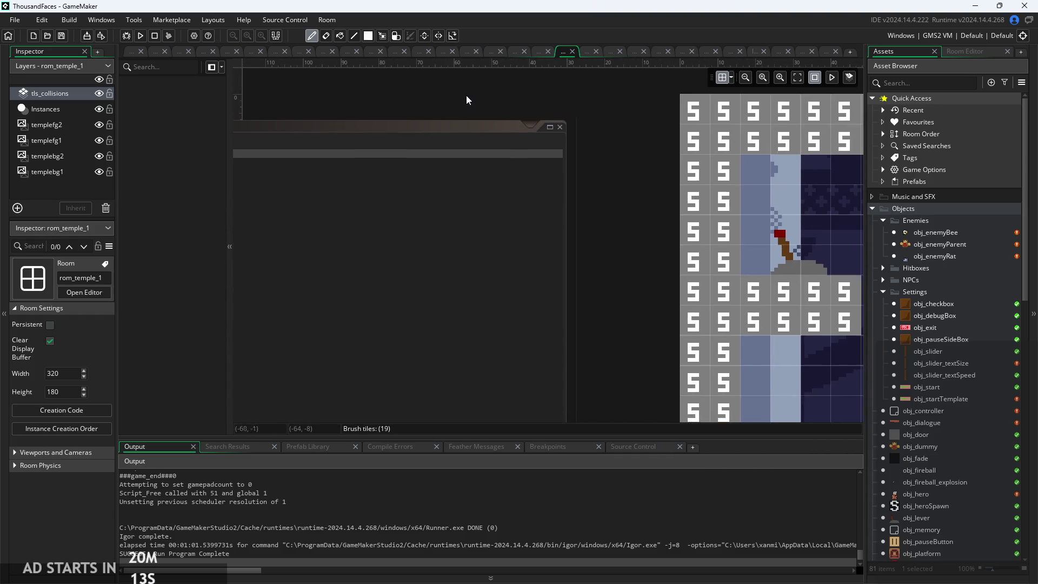
scroll(472, 94, "down", 2)
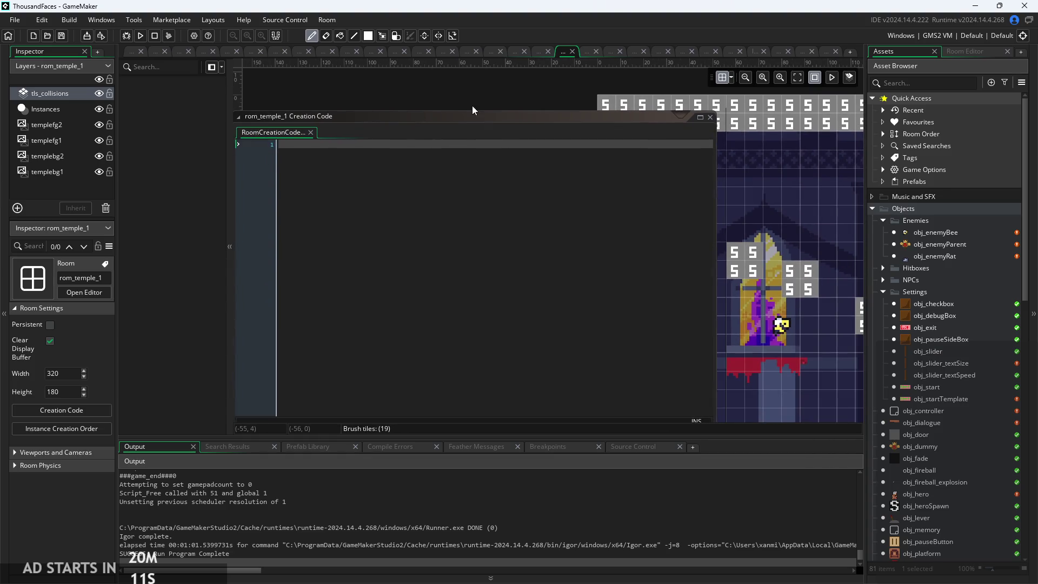
left_click_drag(472, 105, 318, 110)
scroll(372, 74, "down", 2)
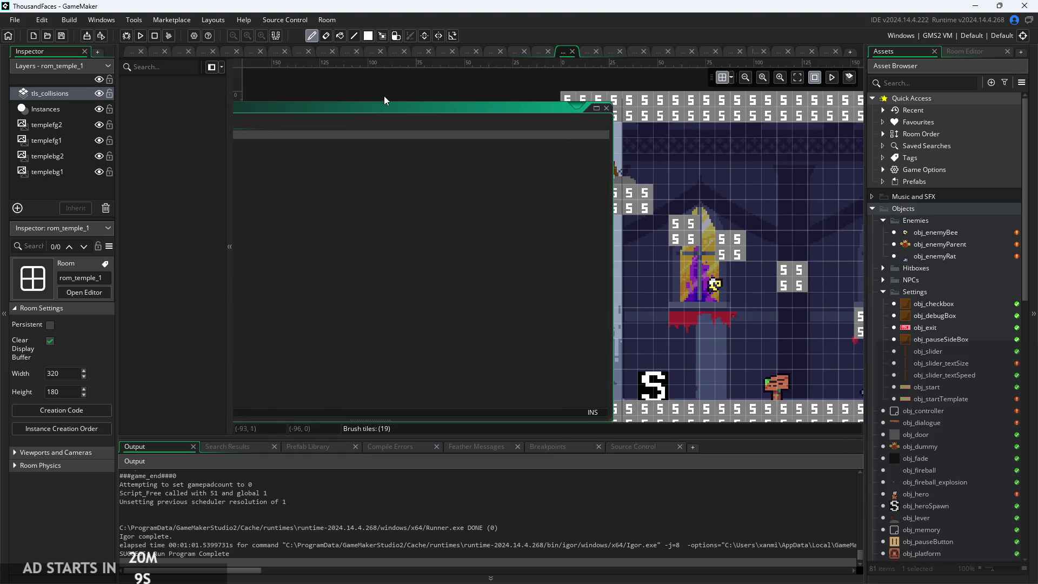
mouse_move(383, 96)
left_mouse_down()
mouse_move(462, 217)
mouse_move(702, 416)
left_mouse_up()
scroll(326, 154, "down", 2)
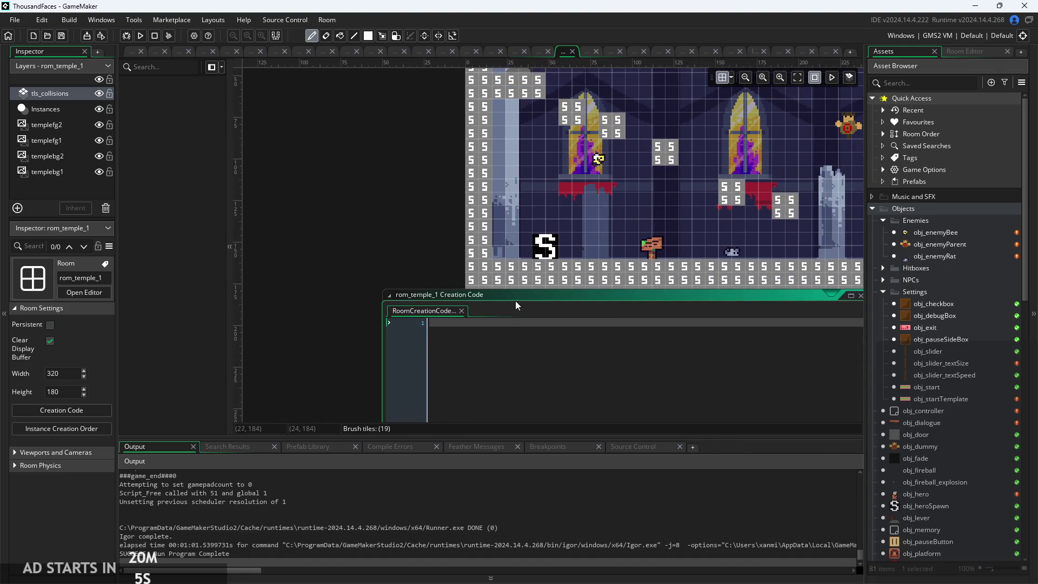
left_click_drag(514, 300, 591, 316)
left_click_drag(349, 283, 178, 321)
- Enter global.themeIndex=1; on line 1 of the creation code and commit the edit
left_click(417, 381)
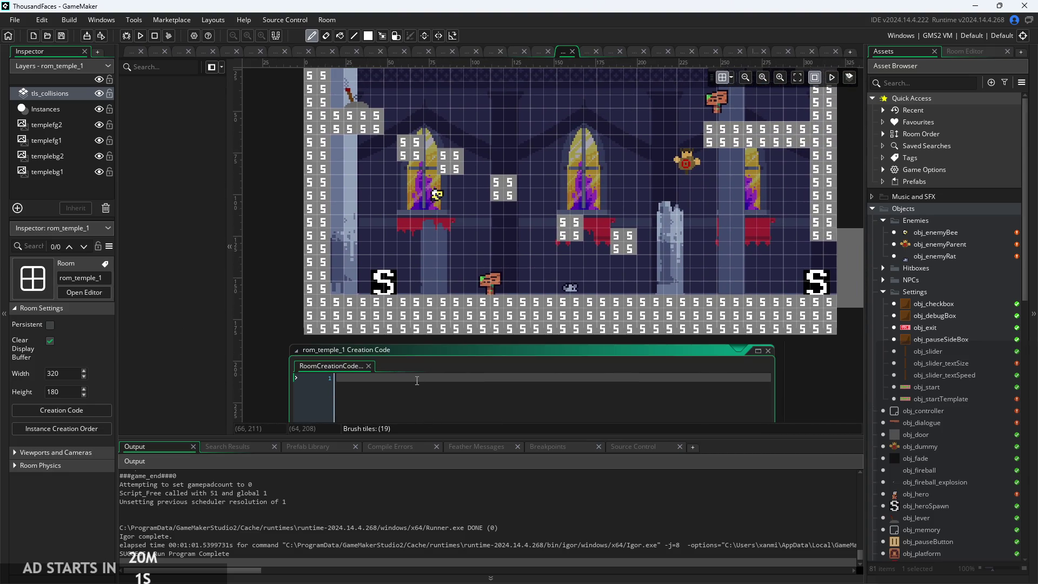
type("global,")
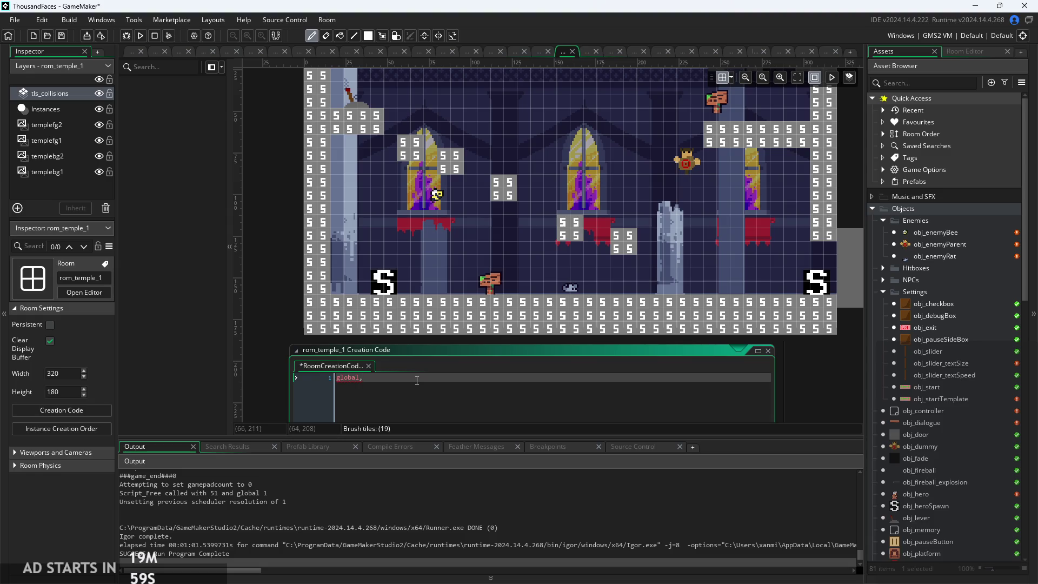
key("BackSpace")
type(".The")
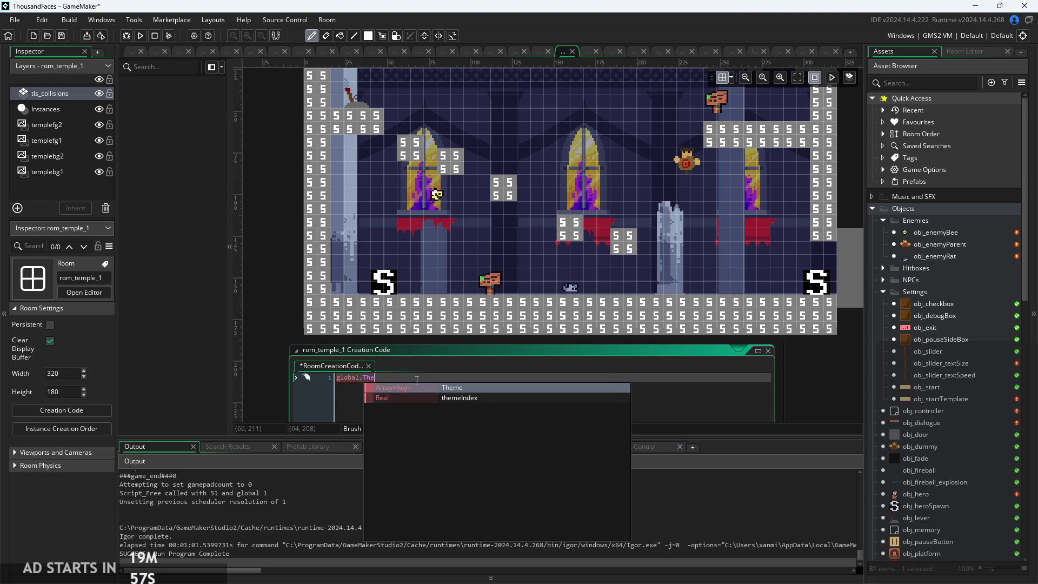
key("BackSpace")
type("e")
key("Down")
key("Return")
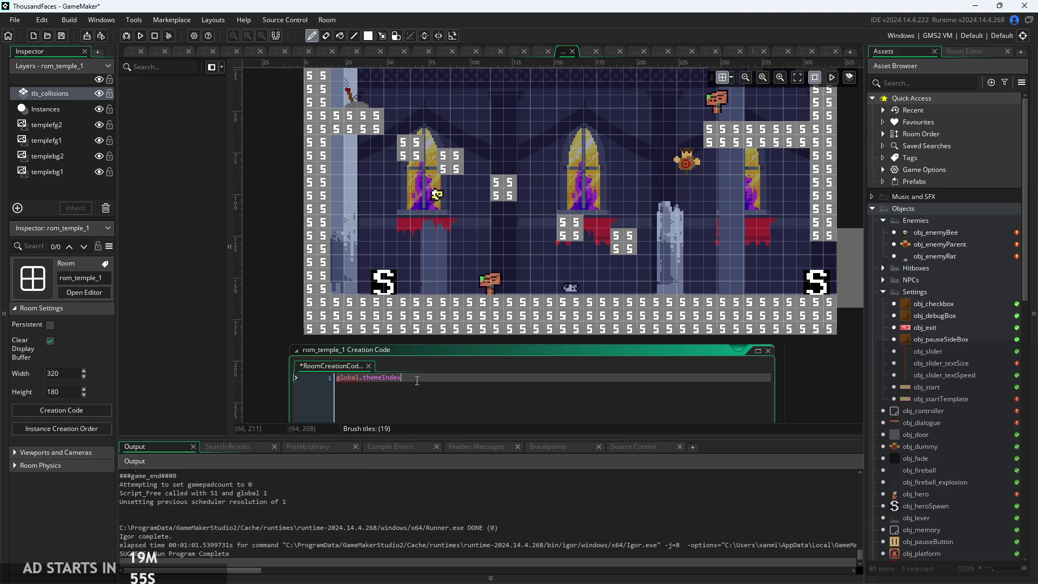
type("=")
type("1;")
left_click(291, 274)
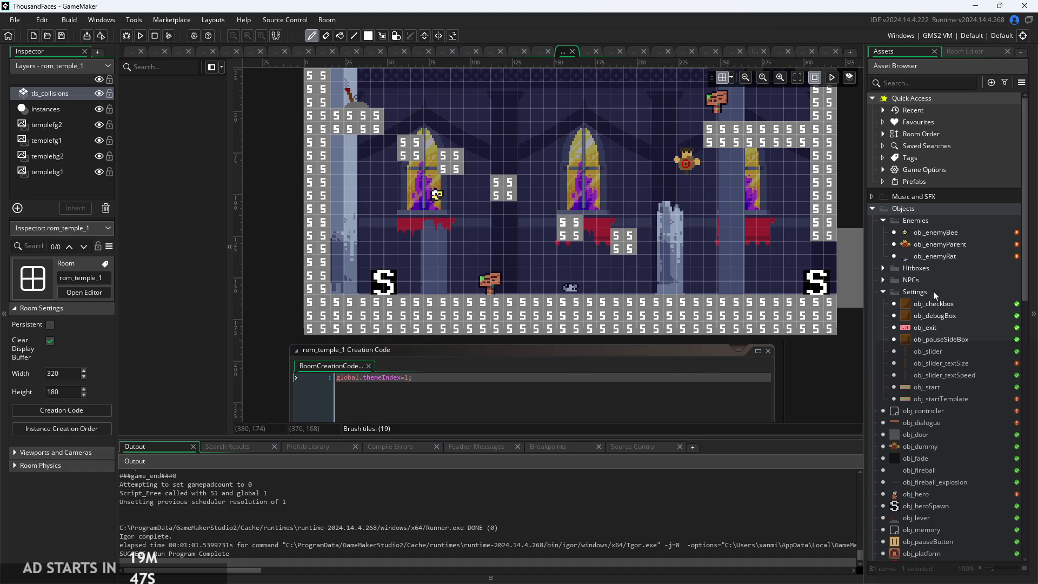
scroll(926, 241, "down", 6)
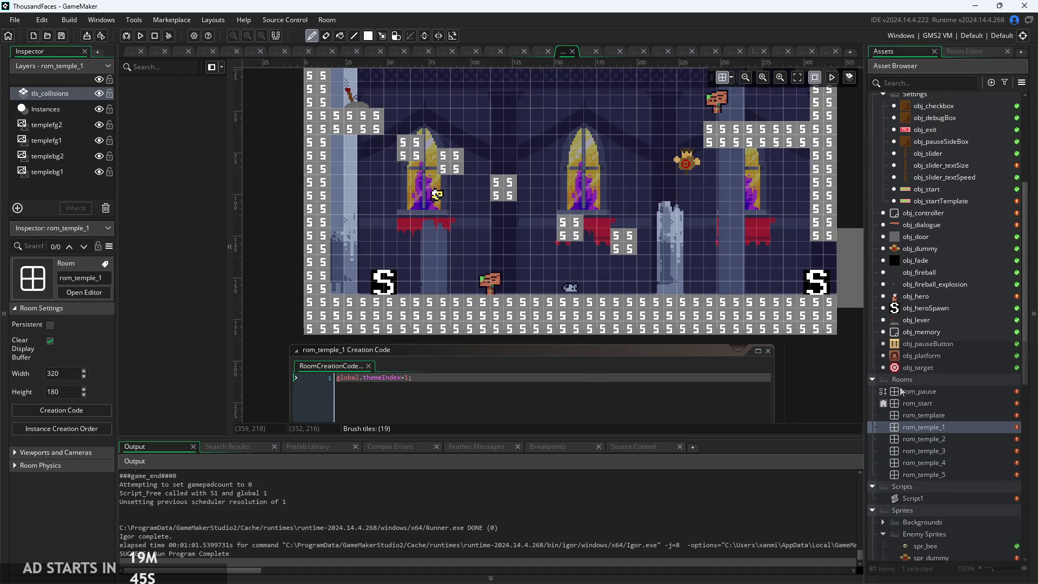
scroll(872, 351, "up", 5)
left_click(872, 142)
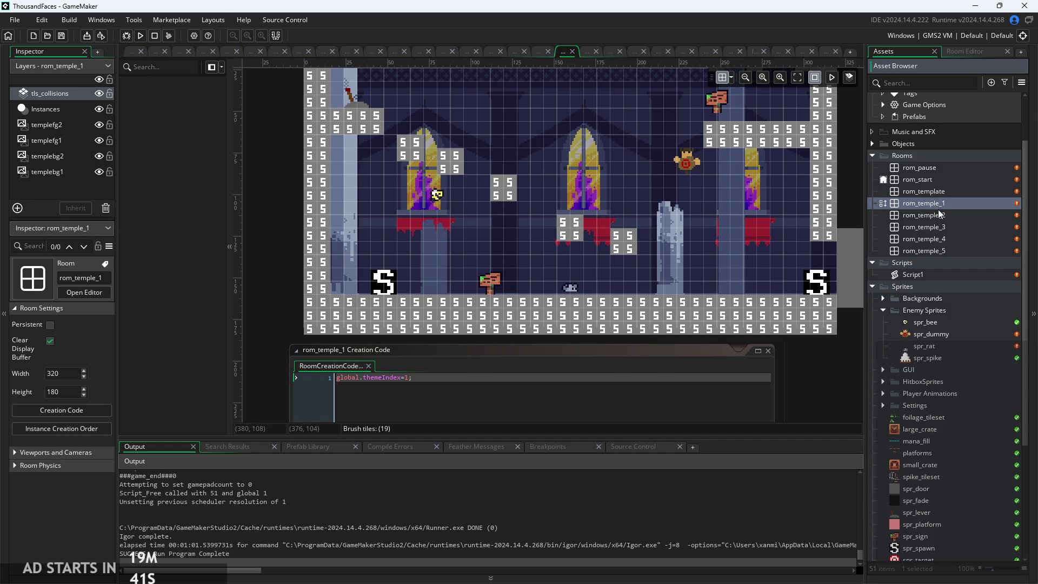
- Open rom_template's room creation code and enter global.themeIndex=0;
double_click(932, 191)
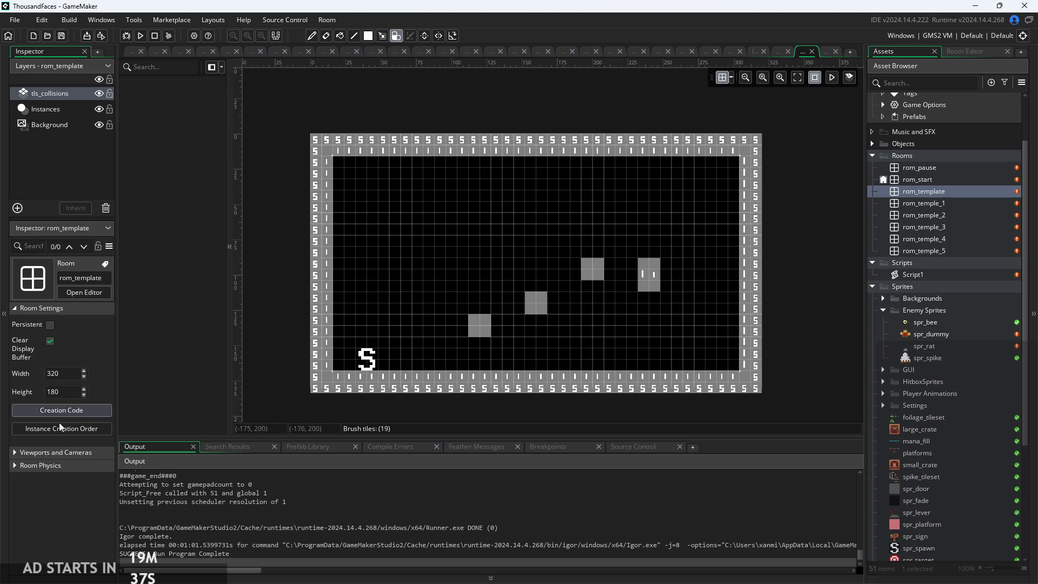
left_click(69, 408)
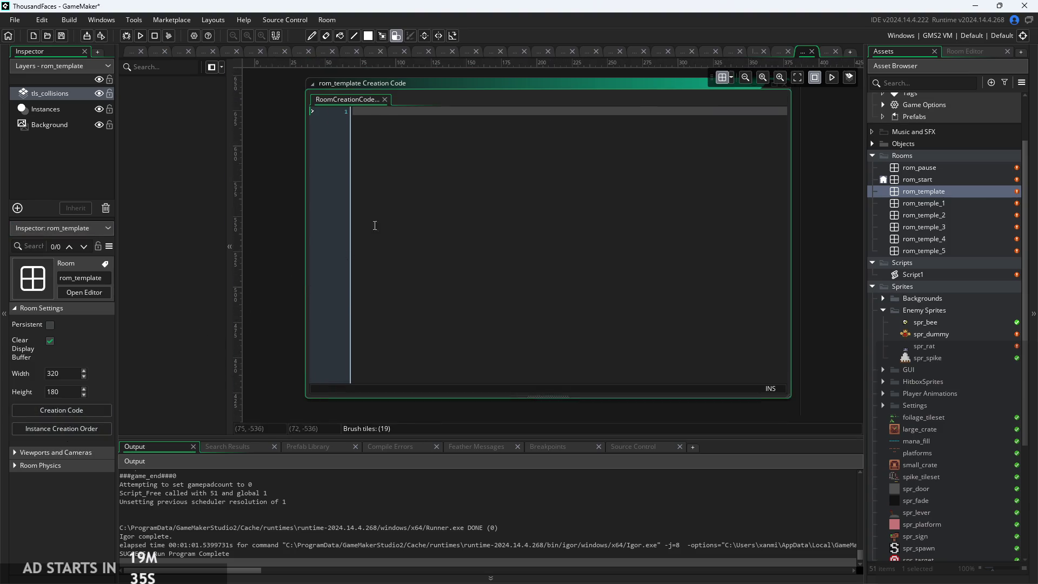
scroll(414, 265, "down", 10)
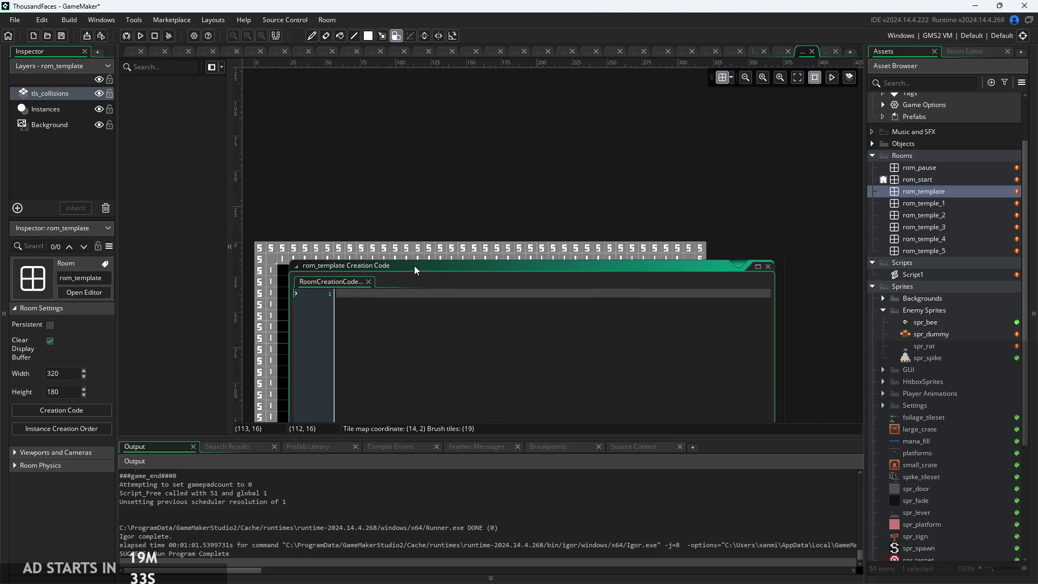
left_click_drag(355, 284, 365, 147)
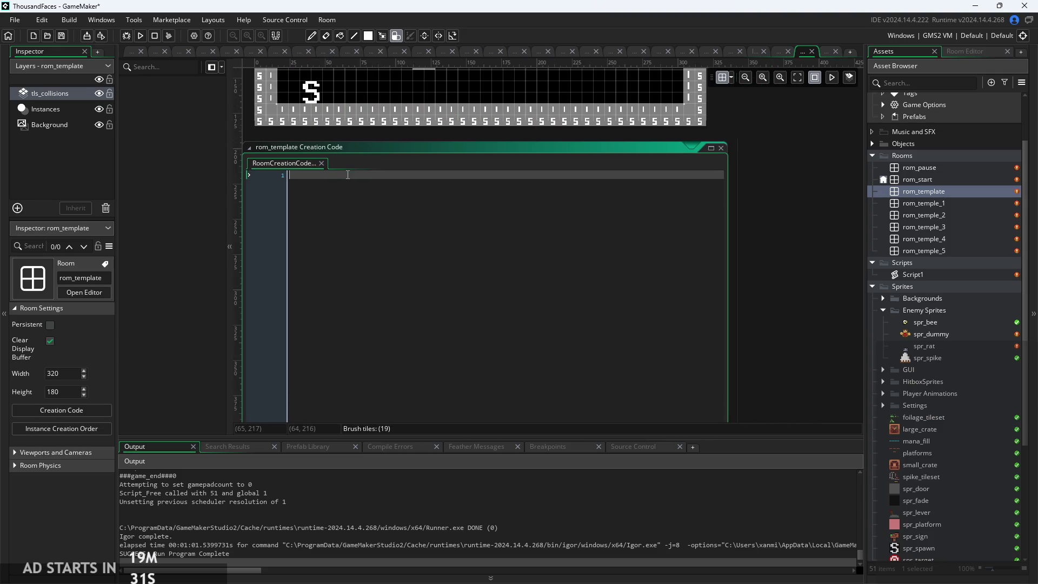
type("global.themeIndex")
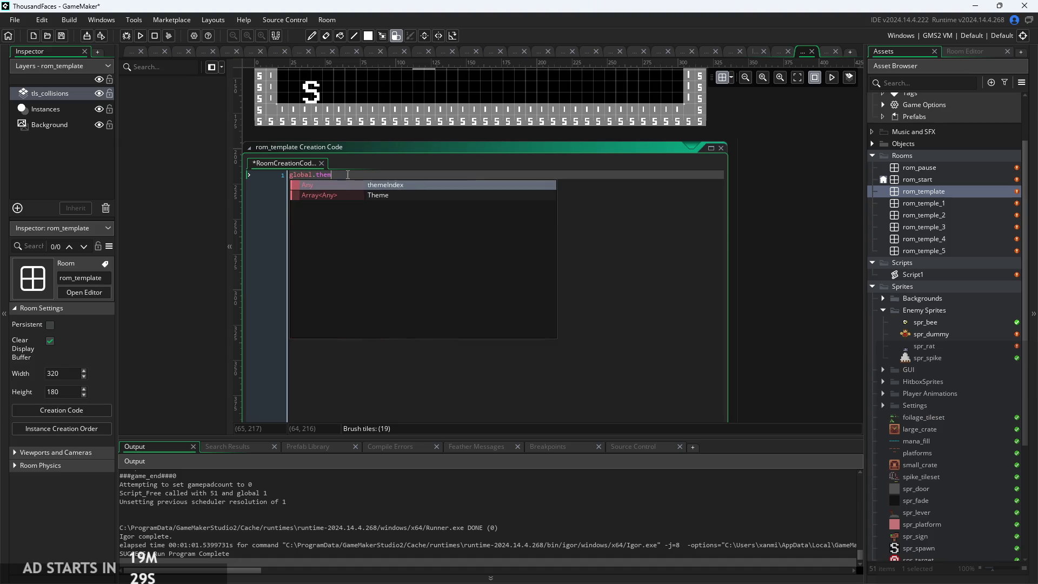
type("=0;")
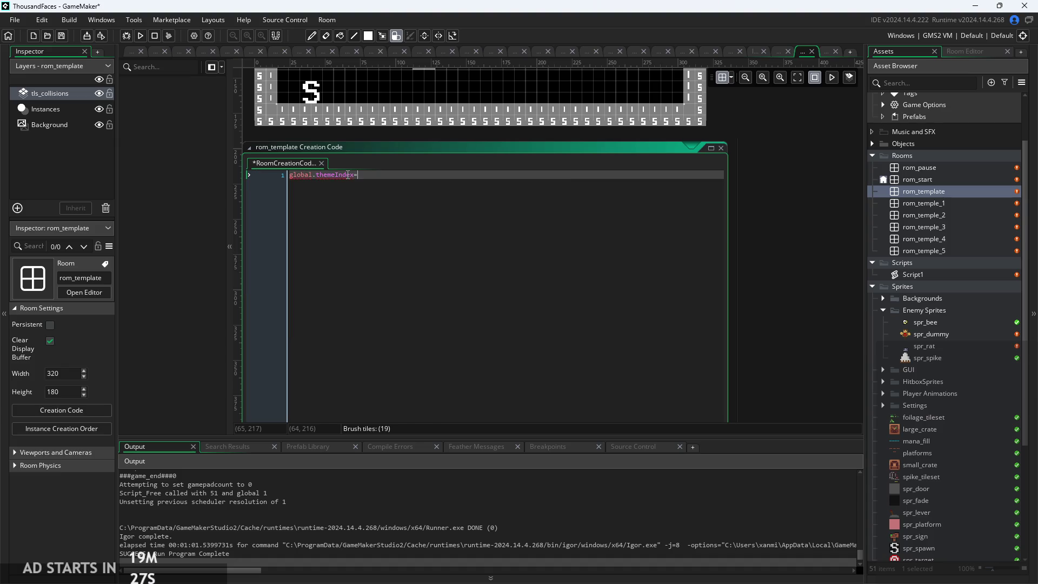
left_click(760, 199)
mouse_move(760, 199)
left_mouse_down()
mouse_move(807, 326)
mouse_move(818, 329)
left_mouse_up()
scroll(790, 280, "down", 5)
scroll(793, 283, "up", 4)
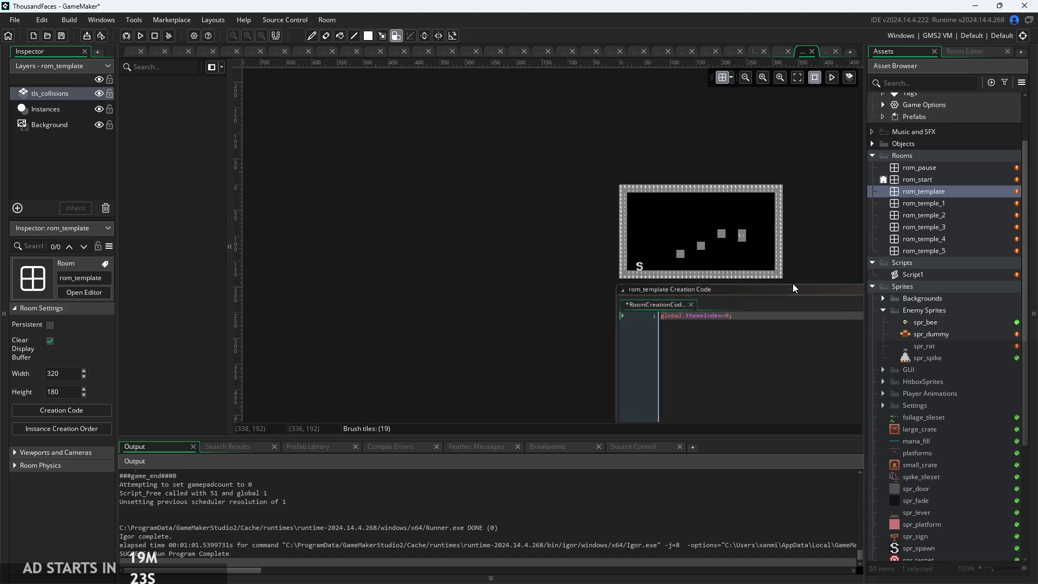
mouse_move(787, 295)
left_mouse_down()
mouse_move(675, 299)
mouse_move(636, 284)
left_mouse_up()
scroll(492, 206, "up", 3)
left_click_drag(499, 210, 317, 167)
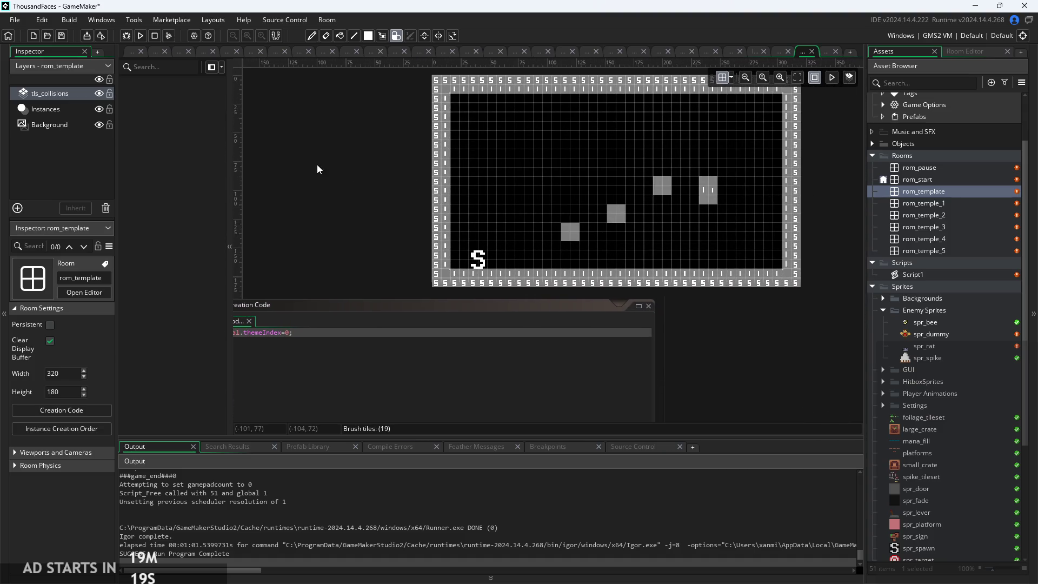
scroll(655, 194, "up", 2)
left_click(368, 368)
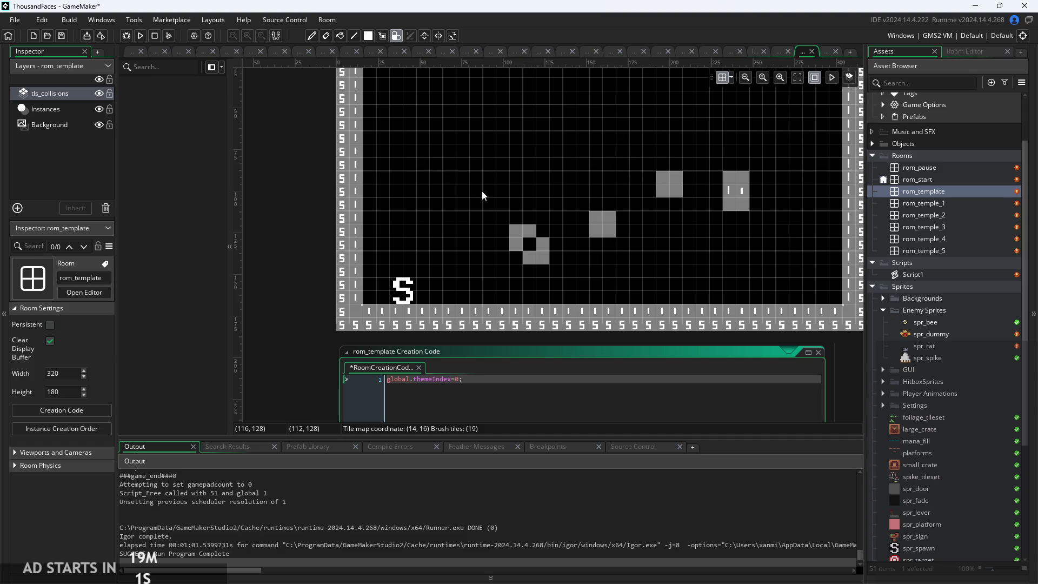
- Run a test build, review the failed Output log, then select obj_controller among the objects
left_click(140, 36)
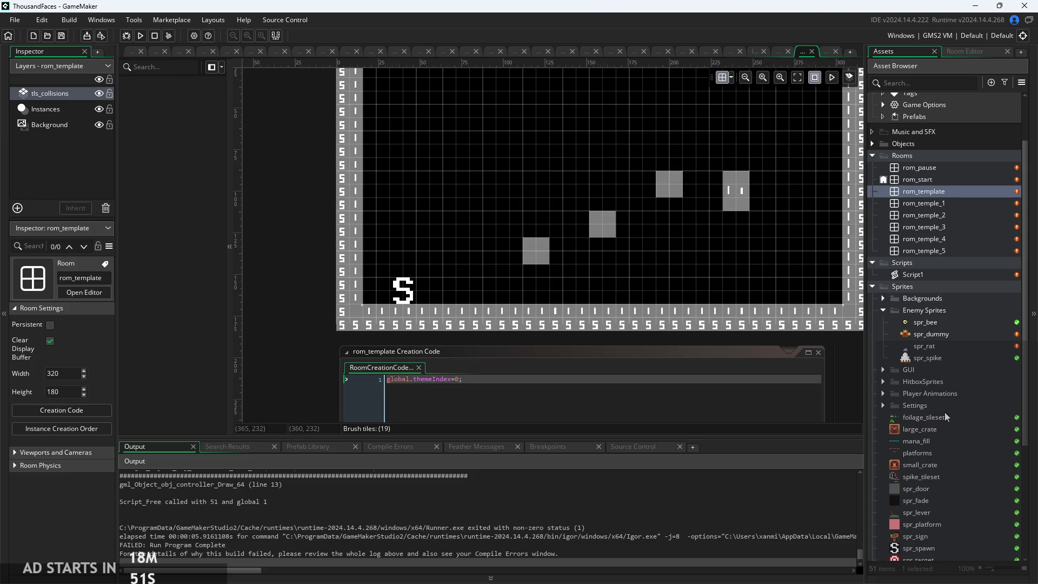
scroll(945, 414, "down", 3)
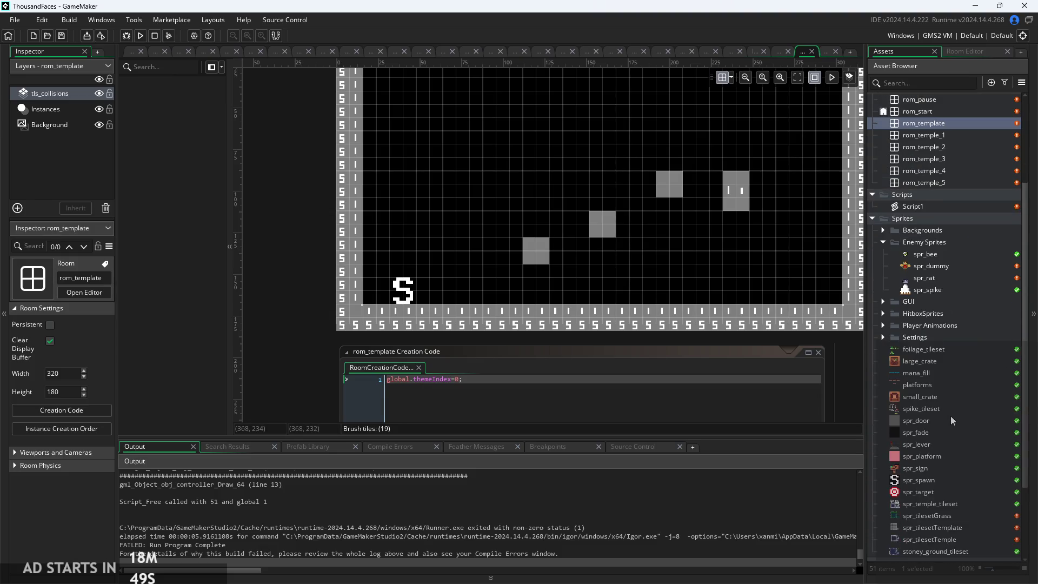
scroll(952, 420, "down", 5)
scroll(916, 323, "up", 3)
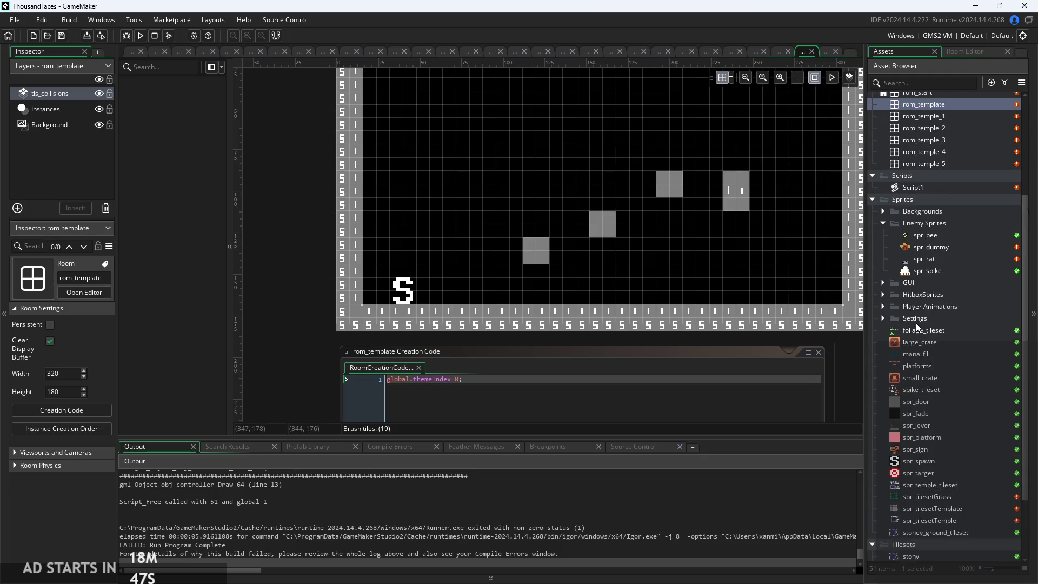
scroll(923, 284, "down", 3)
scroll(936, 500, "up", 10)
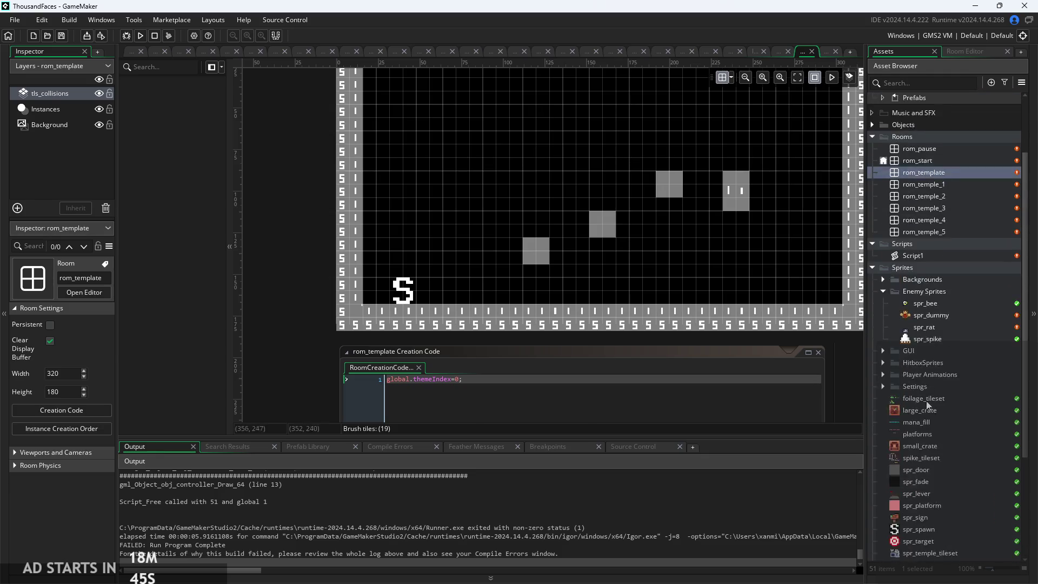
left_click(872, 210)
scroll(941, 362, "down", 5)
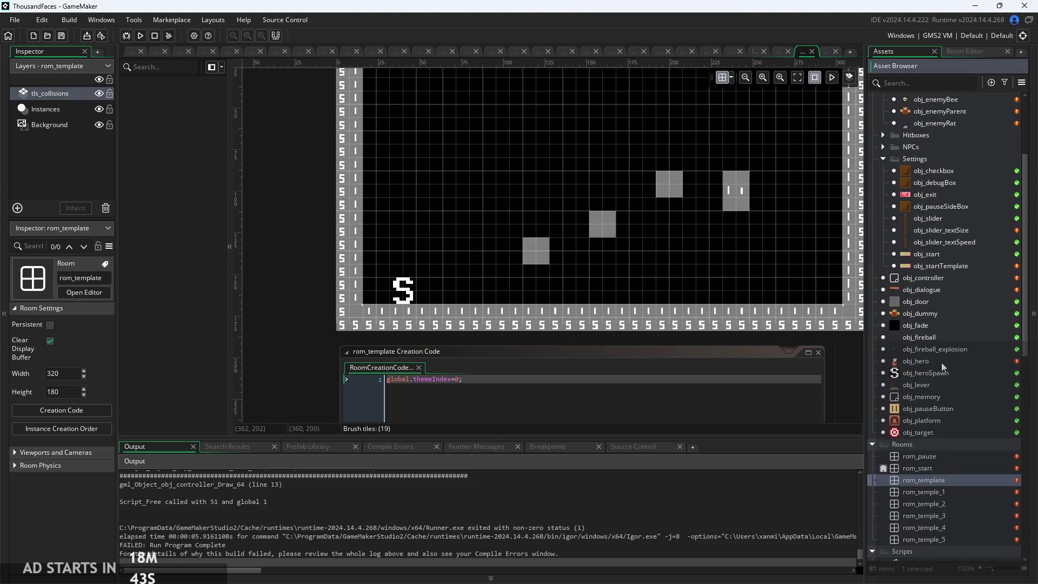
left_click(911, 269)
- Open obj_controller and review its Create, Room Start and Draw GUI event code
double_click(914, 278)
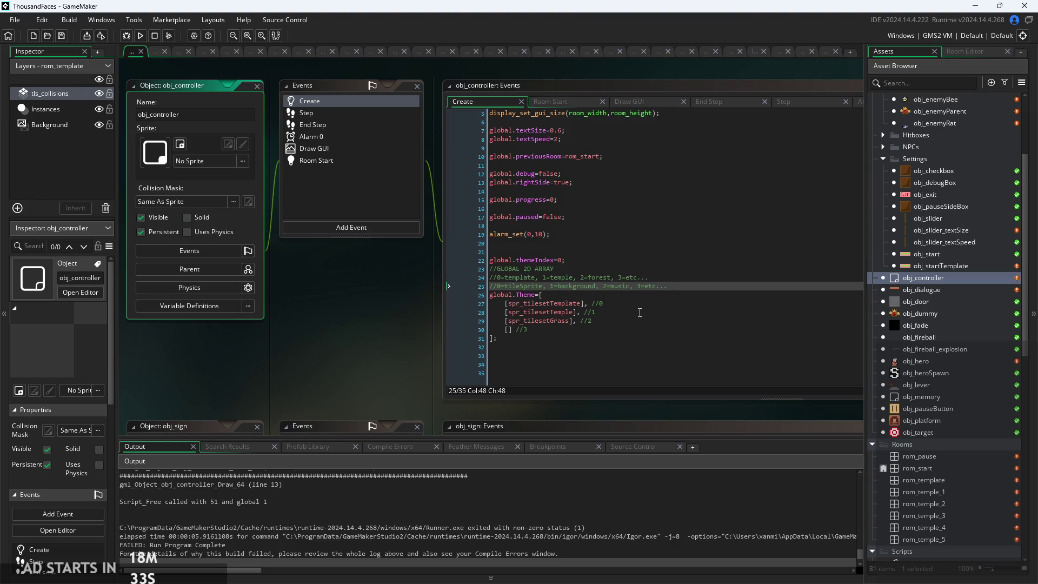
scroll(411, 321, "up", 3, "ctrl")
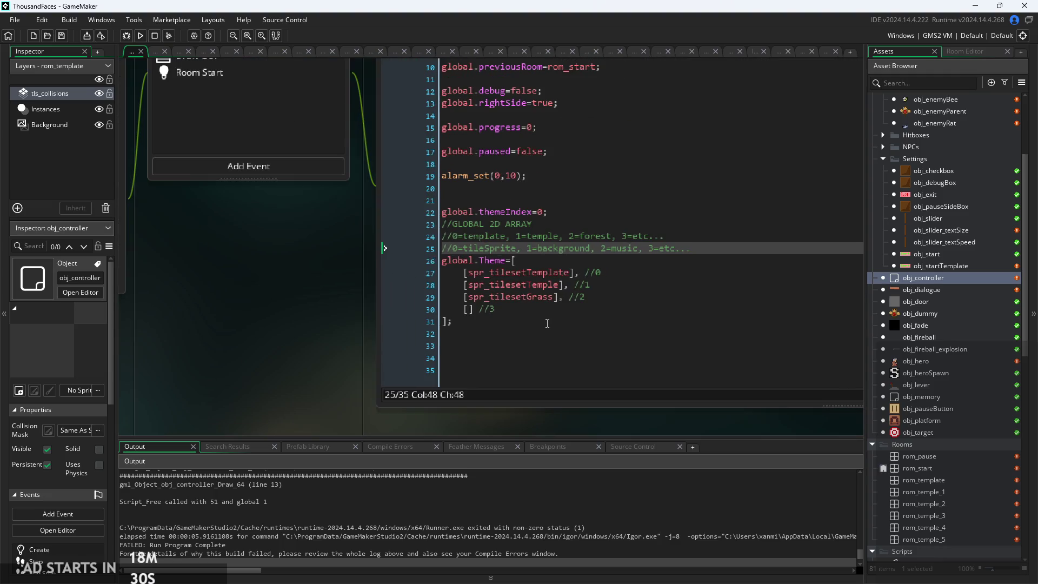
scroll(341, 278, "down", 2, "ctrl")
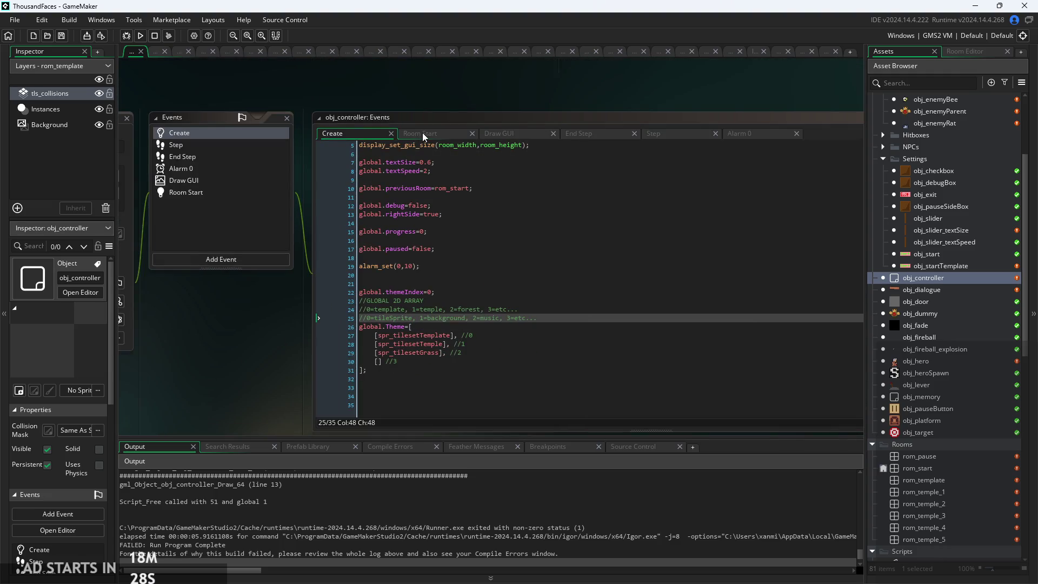
scroll(442, 352, "up", 3, "ctrl")
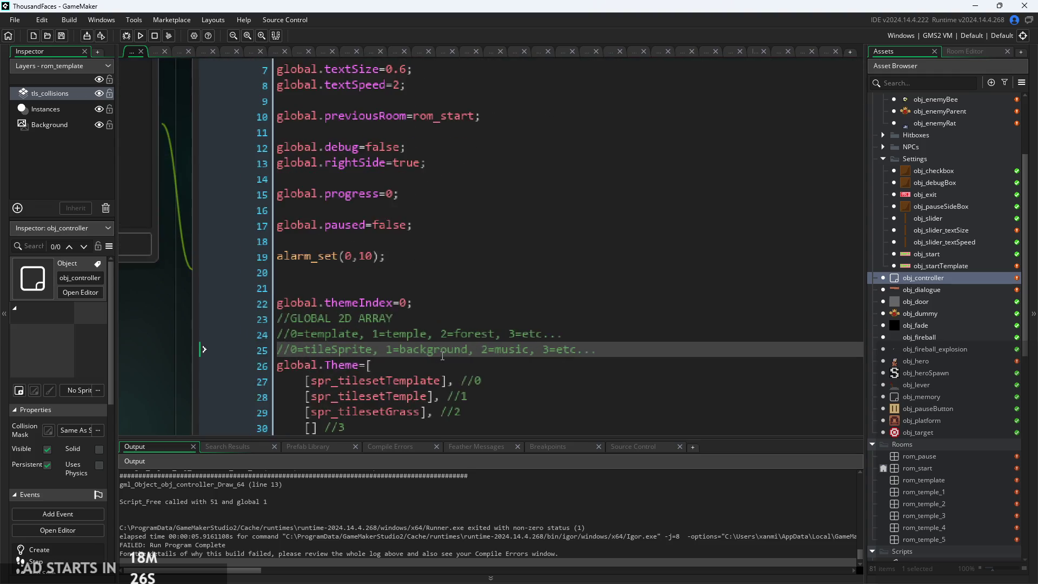
scroll(443, 356, "down", 2, "ctrl")
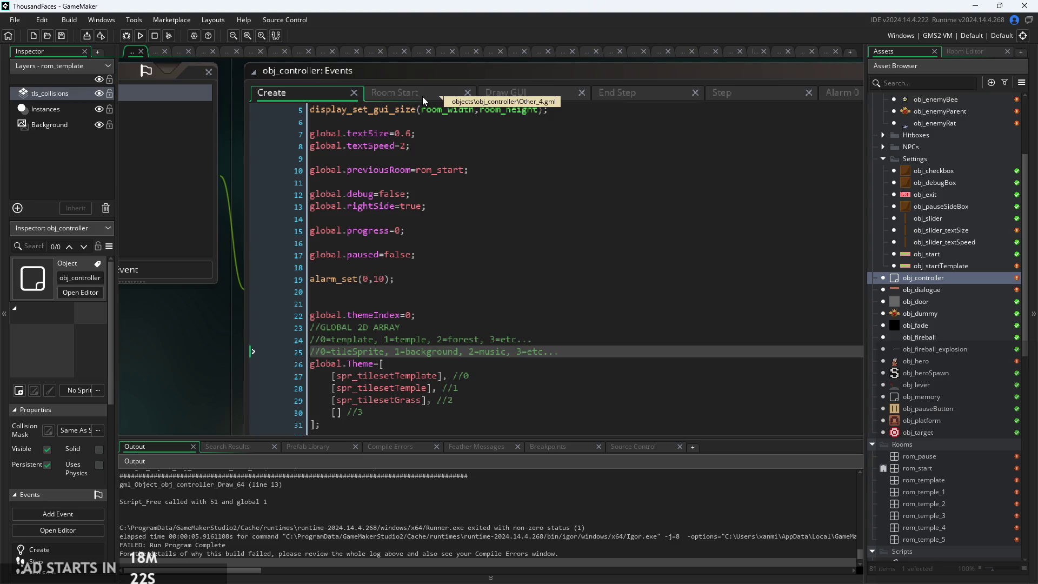
left_click(423, 96)
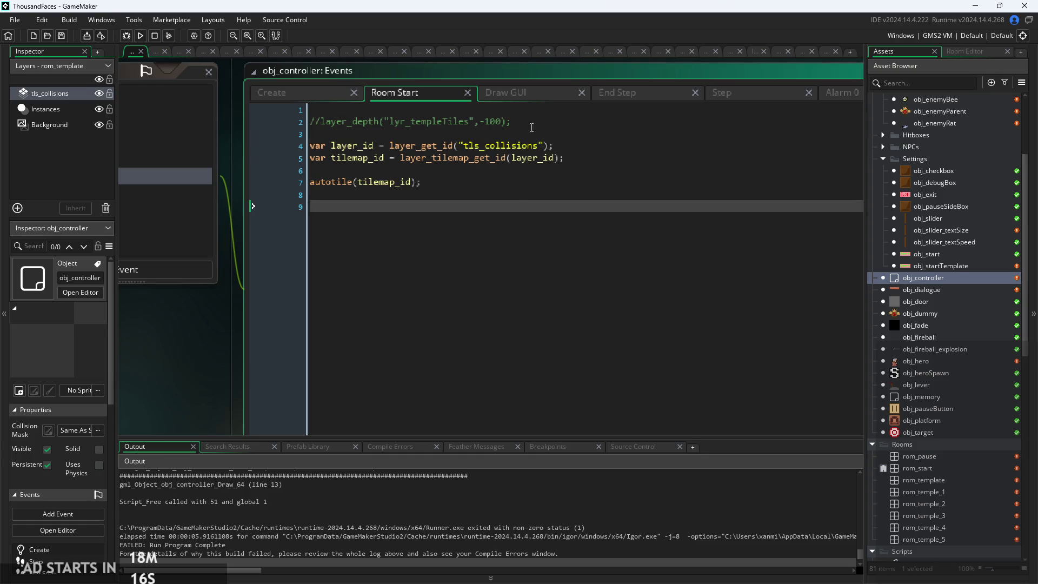
left_click(538, 98)
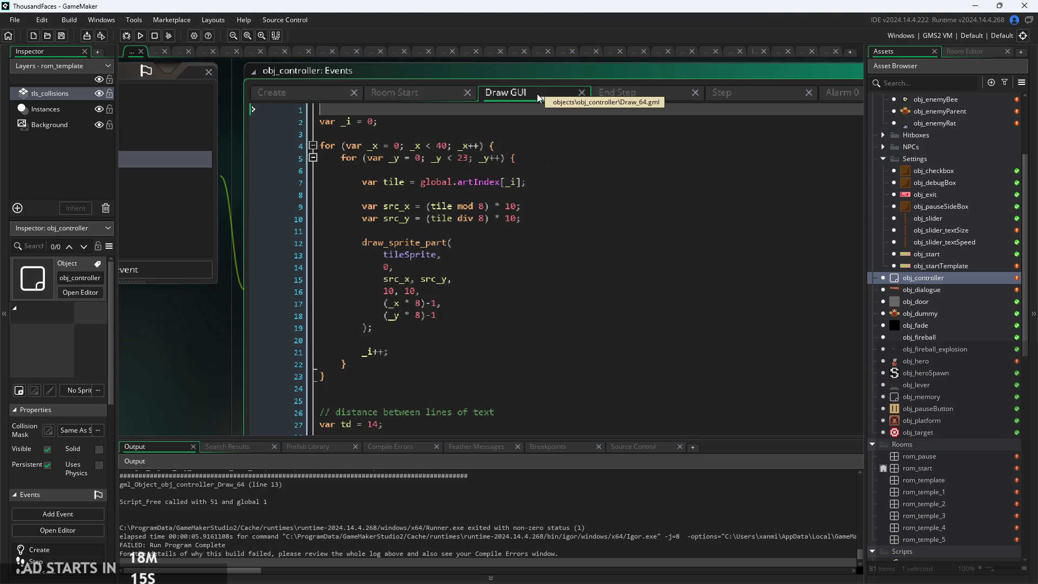
- Replace the tileSprite argument on line 13 with global.Theme[global.themeIndex,0]
left_click(441, 256)
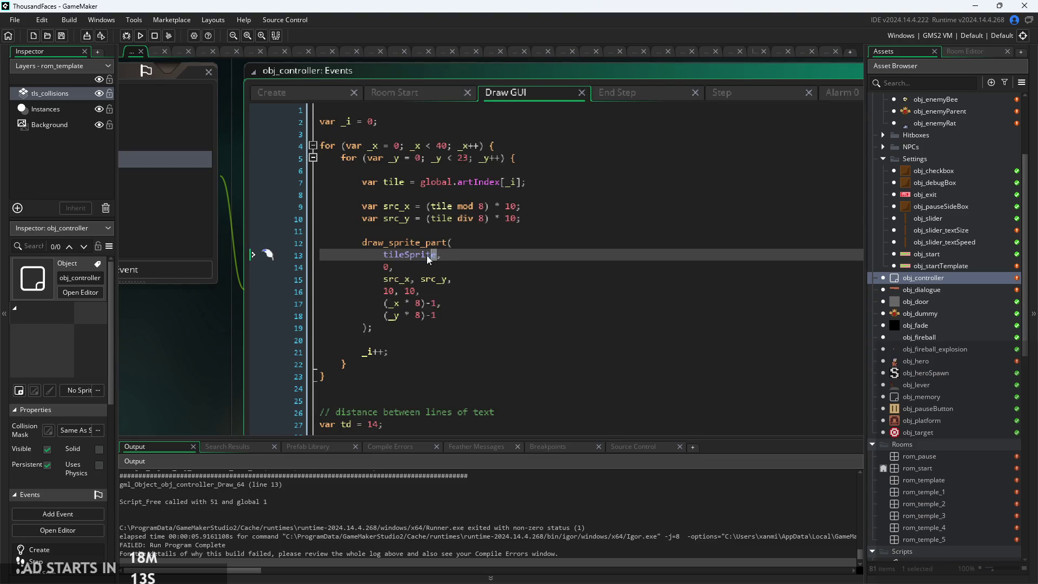
type("global.,")
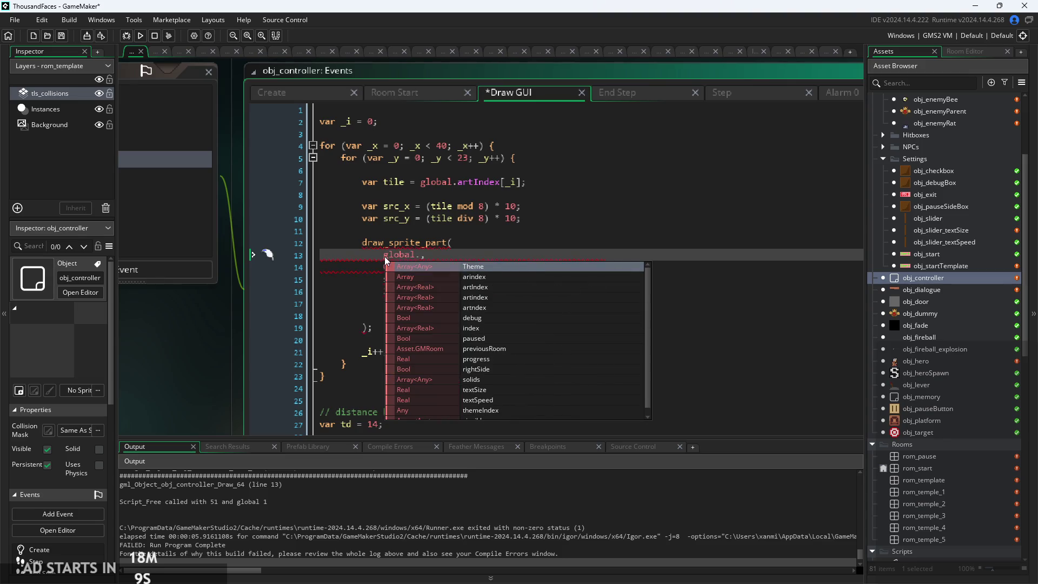
key("Return")
type("[")
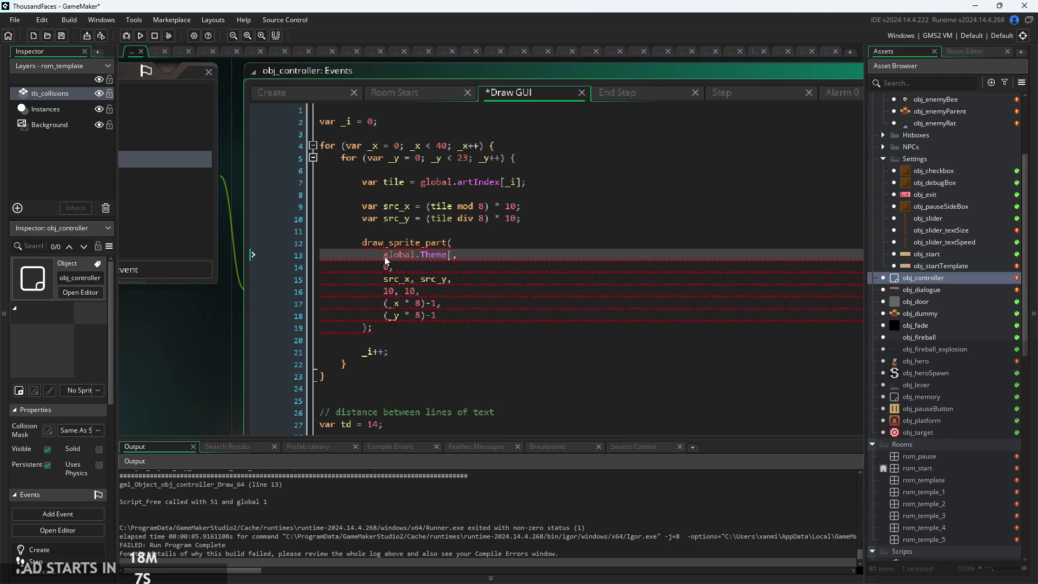
type("global")
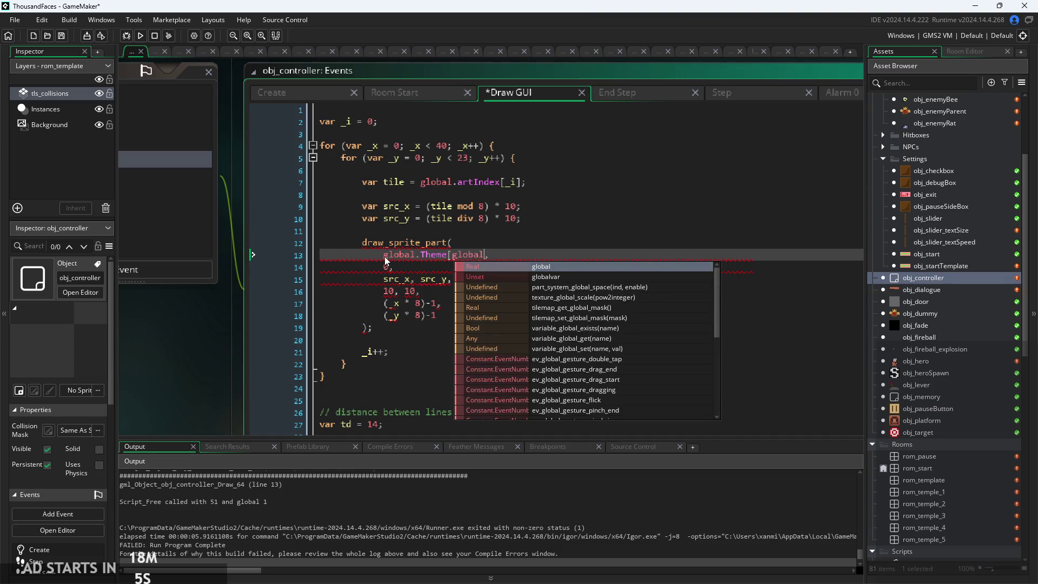
type(".theme")
key("Return")
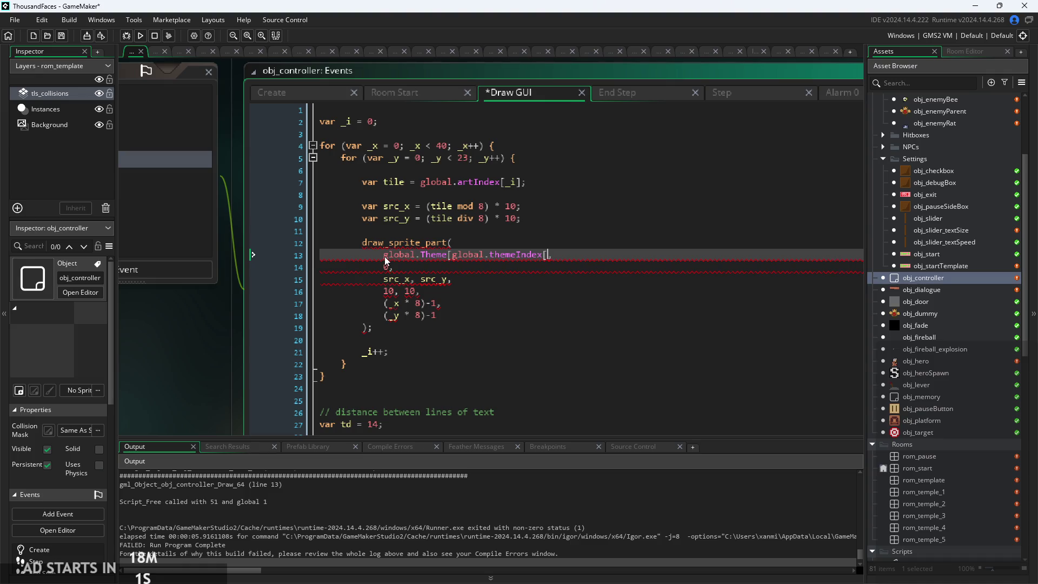
type("]")
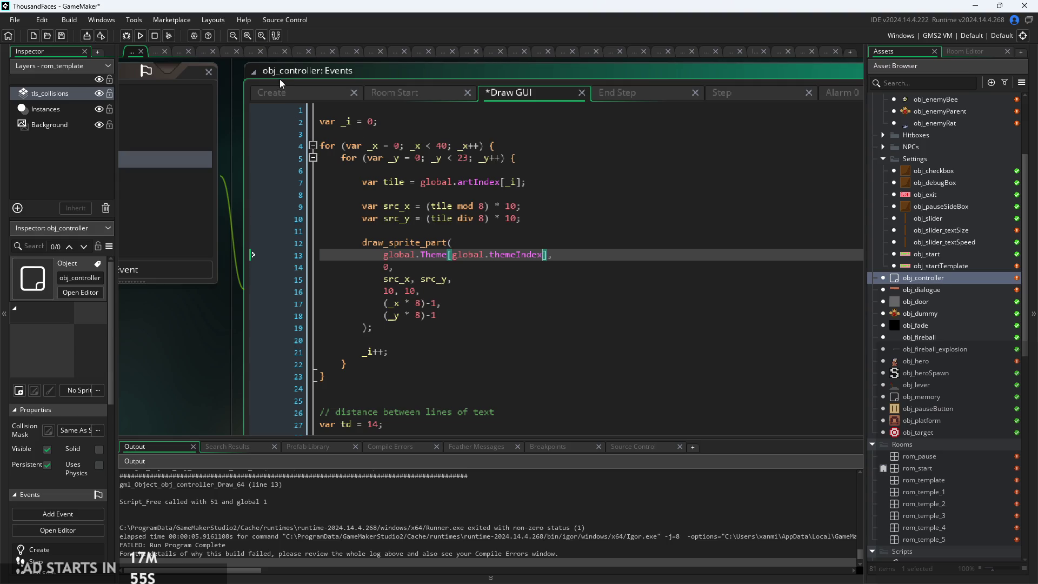
- Recheck the Create and Room Start events, then build and run the game
left_click(305, 95)
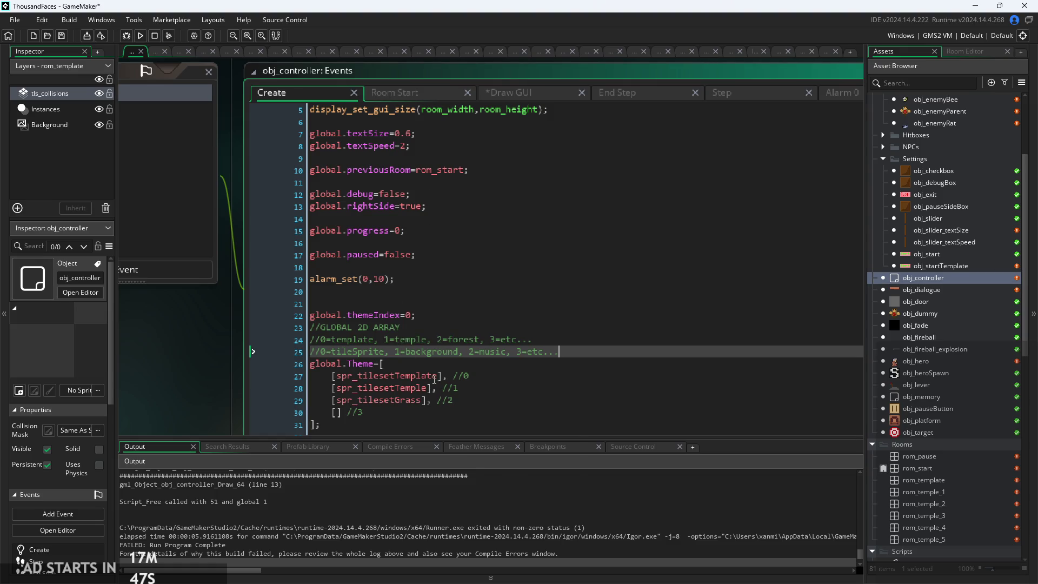
left_click(393, 97)
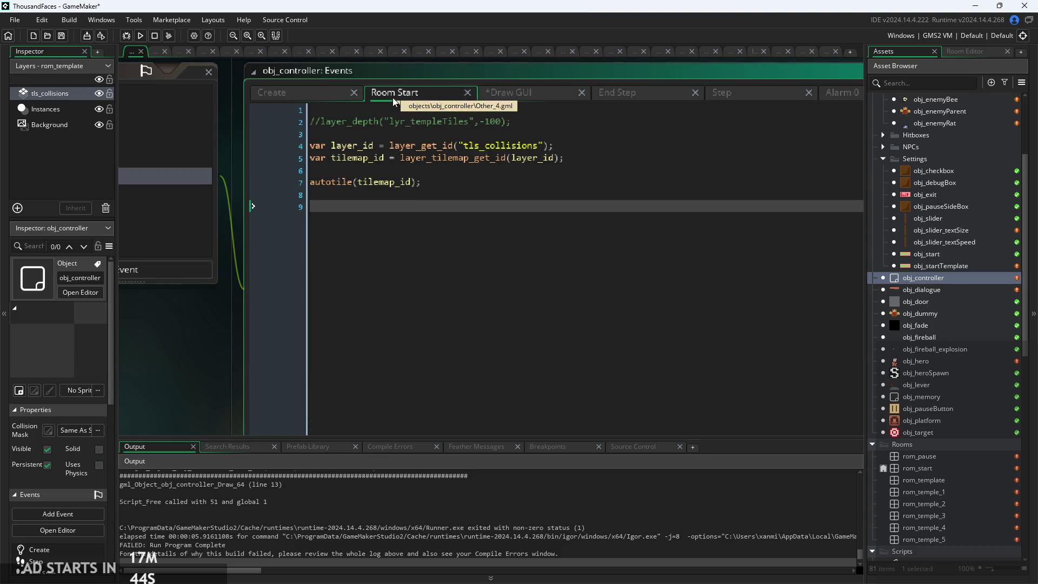
left_click(519, 96)
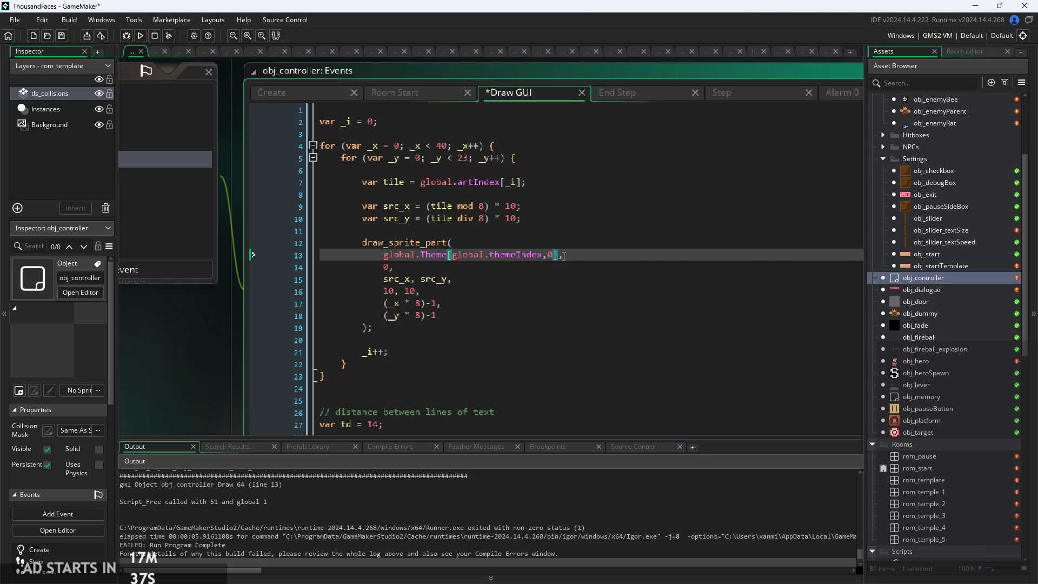
left_click(140, 36)
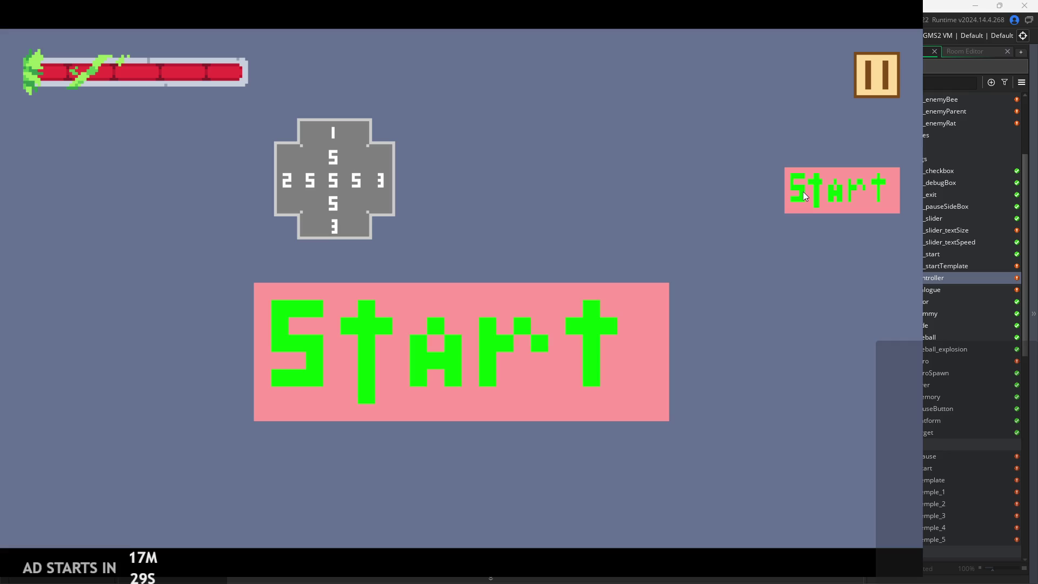
- Start the game and move the player briefly, then quit and relaunch the test run
left_click(803, 191)
key("Right")
key("space")
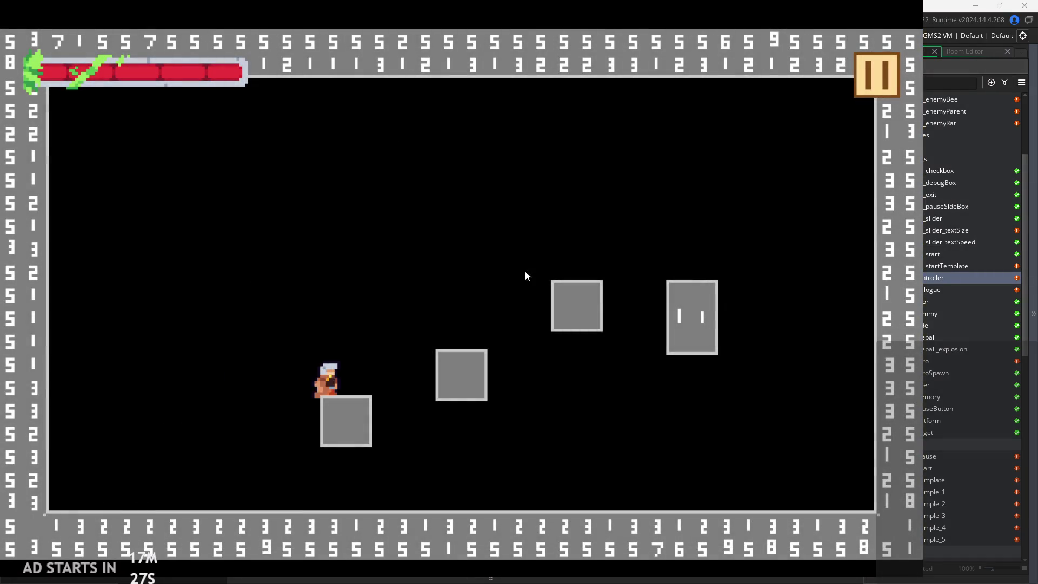
left_click(860, 79)
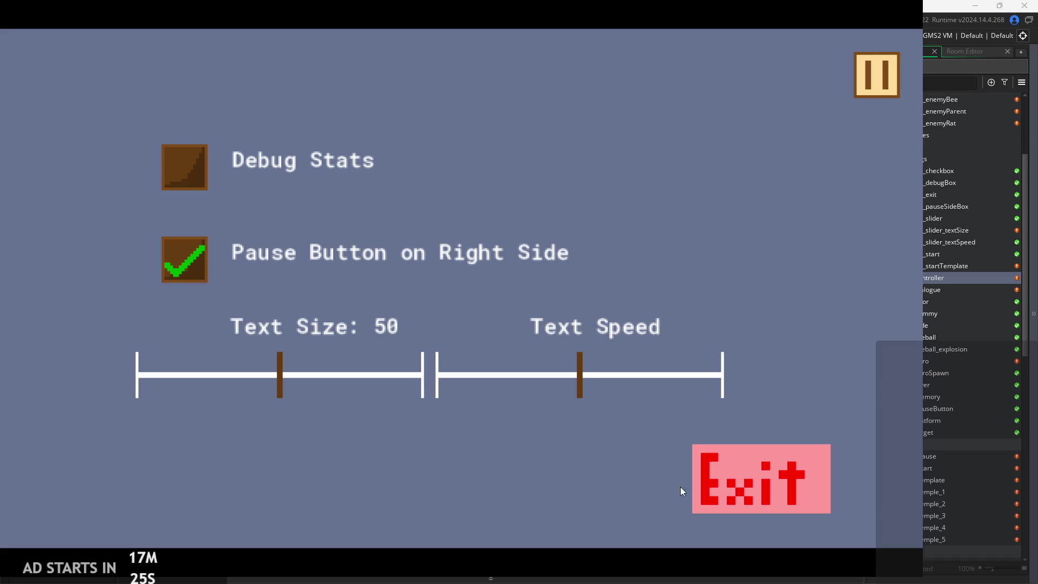
left_click(698, 487)
left_click(140, 36)
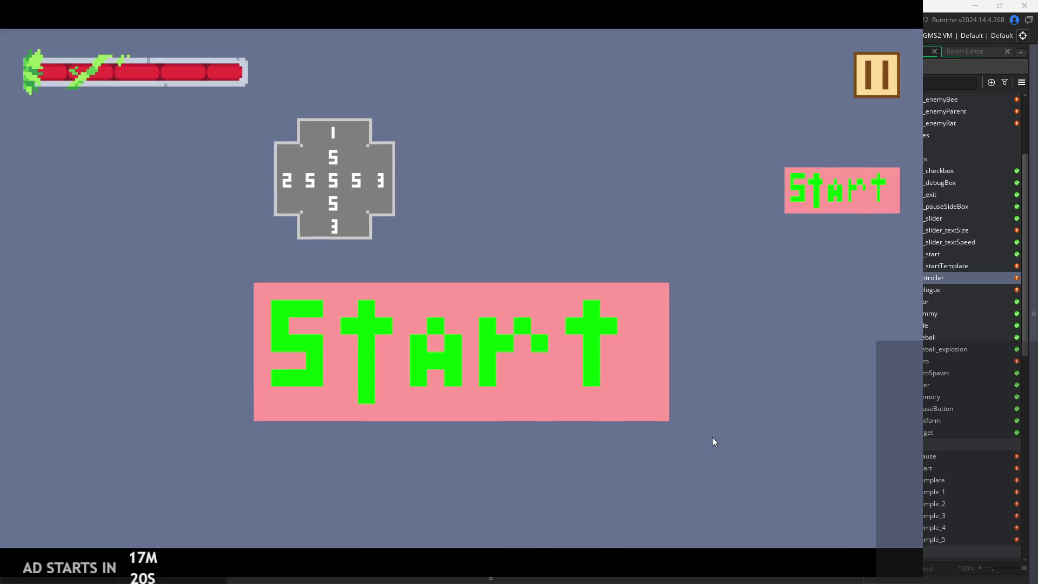
- Enter the temple room and jump the knight across the central and top-left ledges
left_click(502, 345)
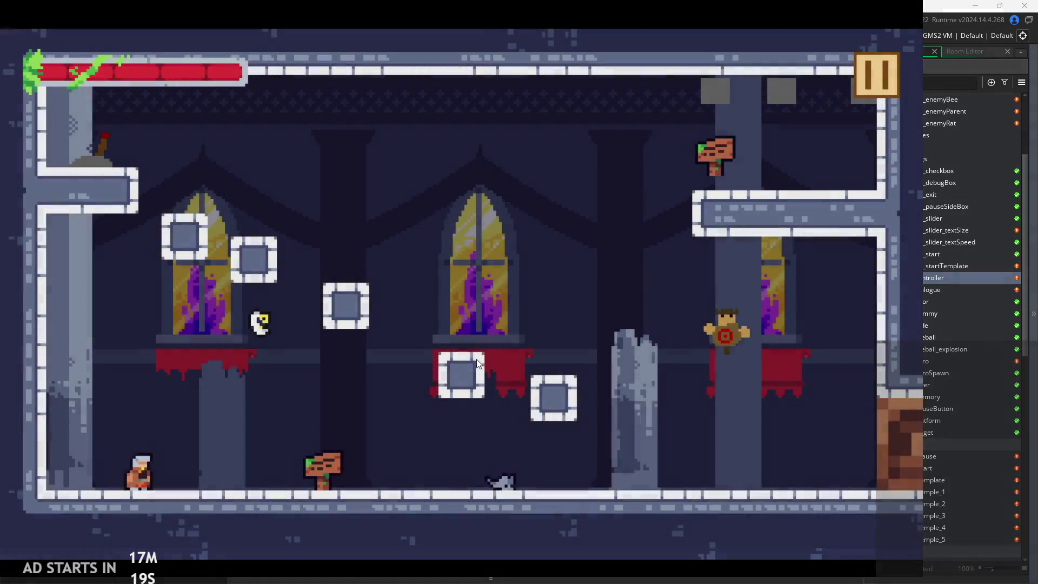
key("space")
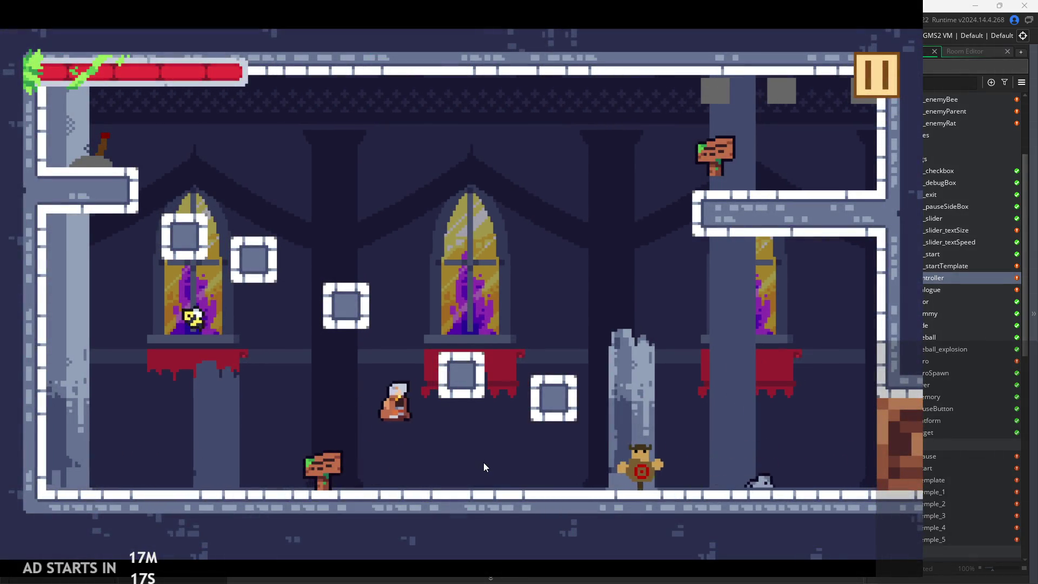
key("space")
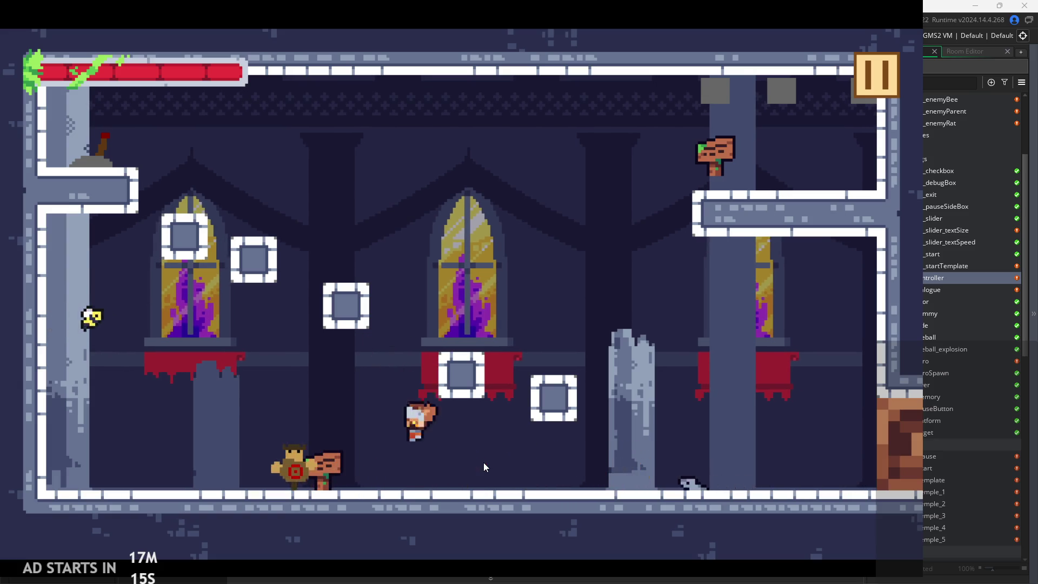
key("space")
key("space")
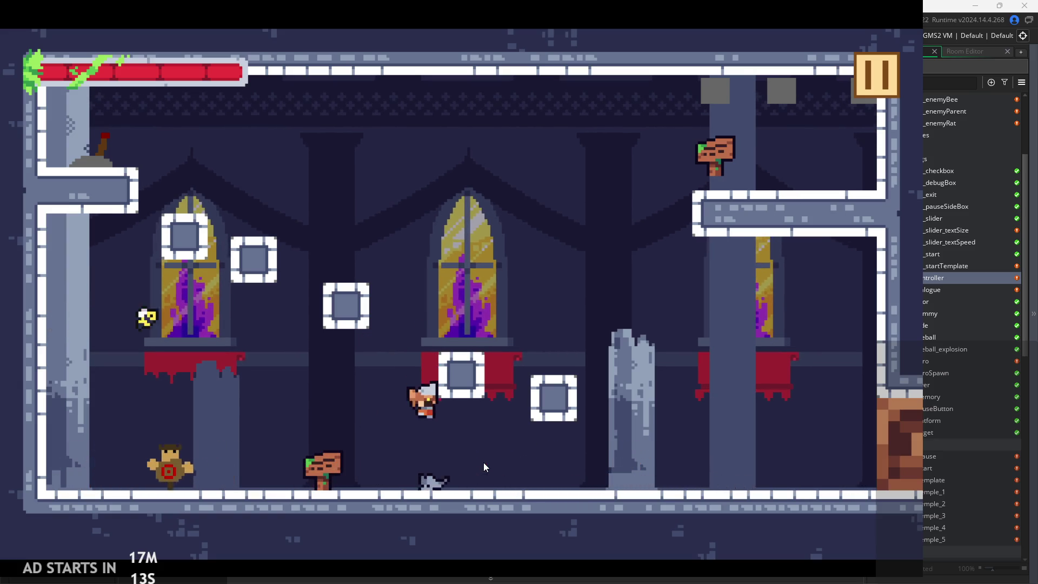
key("Right")
key("space")
key("Left")
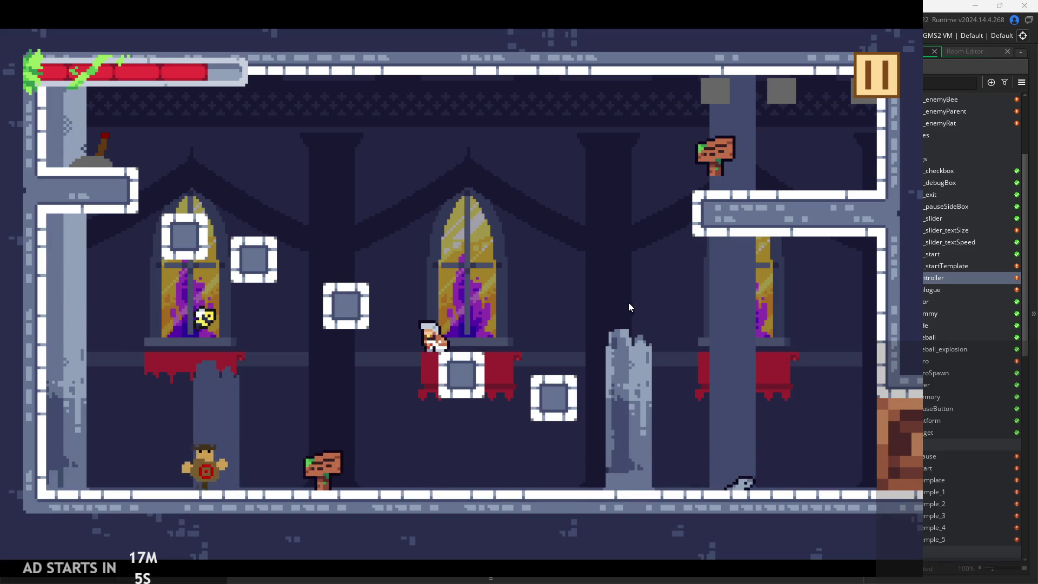
key("space")
key("Left")
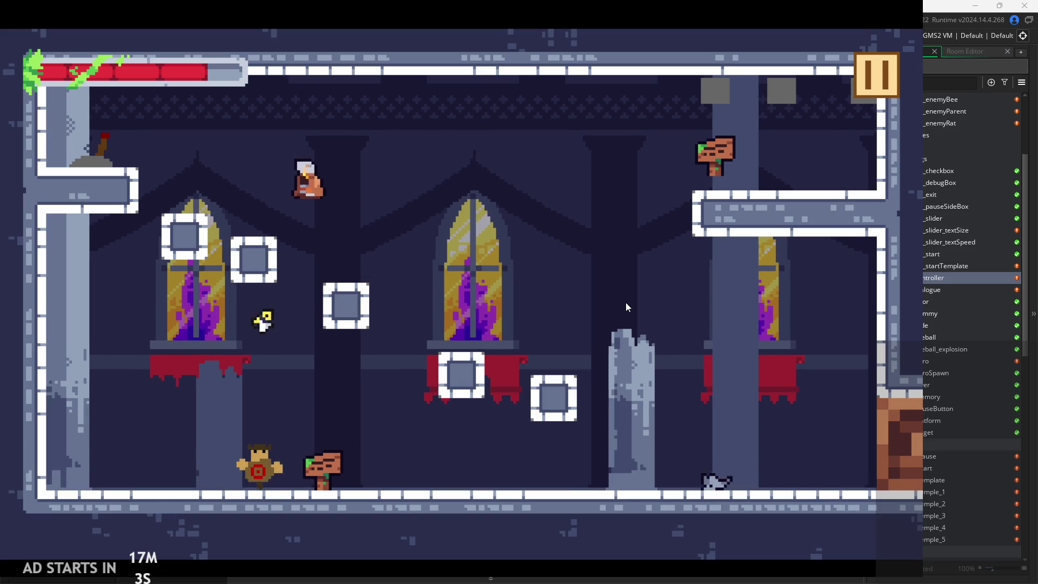
key("Right")
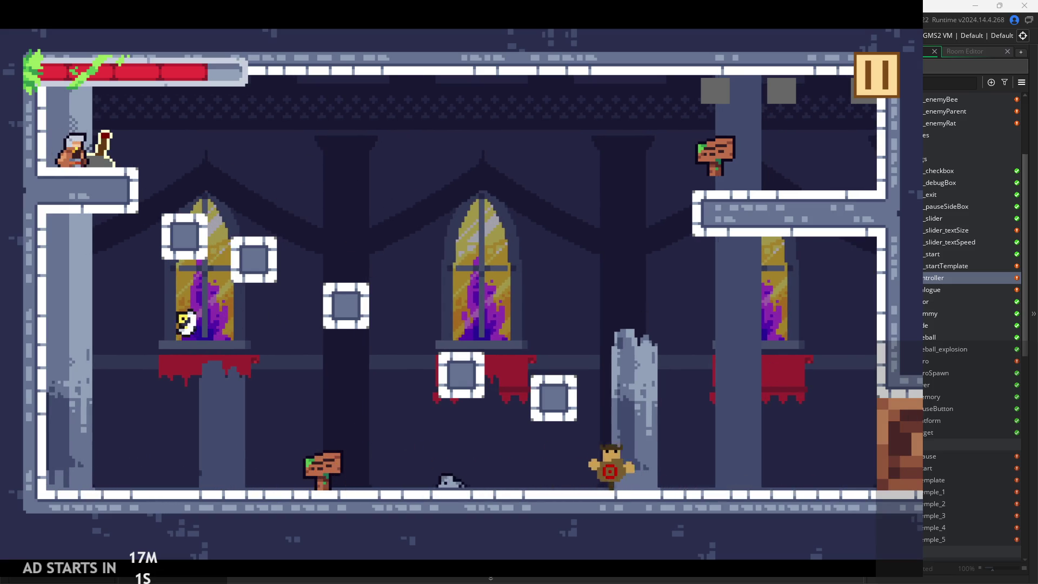
key("Right")
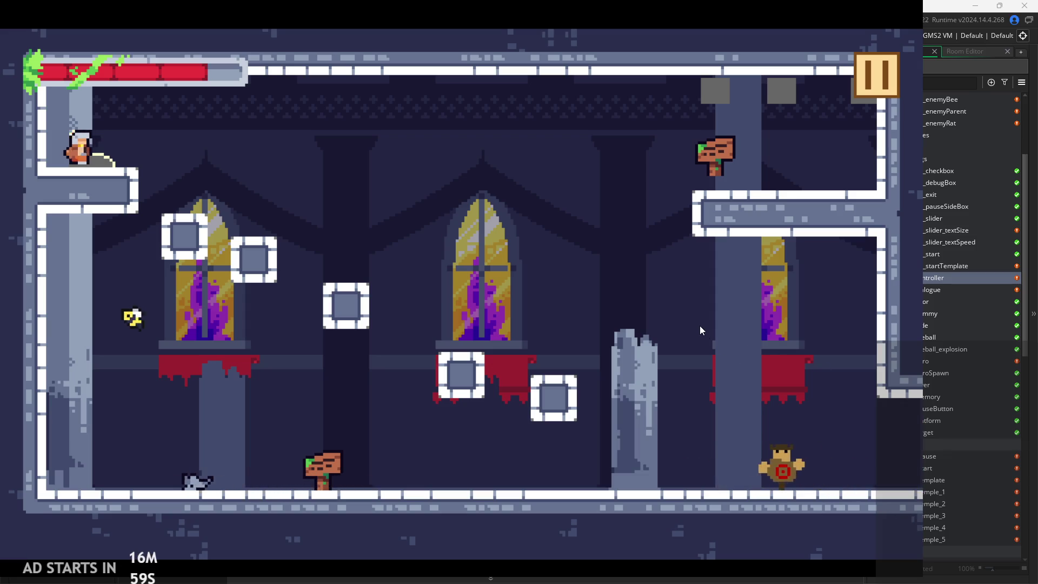
key("space")
key("space")
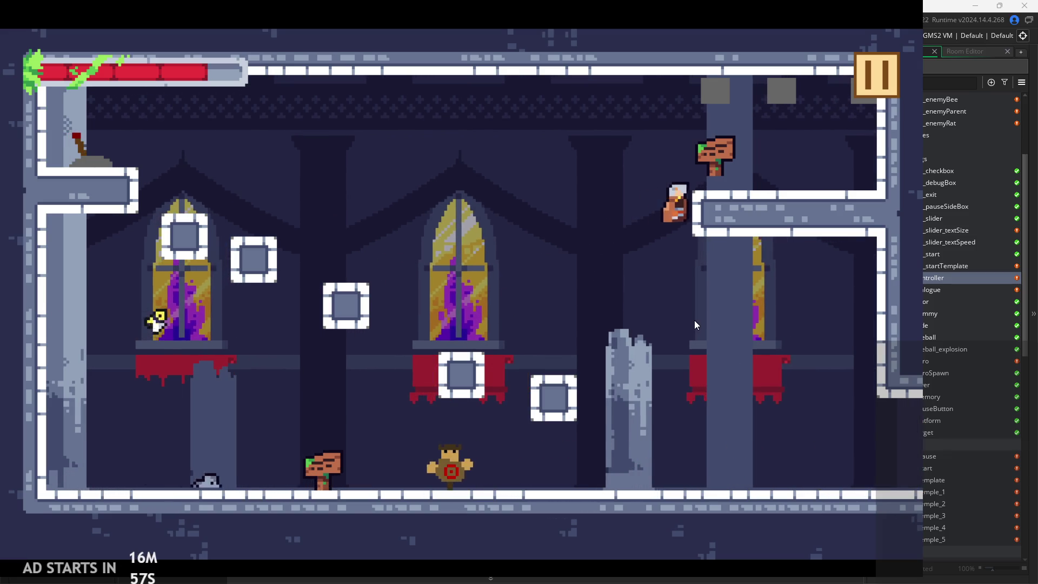
key("Left")
key("Left")
key("space")
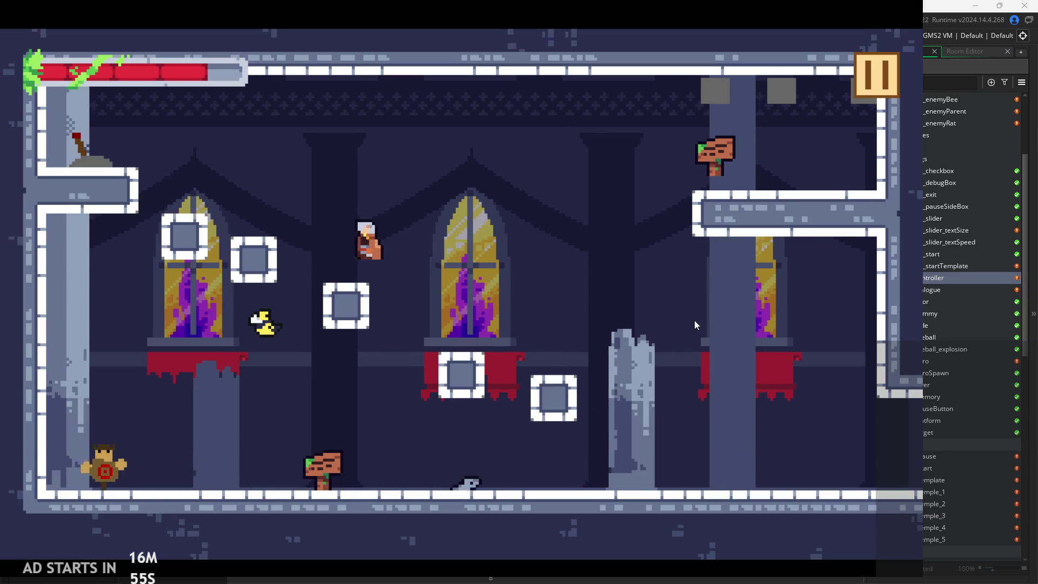
- Run, dash and wall-jump the player around the temple floor until dying to the bee
key("Right")
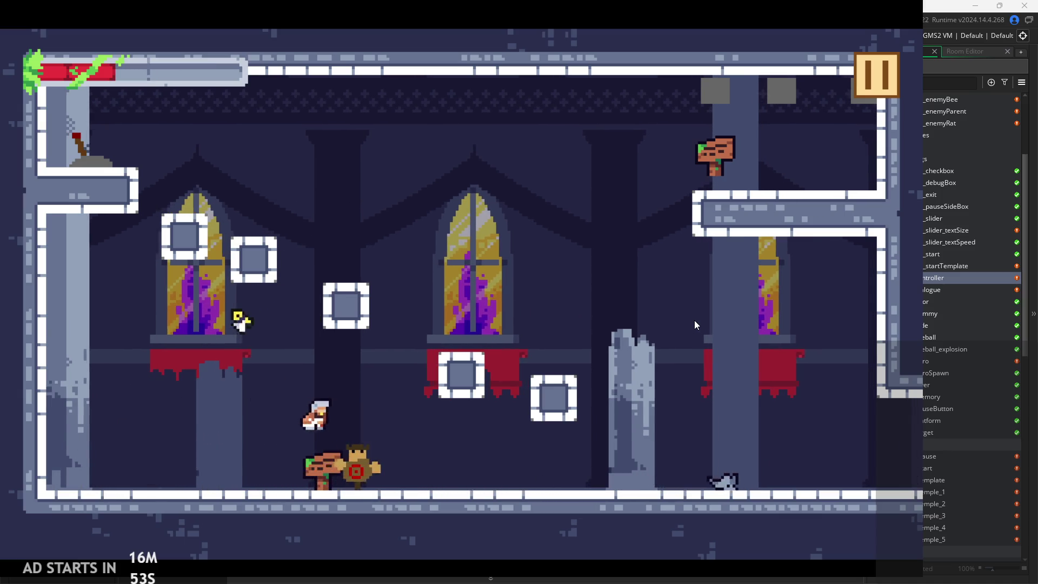
key("Right")
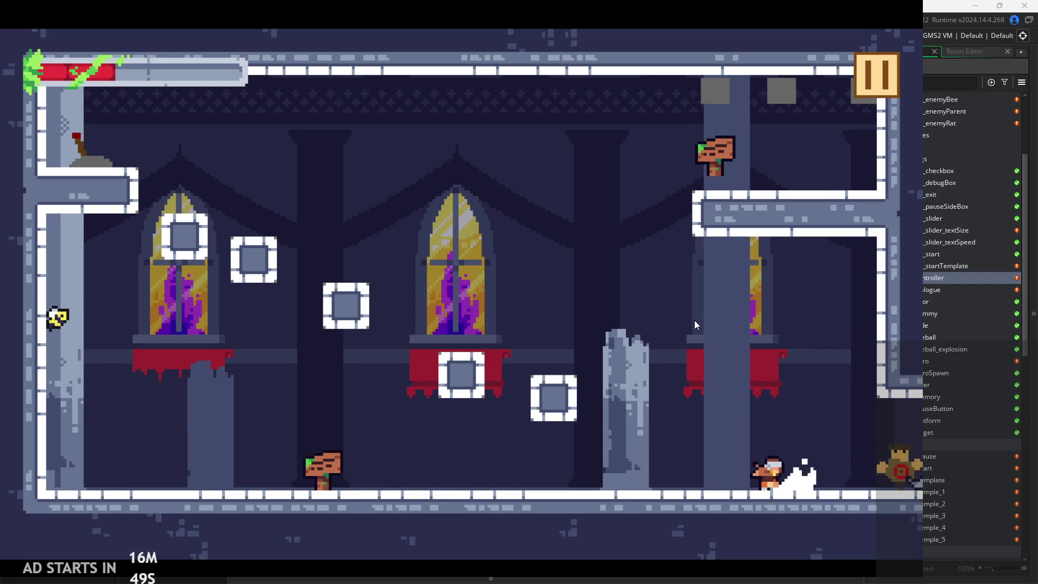
key("Left")
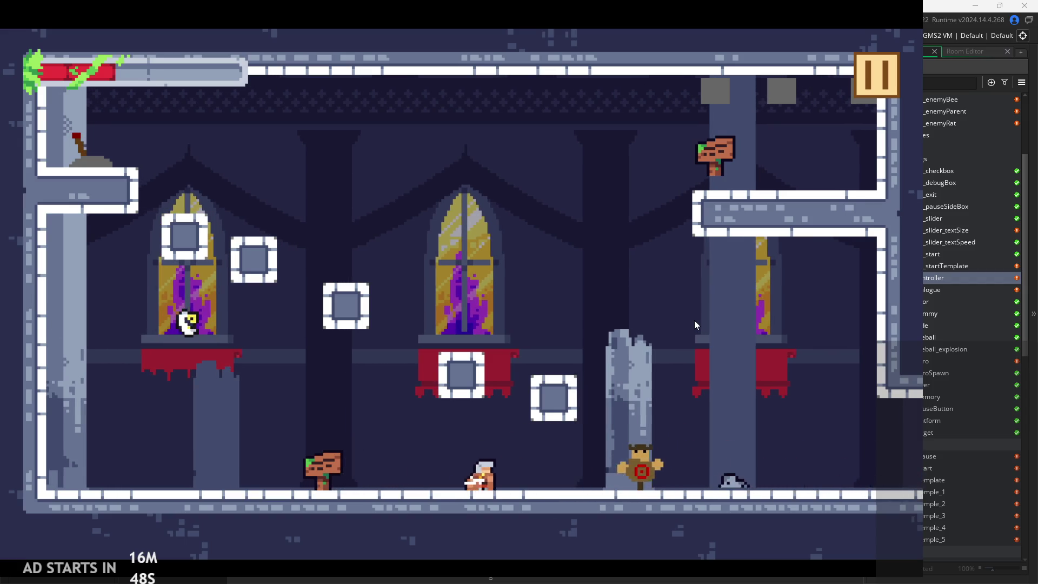
key("Right")
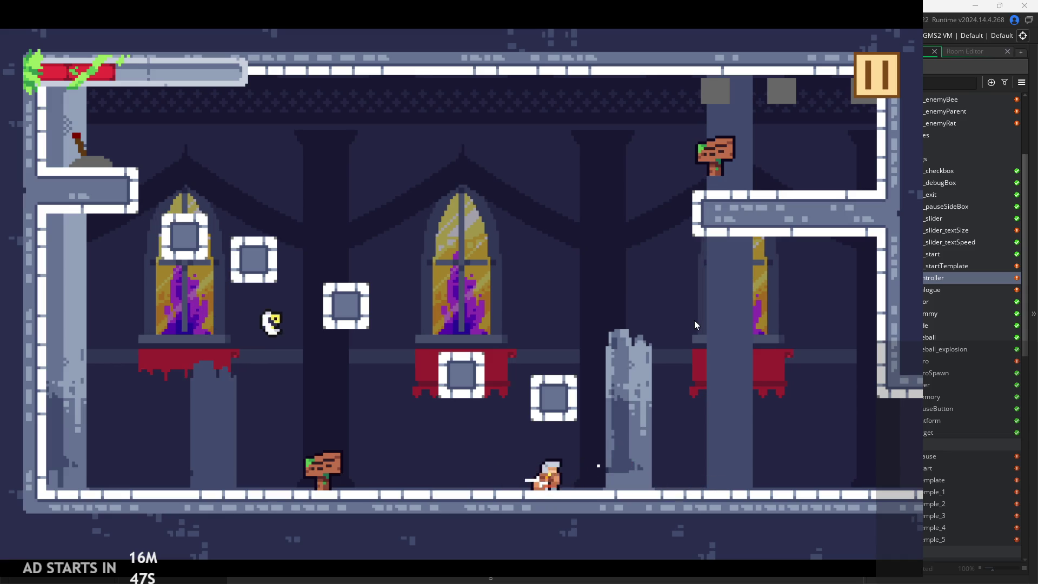
key("space")
key("Left")
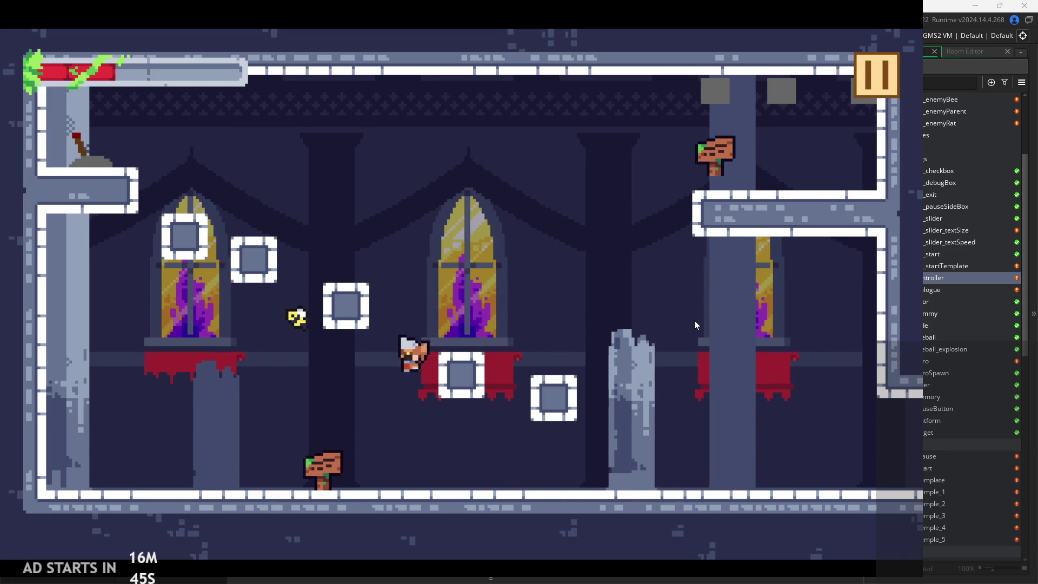
key("Right")
key("Right")
key("space")
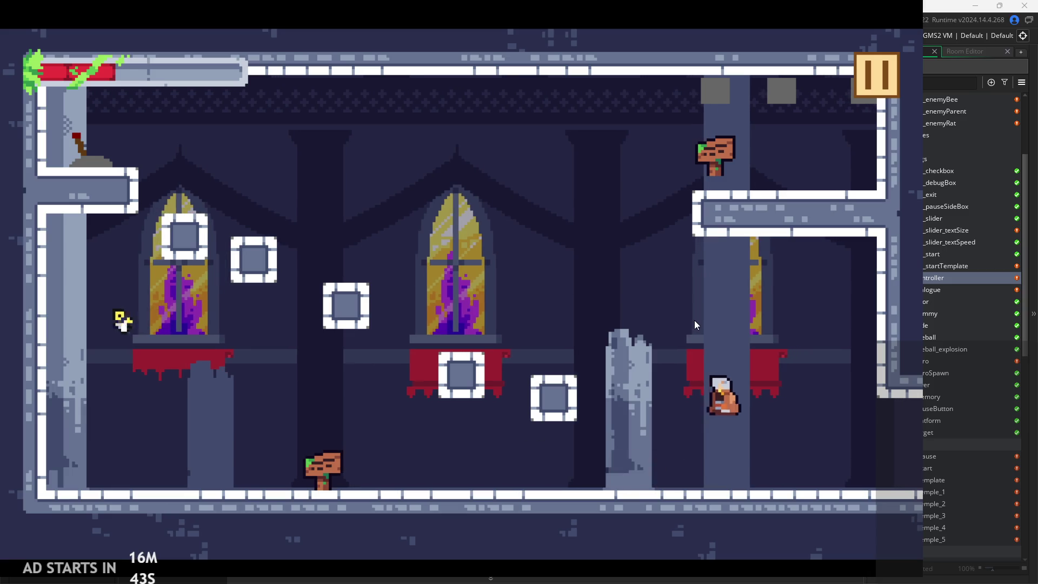
key("Left")
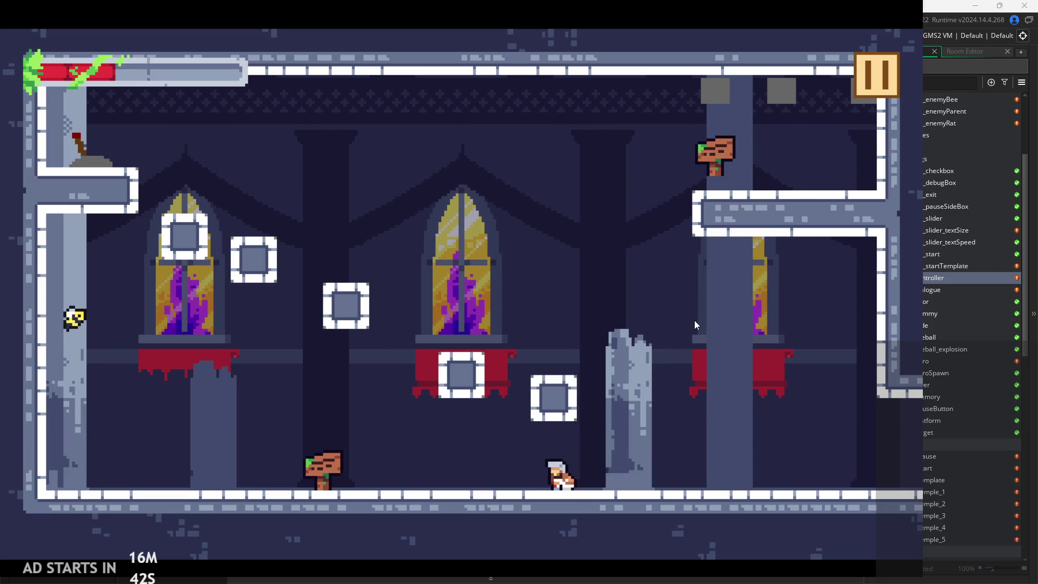
key("Left")
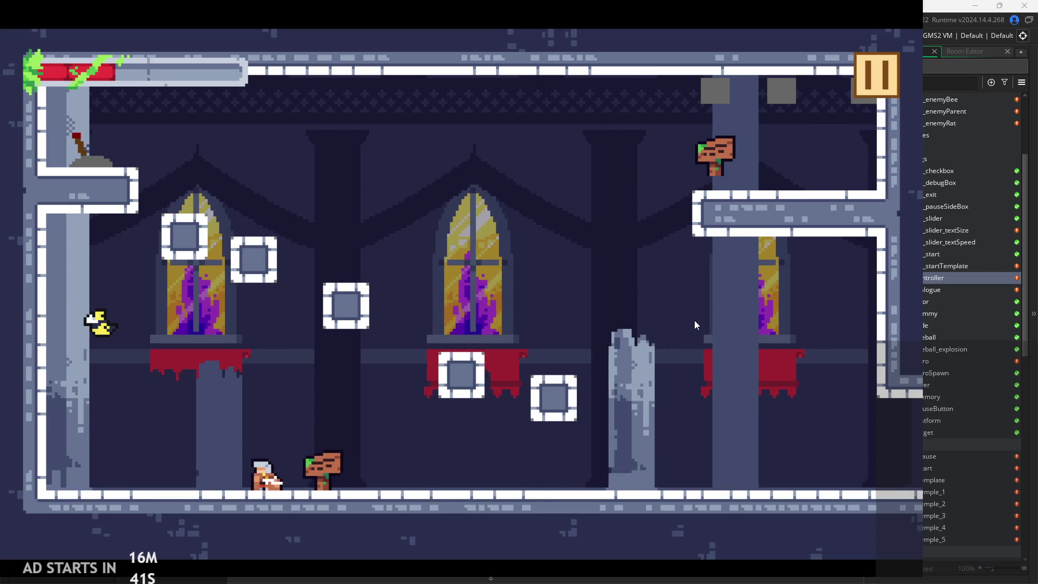
key("Right")
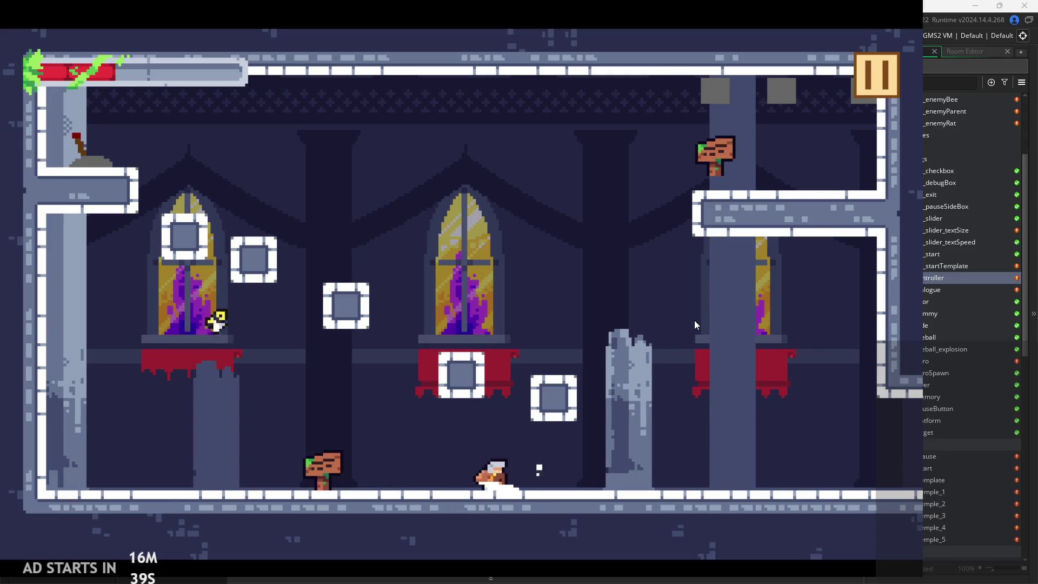
key("Left")
key("Left")
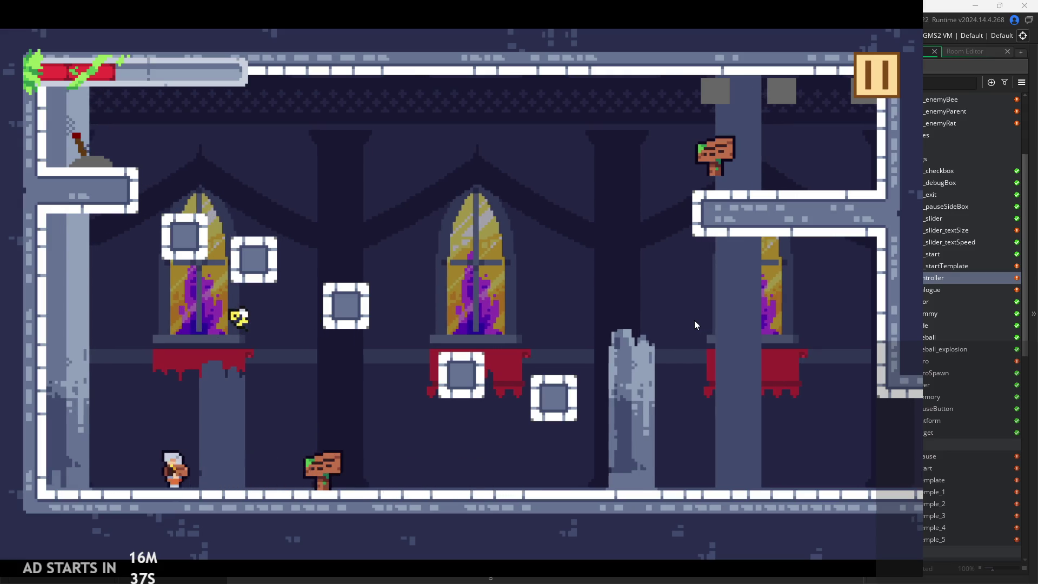
key("space")
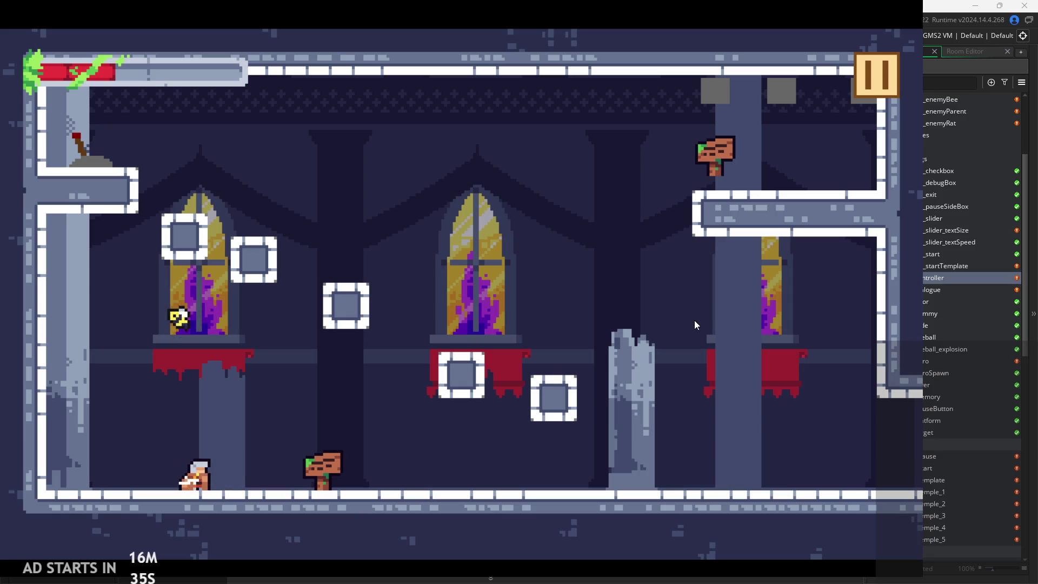
key("space")
key("Left")
key("space")
key("Right")
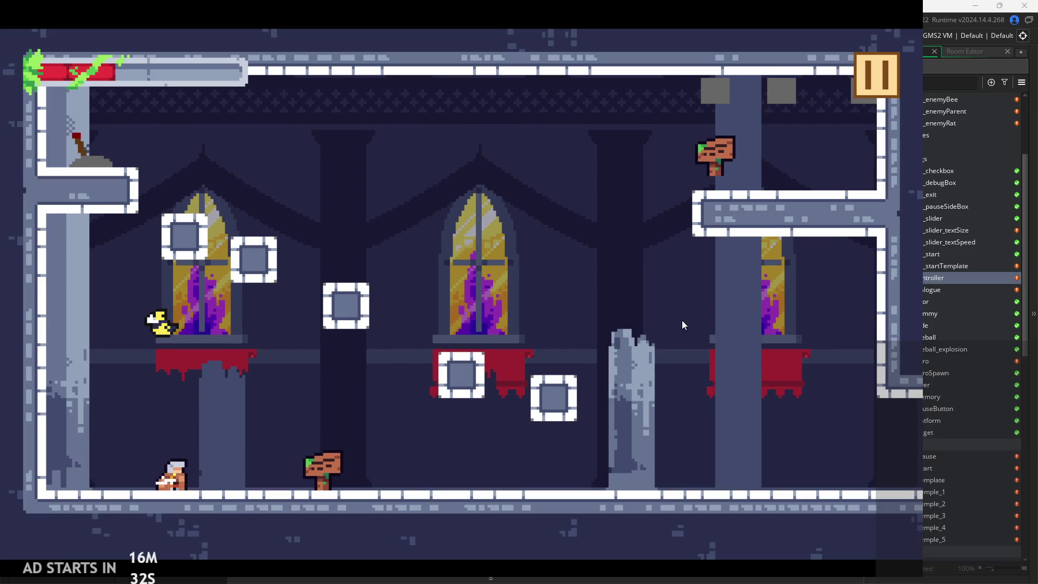
key("space")
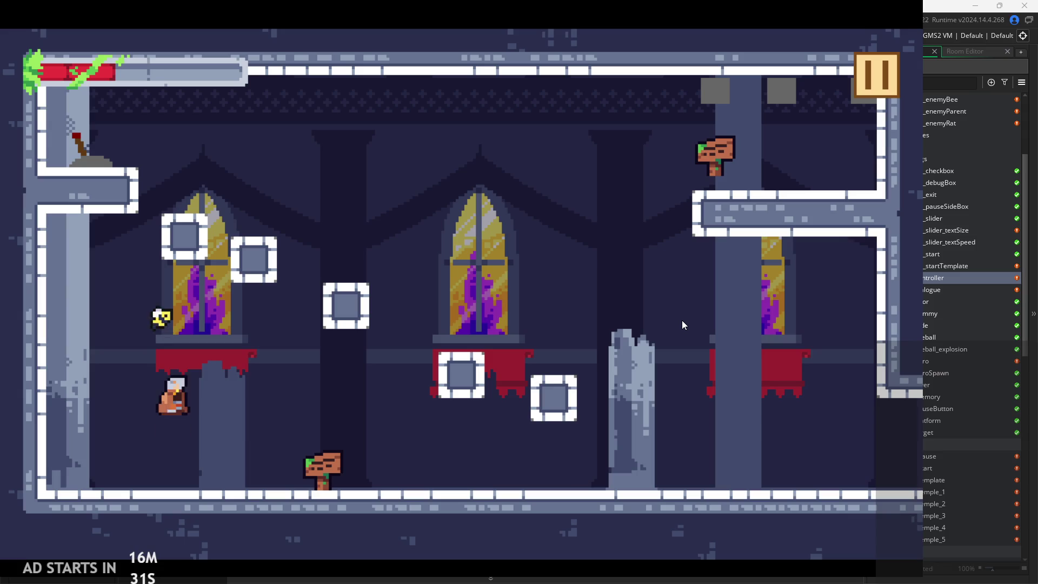
key("space")
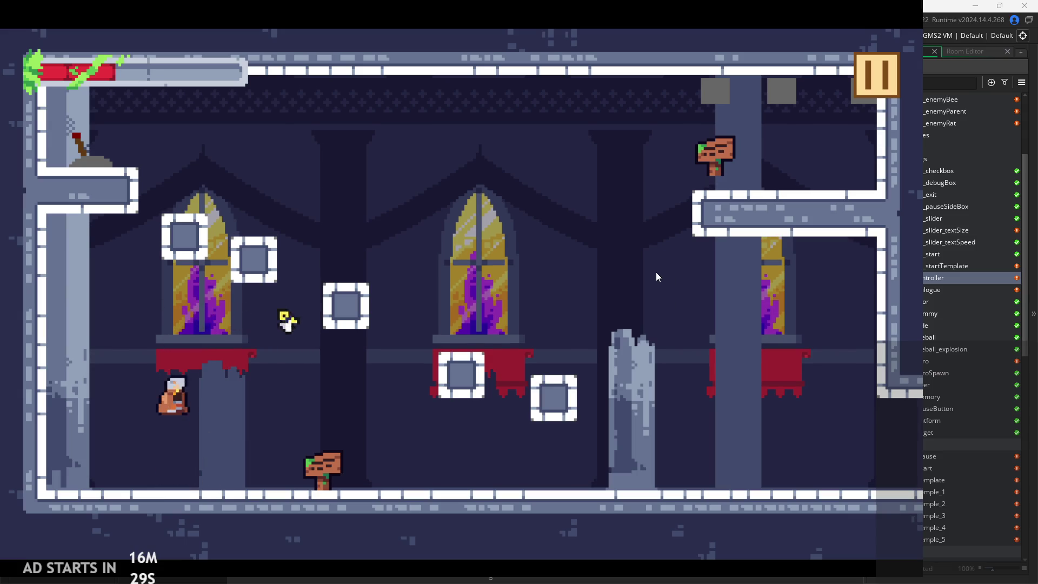
key("Right")
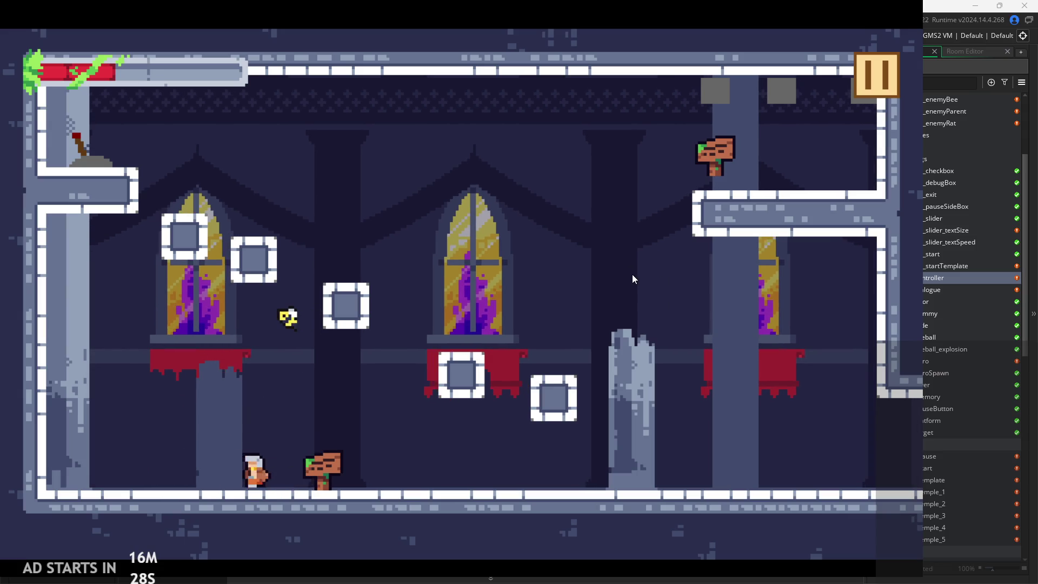
key("Left")
key("space")
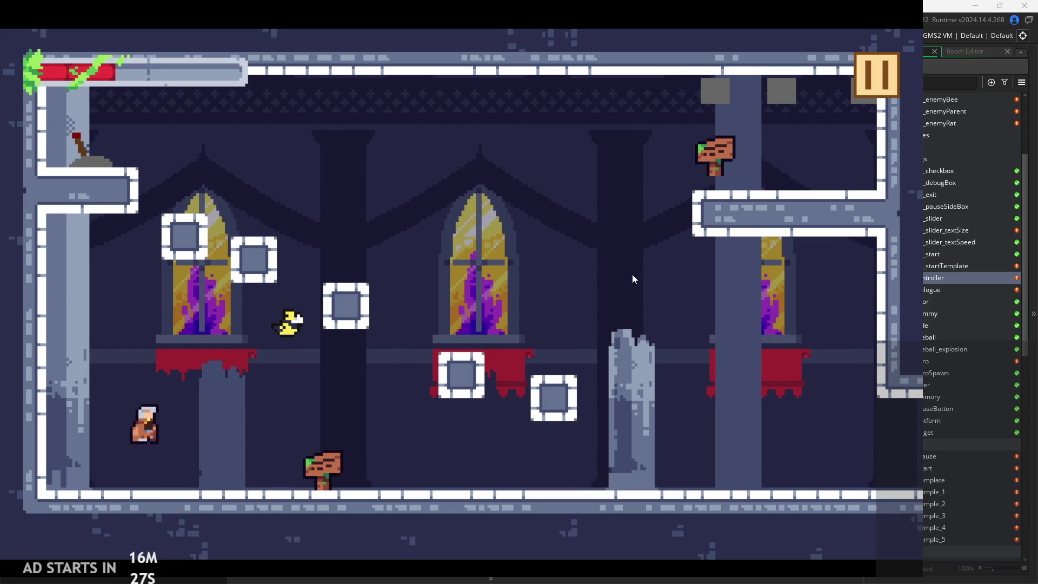
key("Right")
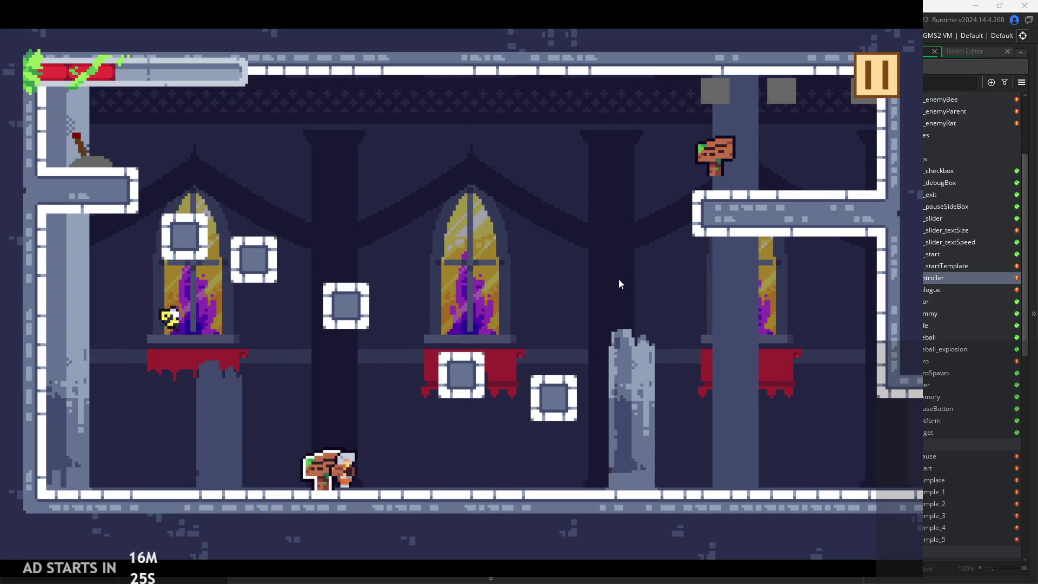
key("Left")
key("Left")
key("space")
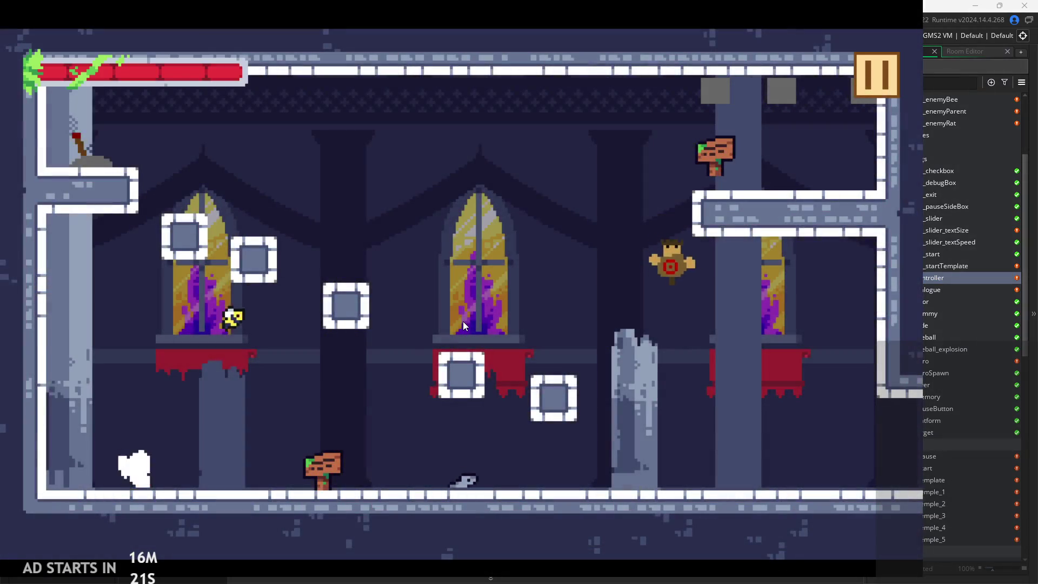
- After respawning, dash to the tan enemy and defeat it with attacks
key("space")
key("Right")
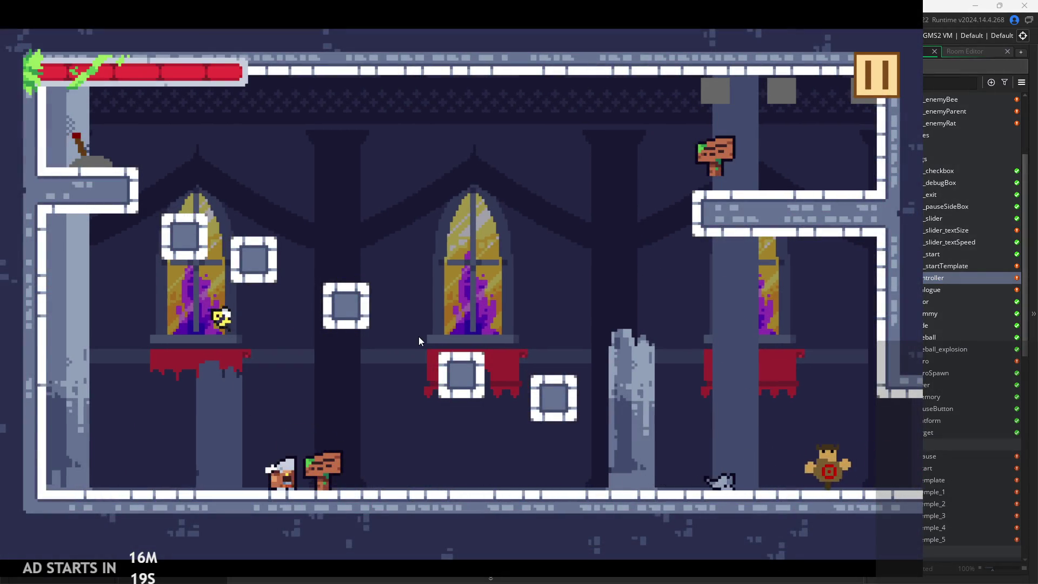
key("Right")
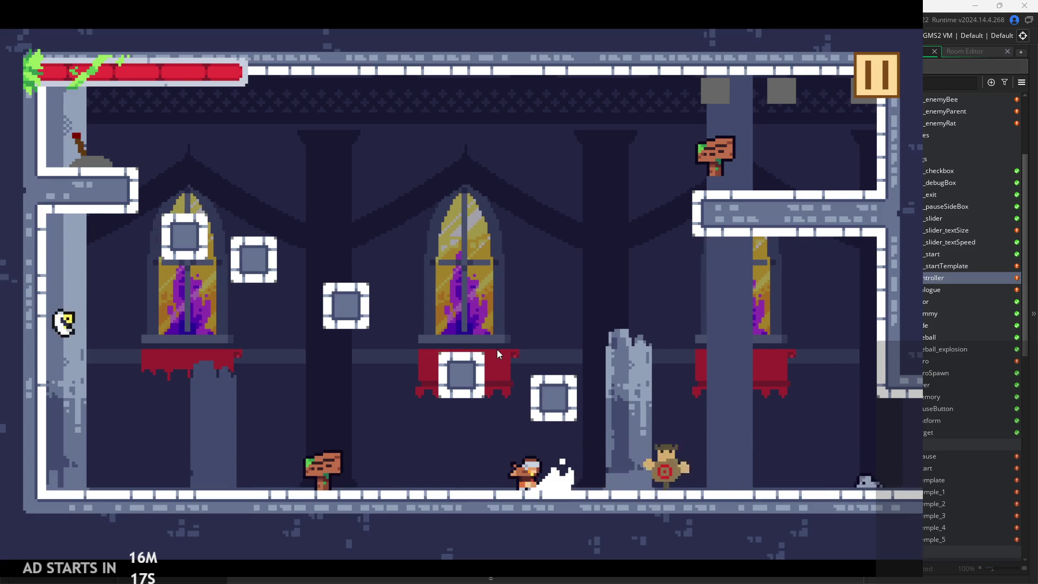
key("x")
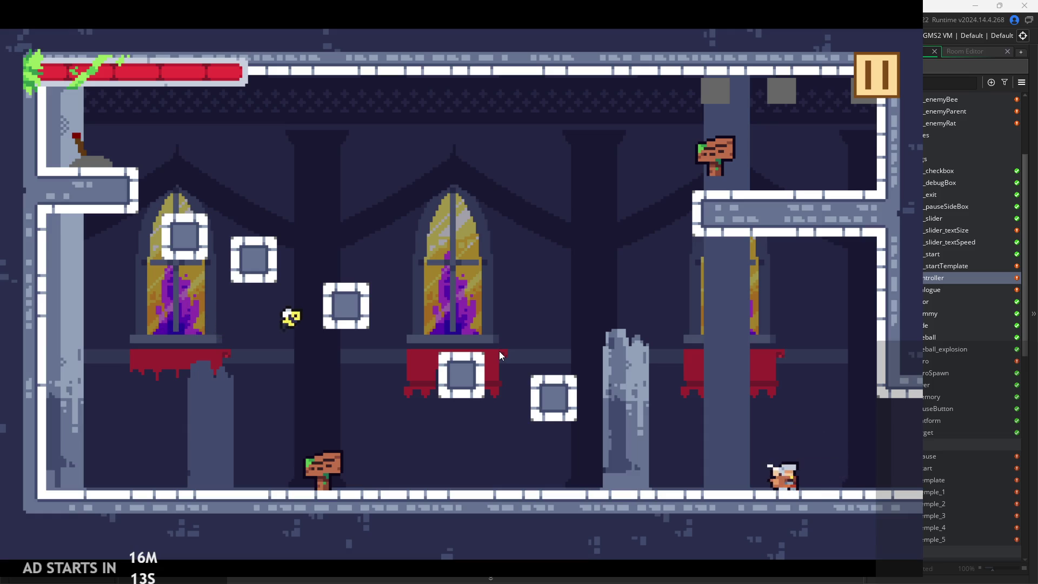
key("x")
key("x")
key("z")
key("Left")
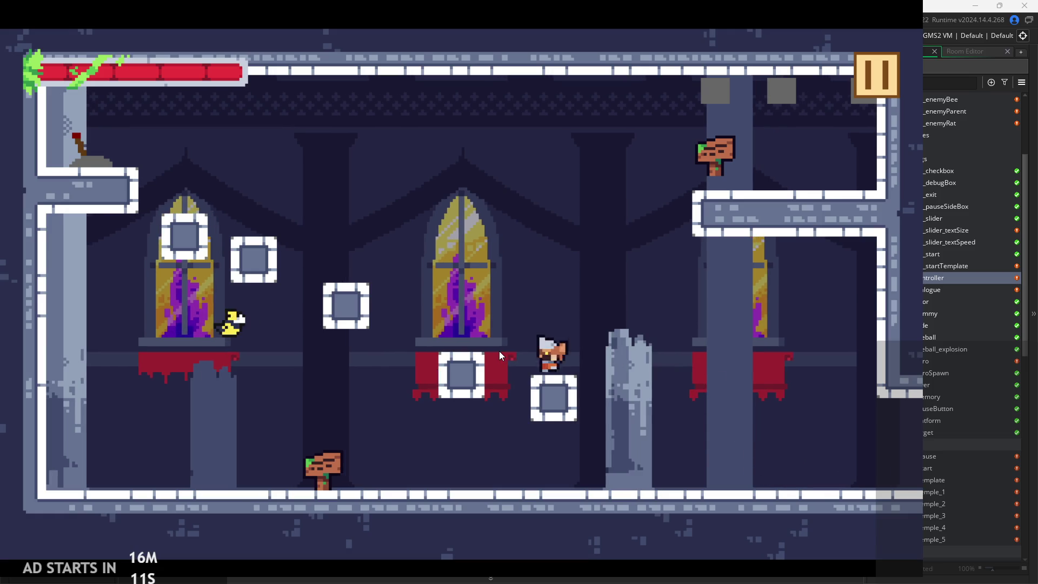
key("Right")
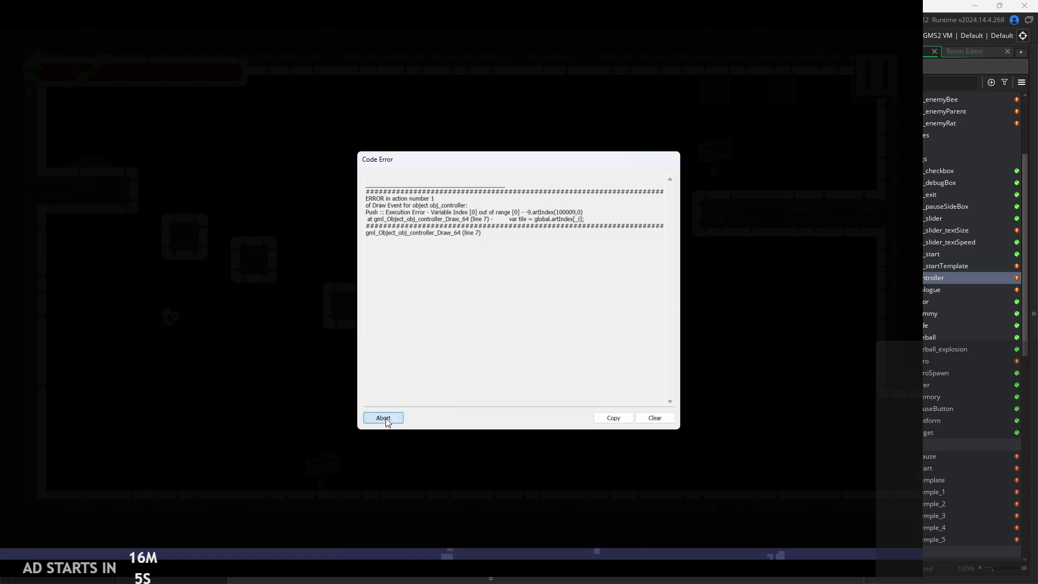
- Abort the game after the Draw GUI error and show obj_controller's Create event
left_click(383, 417)
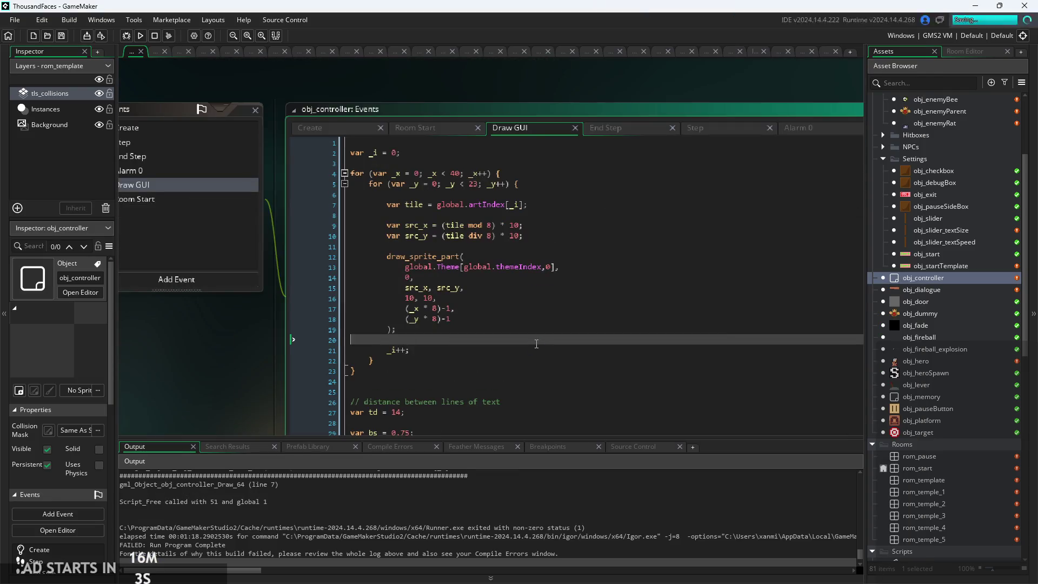
left_click(311, 128)
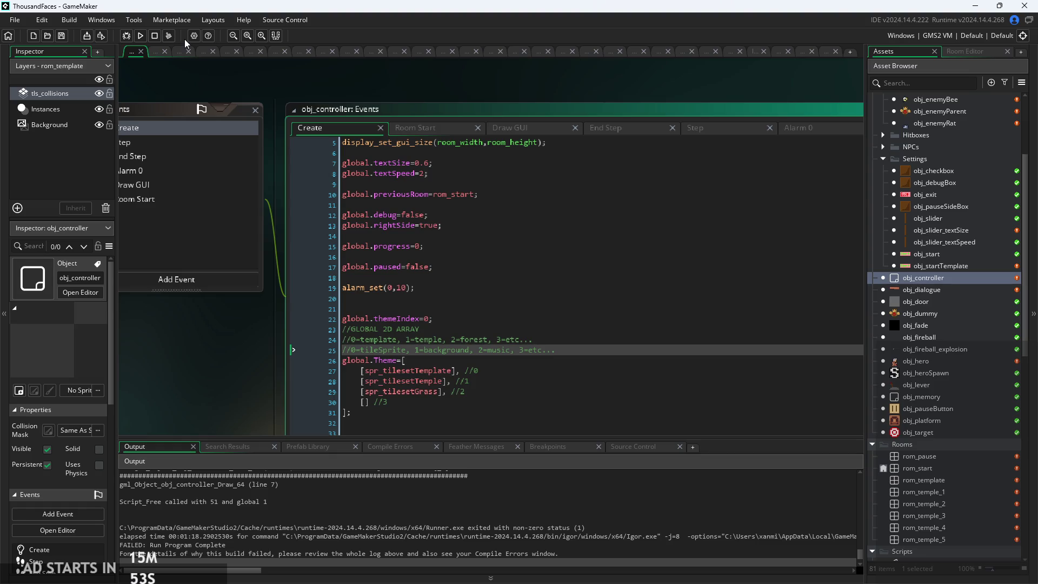
- Start a new Git commit and stage all 112 changed files
left_click(285, 19)
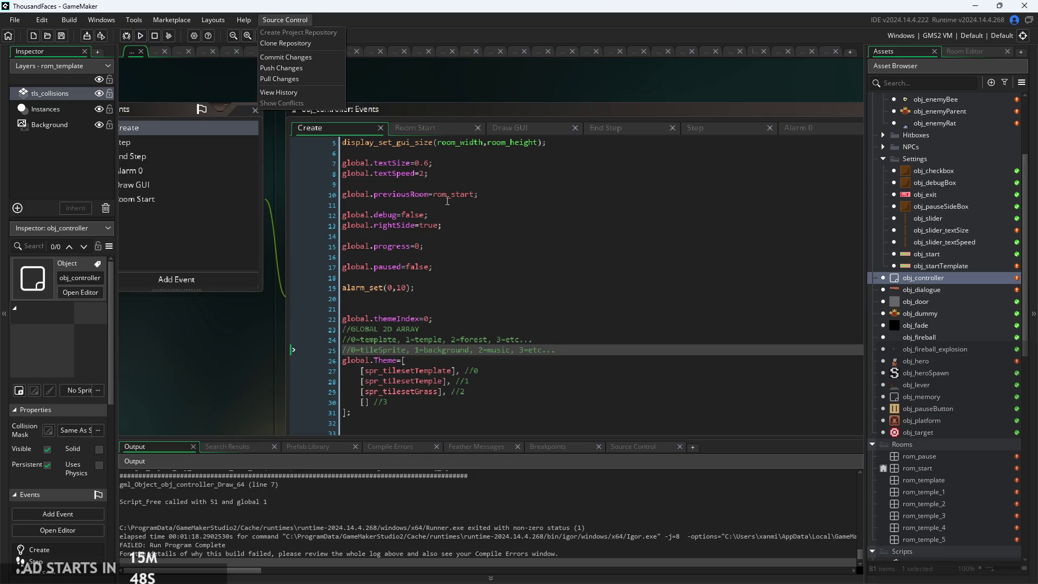
left_click(288, 62)
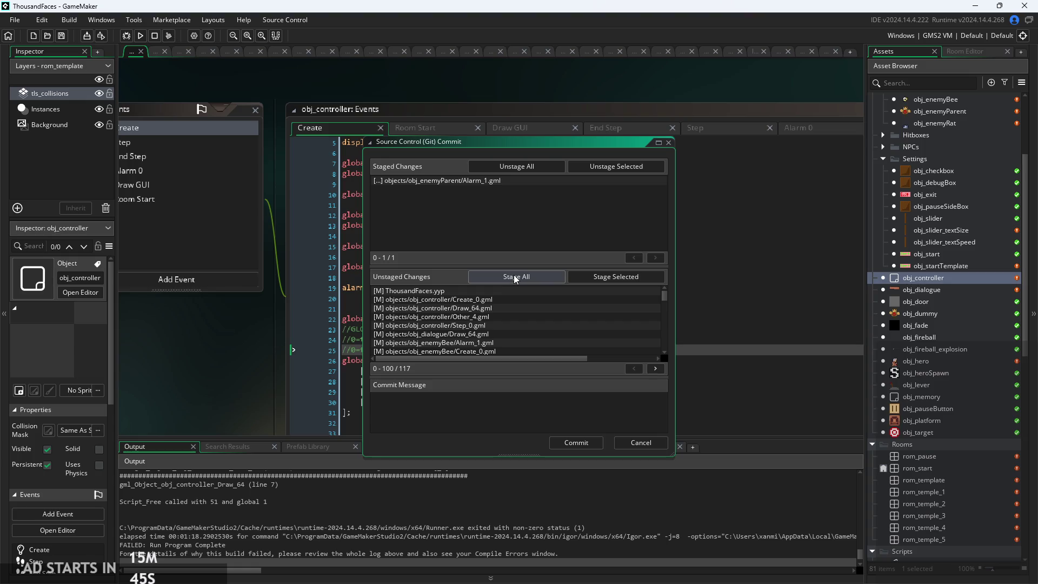
left_click(513, 276)
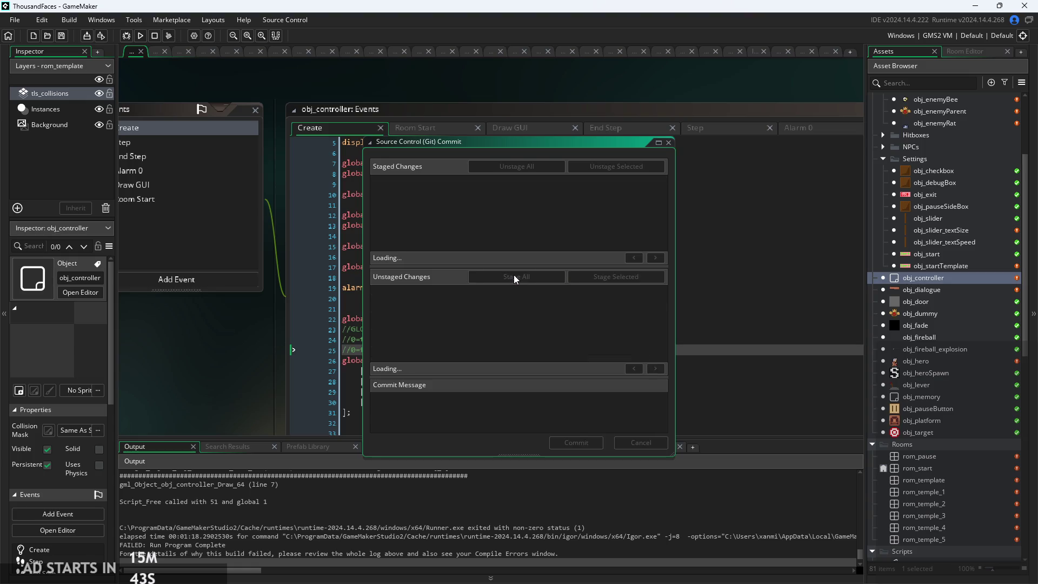
- Write the commit title 'ADDED BETTER AUTOTILING SYSTEM, ALLOWS FOR DETAILS THAT PLAYER CAN WALK THROUGH :)' and begin the 'Fixed:' line
left_click(443, 403)
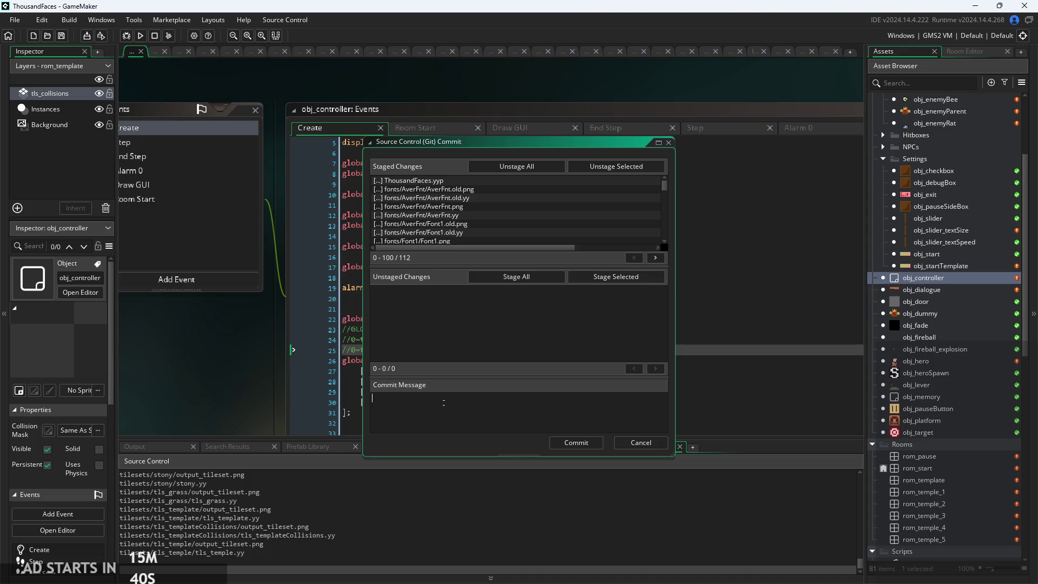
type("Added")
key("BackSpace")
key("BackSpace")
key("BackSpace")
type("ADDED")
type(" TILES")
key("BackSpace")
key("BackSpace")
key("BackSpace")
type("BETTER A")
type("UTOT")
type("ILING SYS")
type("TEM, AAL")
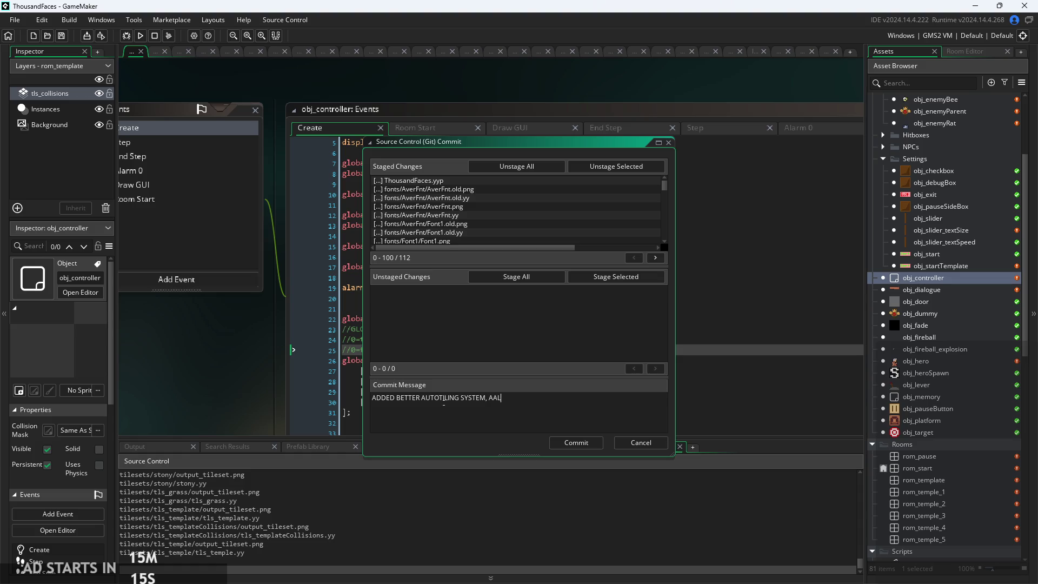
key("BackSpace")
key("BackSpace")
type("LLOWS FOR")
type(" DETAIL")
type("S THATR")
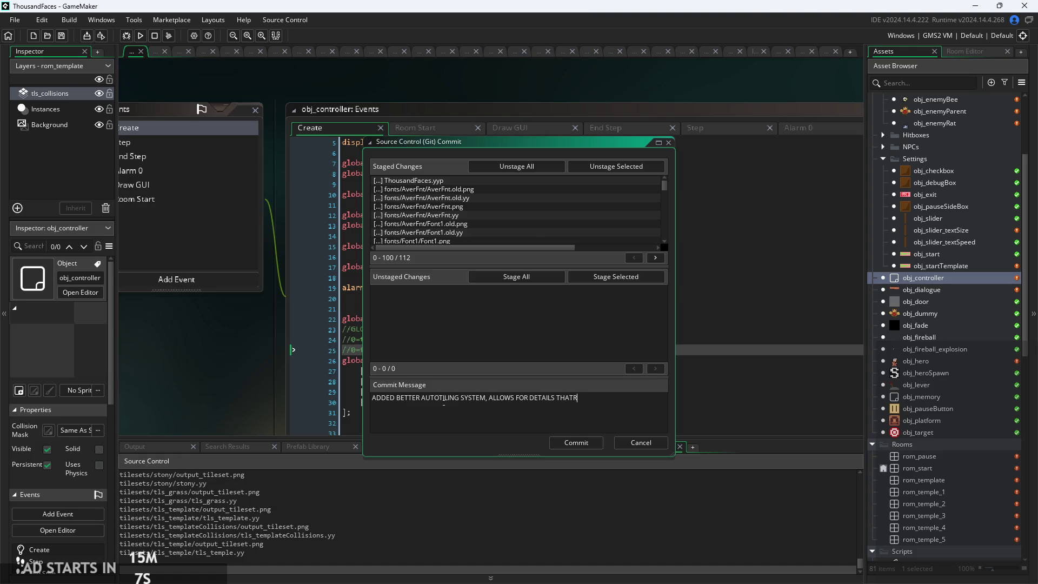
key("BackSpace")
type("PLAYER CAN")
type(" WALK THROUGH")
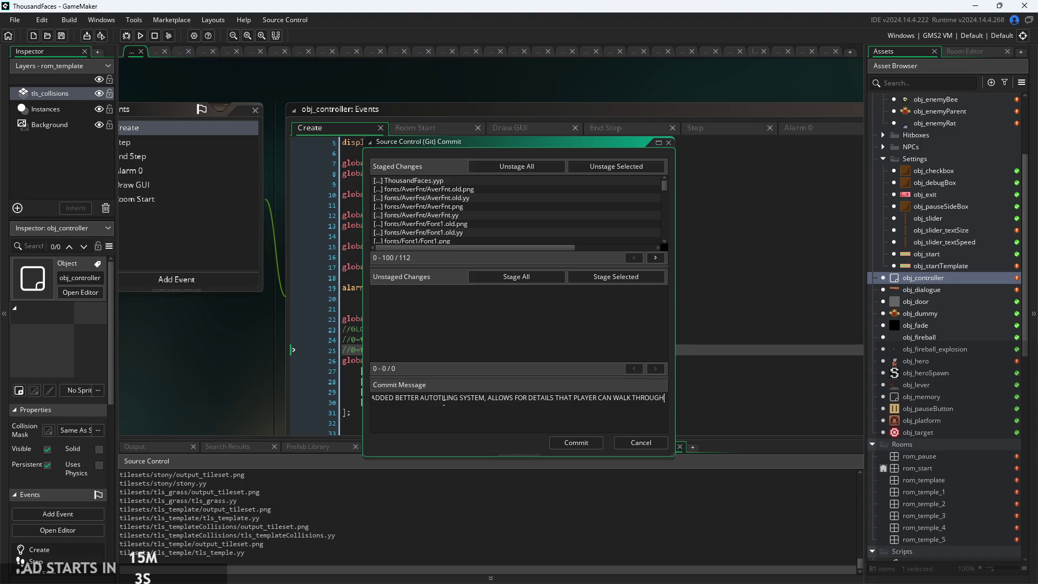
type(" :)")
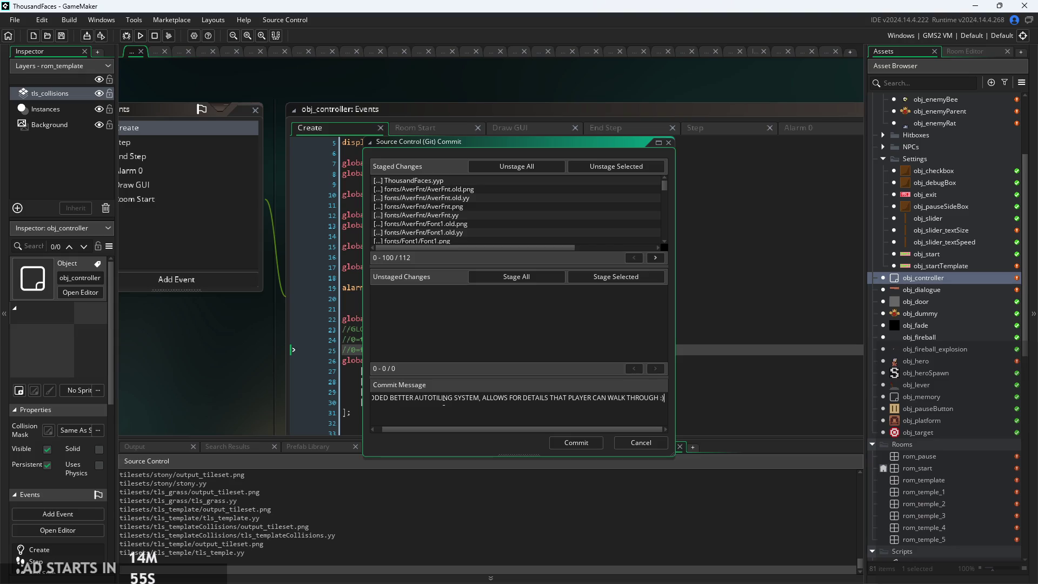
key("Return")
type("F")
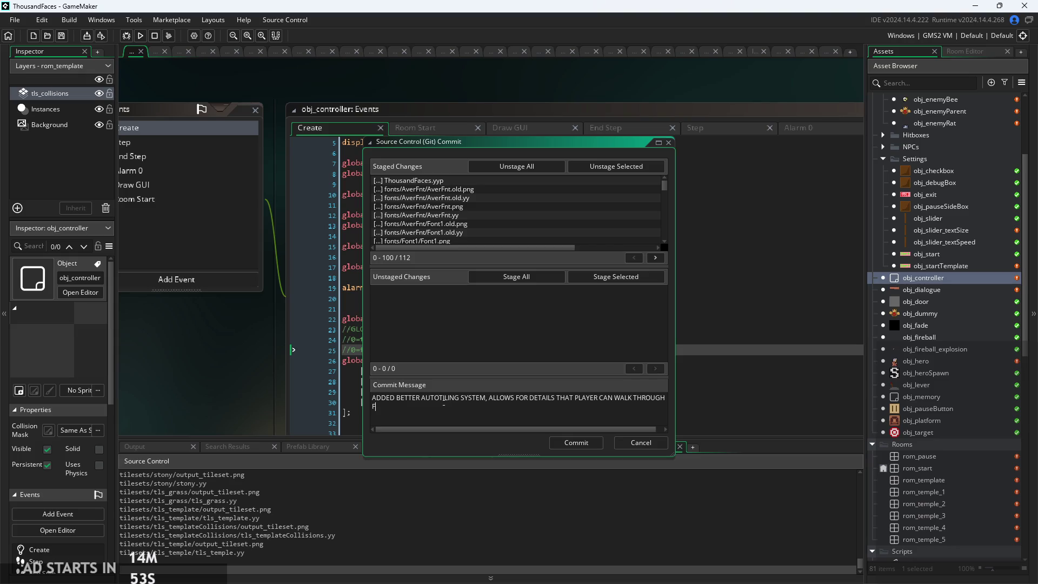
type("ixed:")
type(" Dialo")
type("gue")
type(" not wr")
type("app")
type("ing with")
type("ext size,")
type(" Enemies turning")
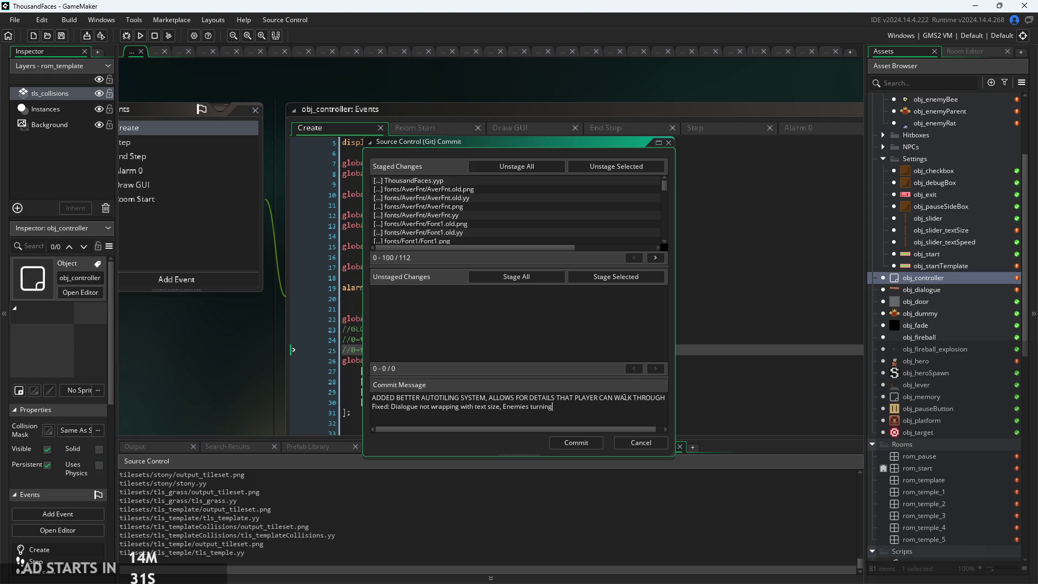
type(" wrong way th")
type("en hit,")
- End the Fixed line with 'Revamped some' and start a new line for to-dos
type("Revampe")
type("d som")
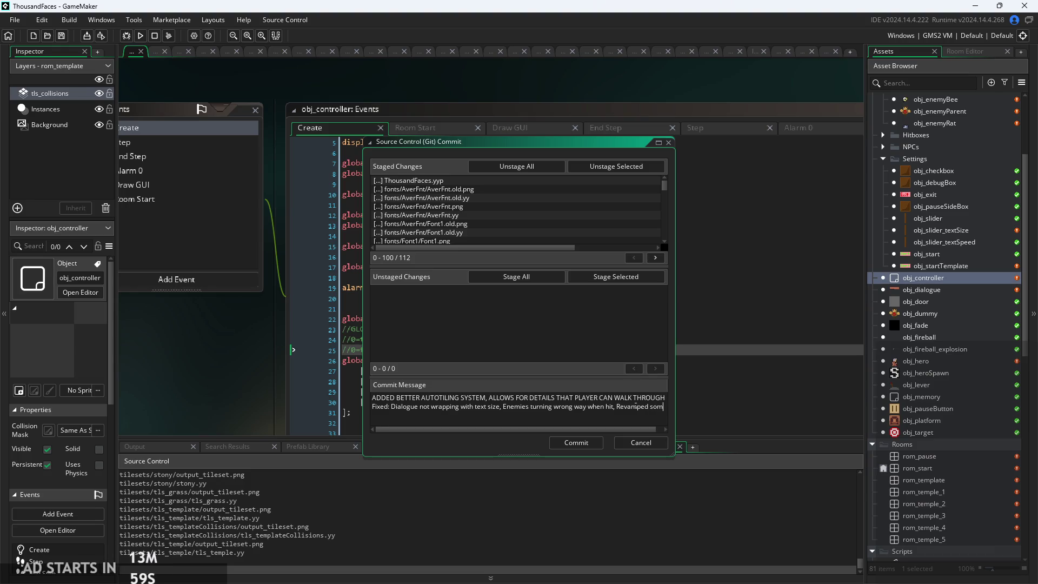
type("e enemies")
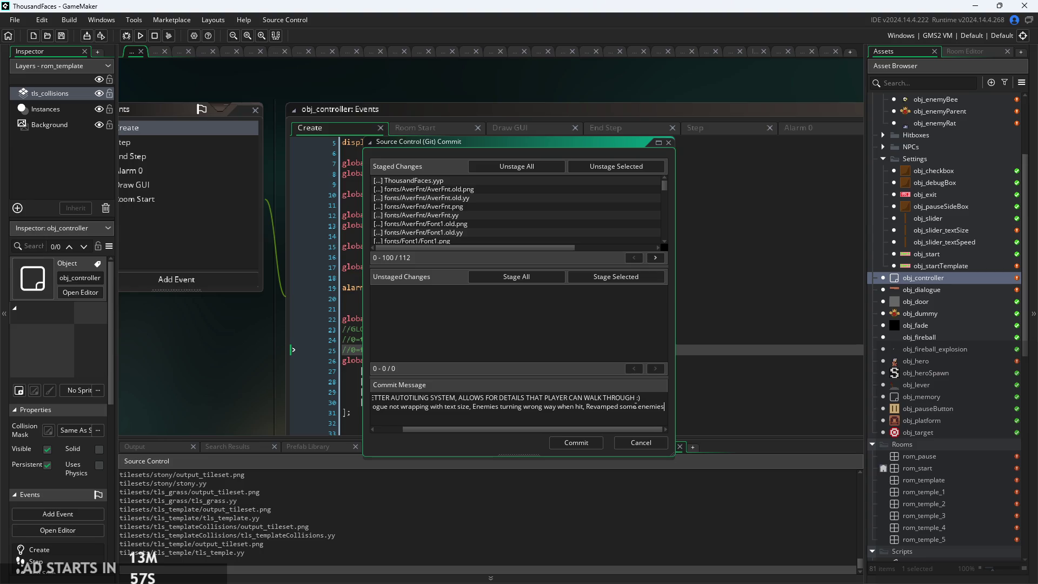
key("Return")
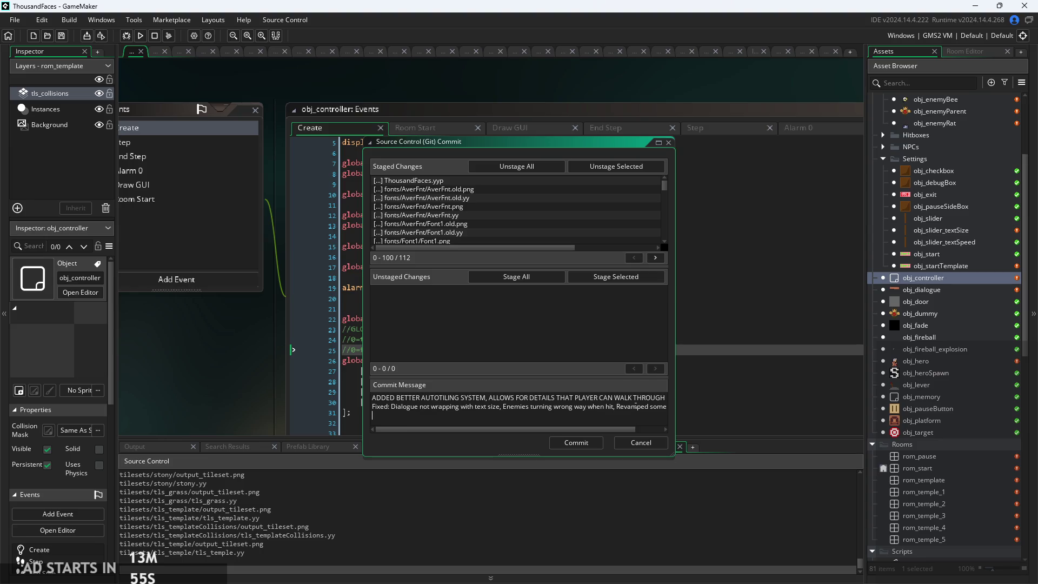
- Add the 'Need to add/fix:' line: template tileset in rooms, more rooms, music and sfx
type("Need")
type(" to add/f")
type("ixe")
key("BackSpace")
type("Fix")
type(" the rooms to have the temp")
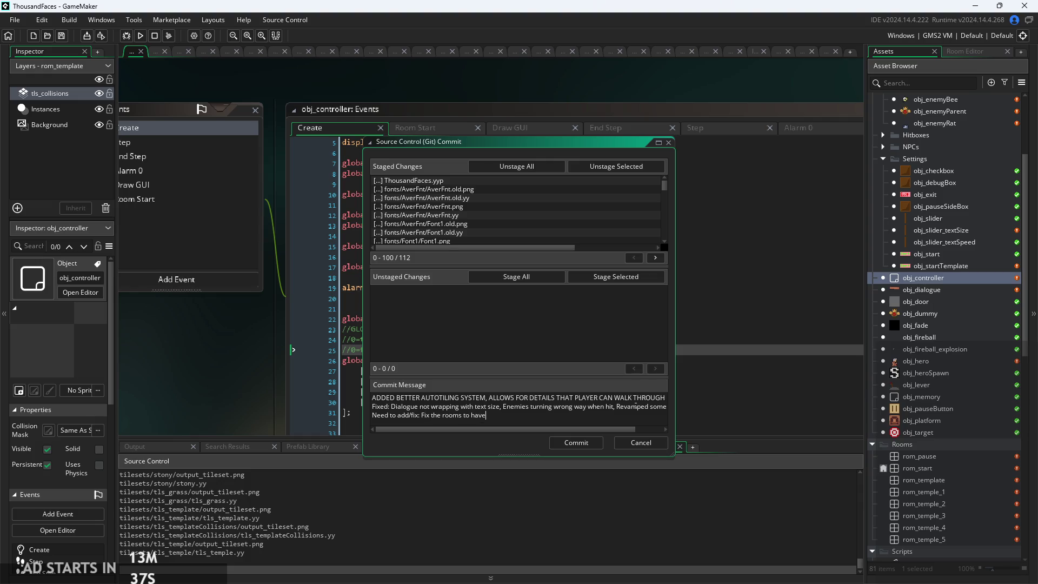
type("late ")
type("tileset, add more room")
type("s")
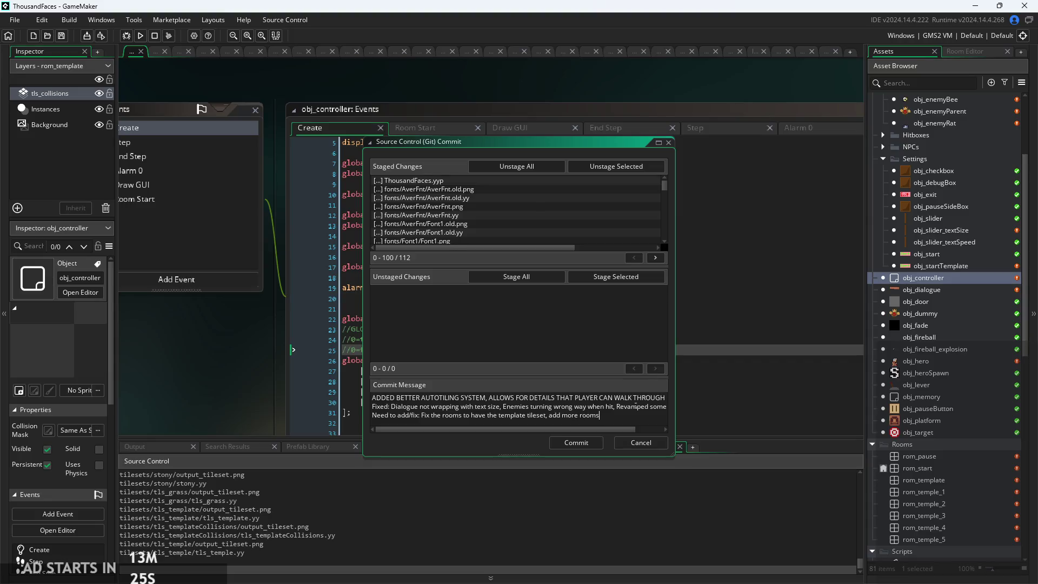
type(", ")
type("make the w")
key("BackSpace")
key("BackSpace")
key("BackSpace")
key("BackSpace")
type("add t")
type("he ")
type("mus")
type("ic and sfx, more enemies,")
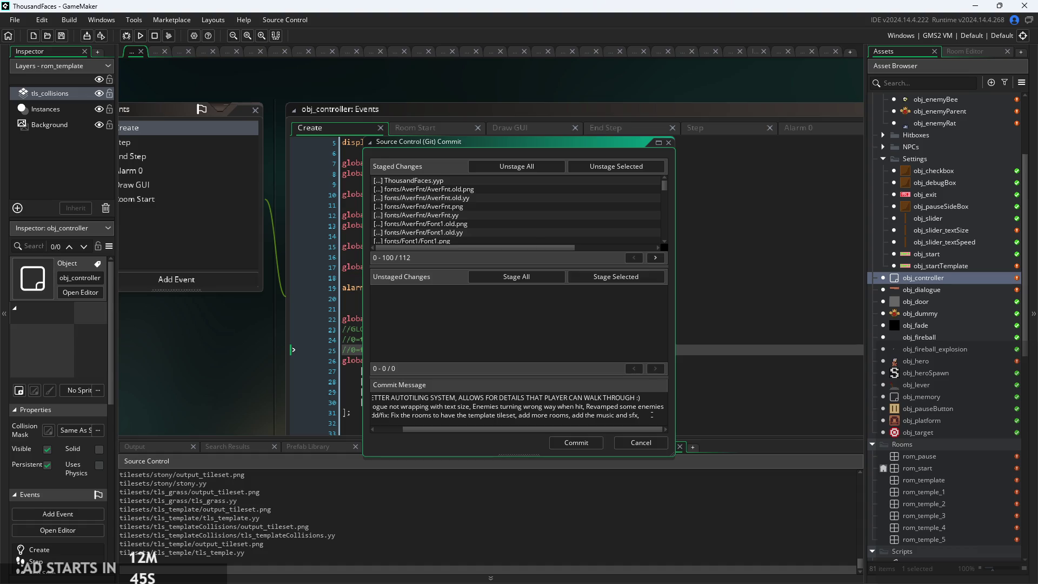
- Append ' more enemies,' after 'sfx,' on the commit message's last line
type("more ene")
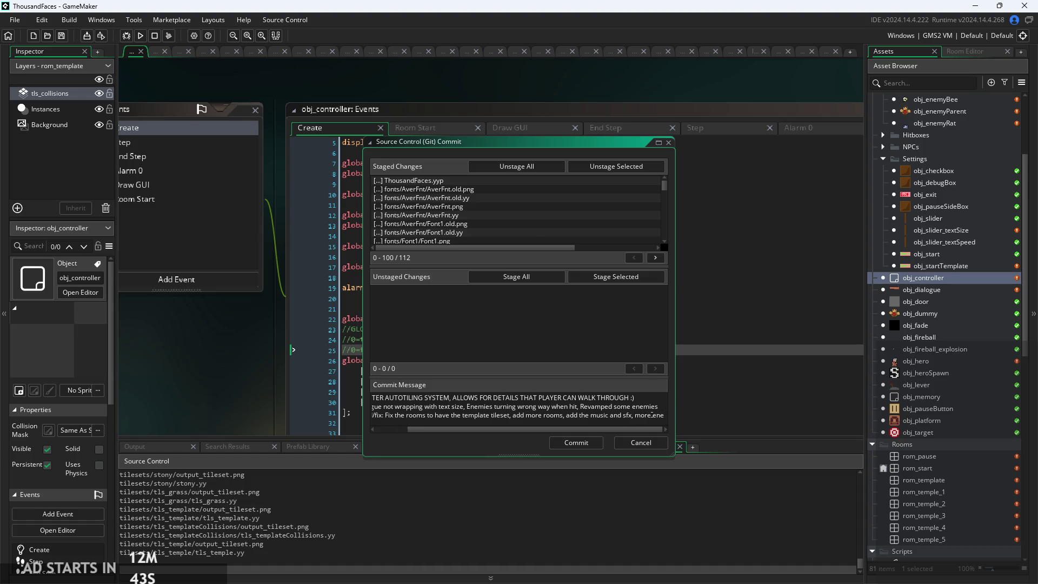
type("mies")
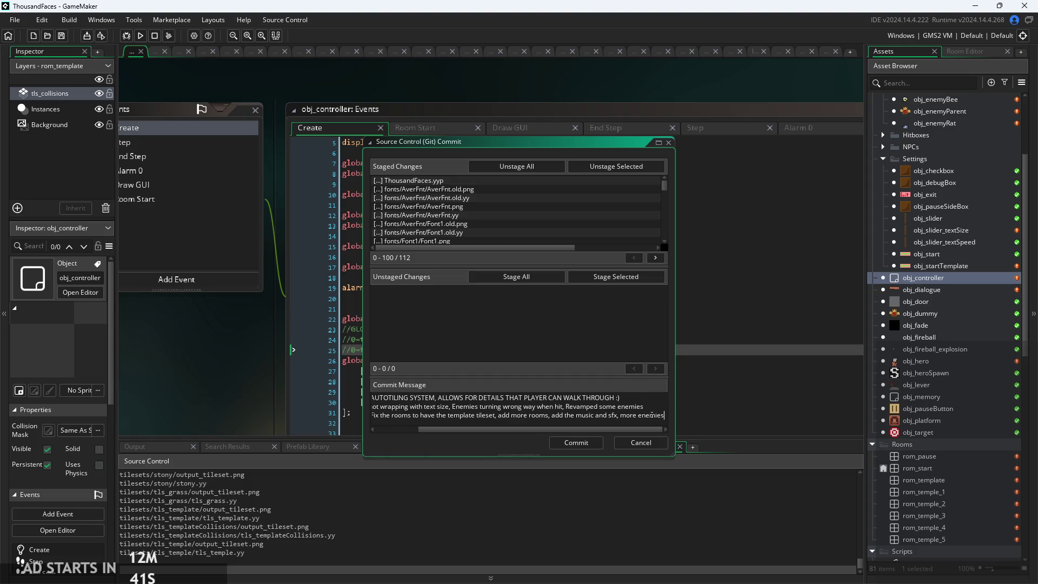
type(",")
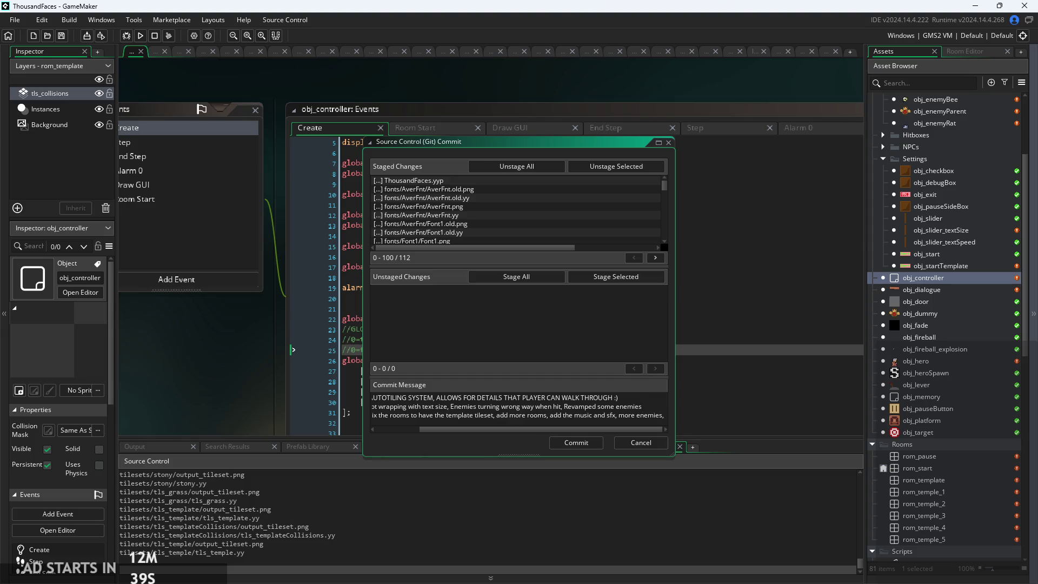
key("alt+Tab")
scroll(926, 236, "down", 5)
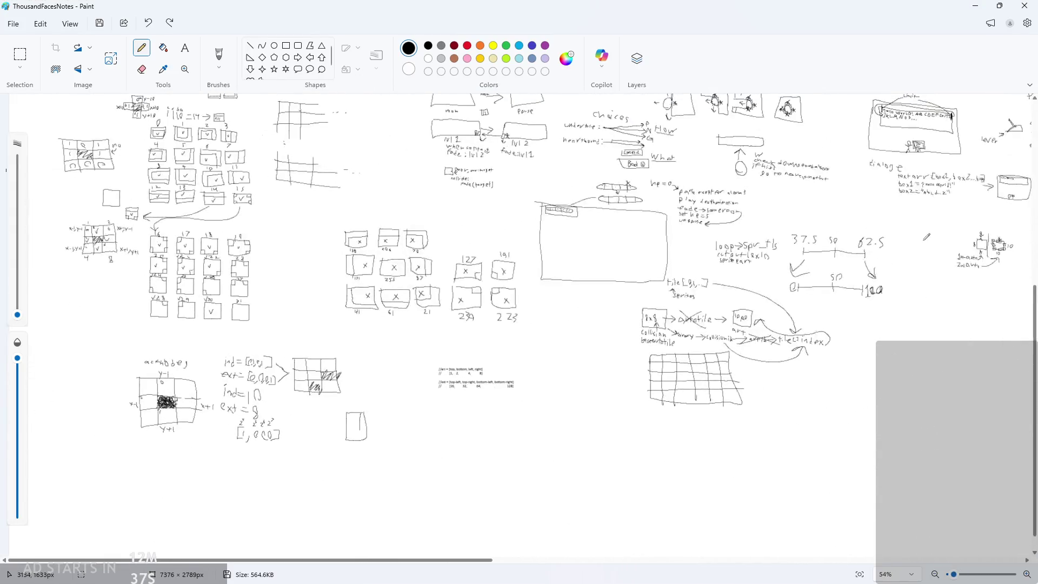
- Choose green as the Paint colour with a 4px brush
scroll(926, 237, "down", 4)
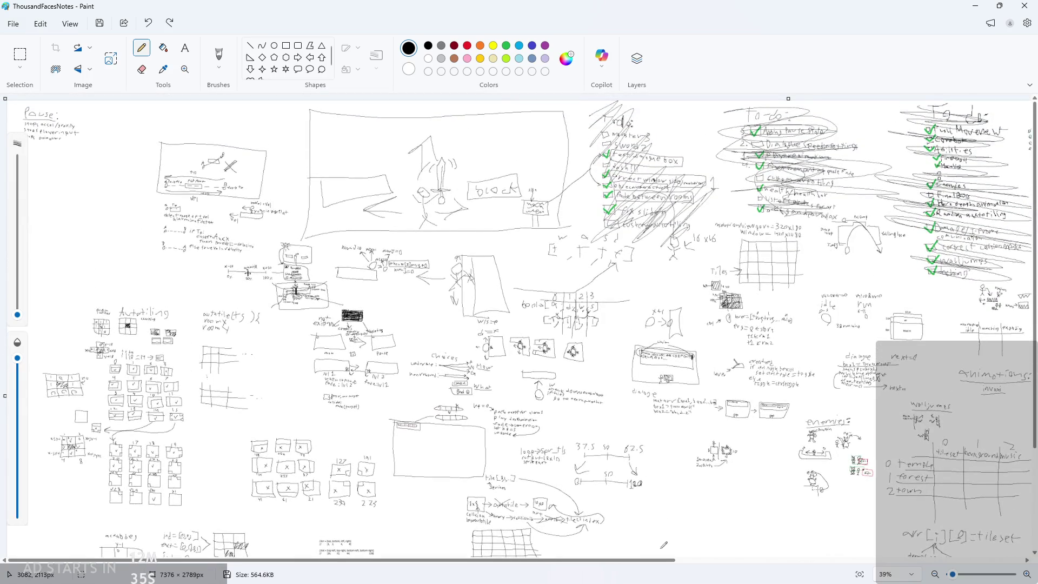
scroll(808, 347, "up", 5)
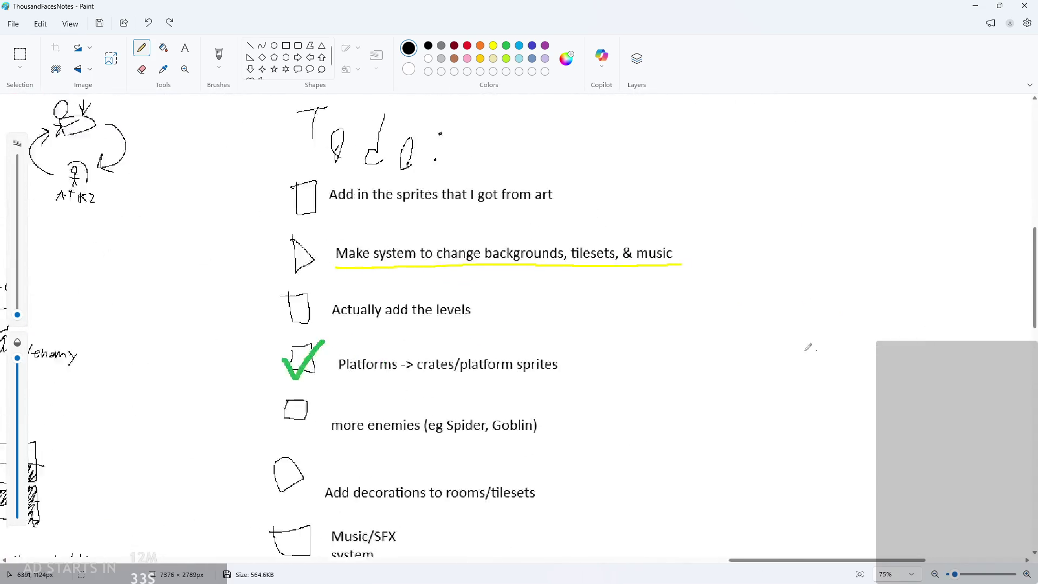
scroll(808, 347, "down", 3)
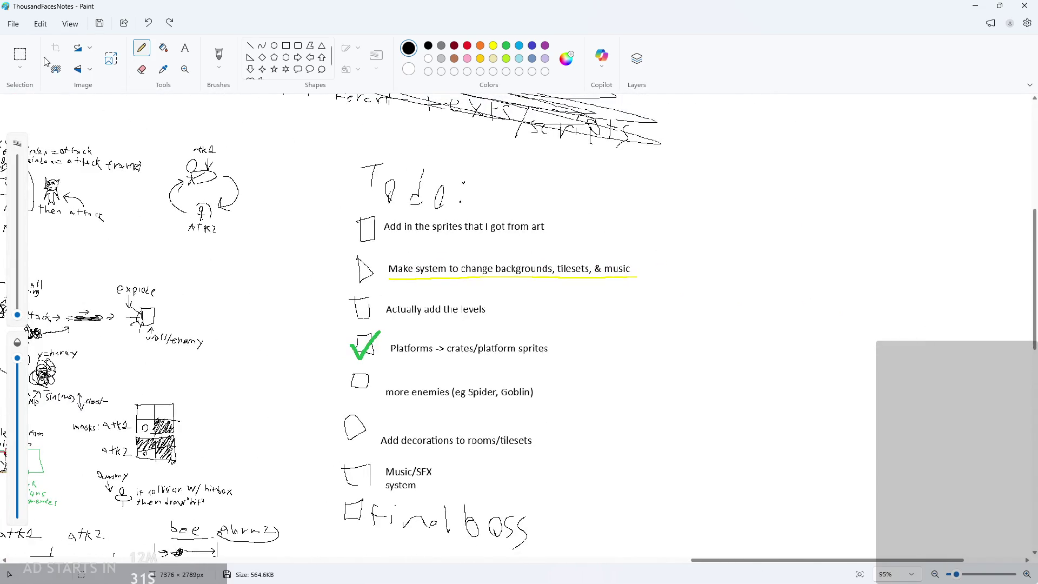
left_click(506, 48)
left_click_drag(18, 315, 17, 308)
- Tick the backgrounds/tilesets/music and room-decorations to-do items green, then minimize Paint
scroll(343, 260, "up", 1)
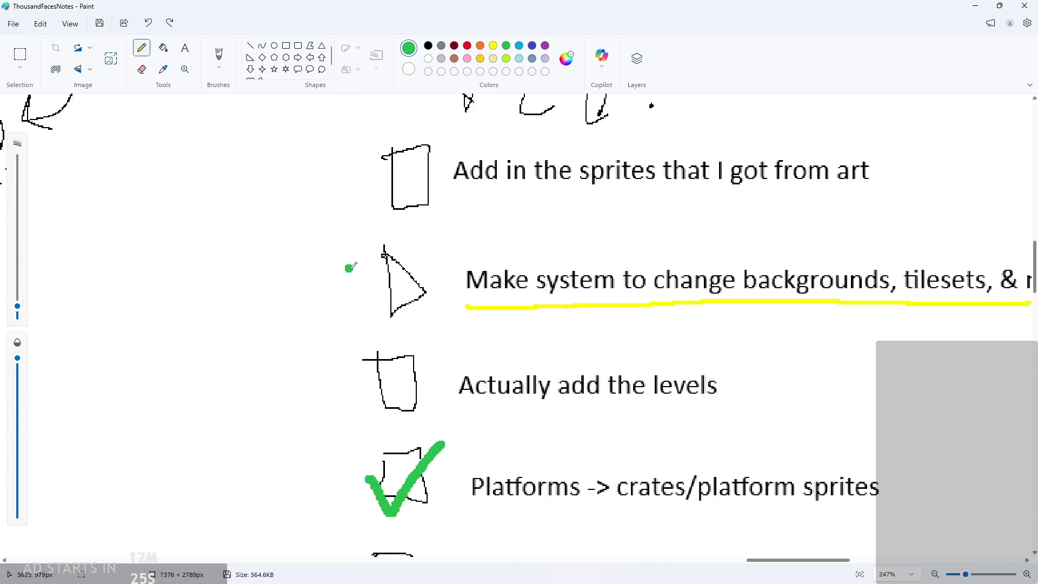
left_click_drag(347, 267, 487, 219)
scroll(481, 233, "down", 3, "ctrl")
scroll(540, 279, "down", 3)
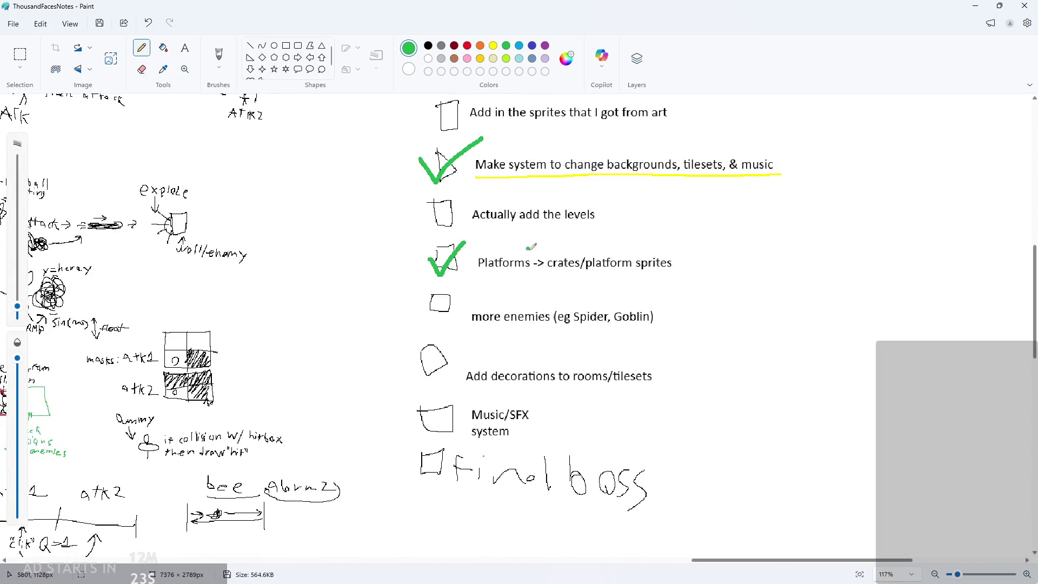
scroll(506, 414, "up", 5, "ctrl")
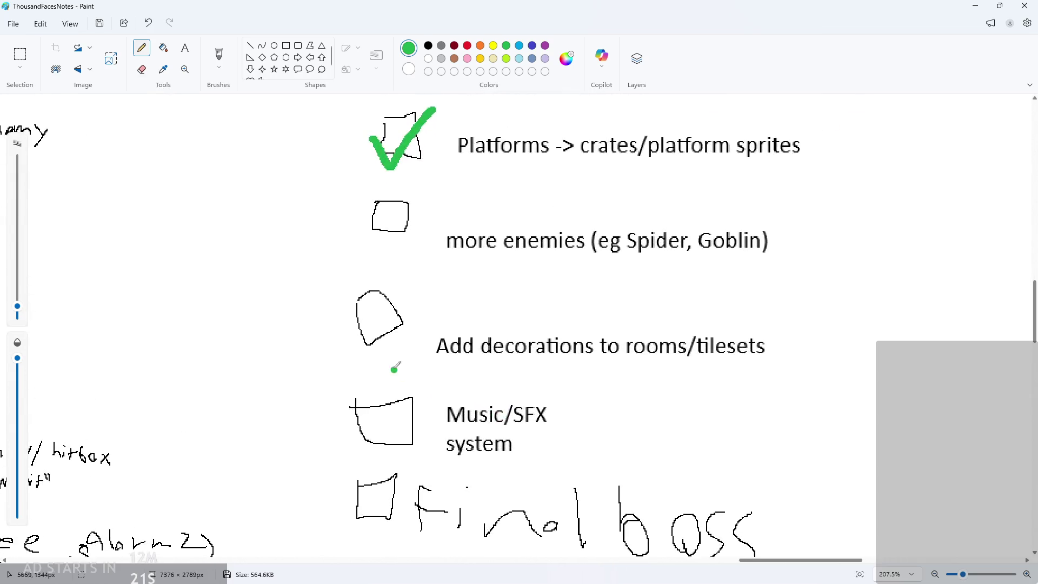
left_click_drag(355, 313, 409, 281)
scroll(476, 336, "down", 3, "ctrl")
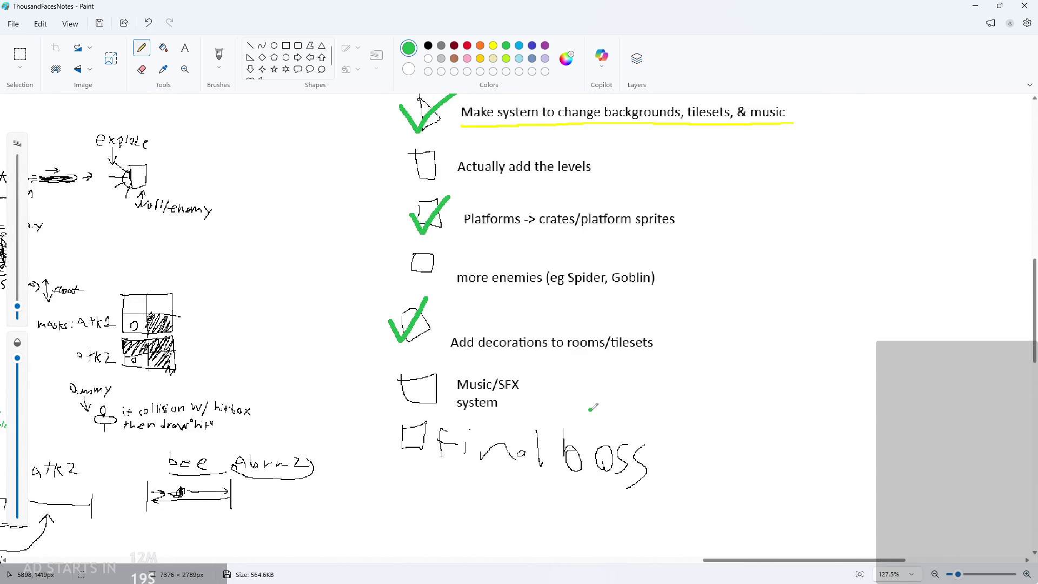
scroll(576, 427, "up", 2)
scroll(575, 371, "down", 1, "ctrl")
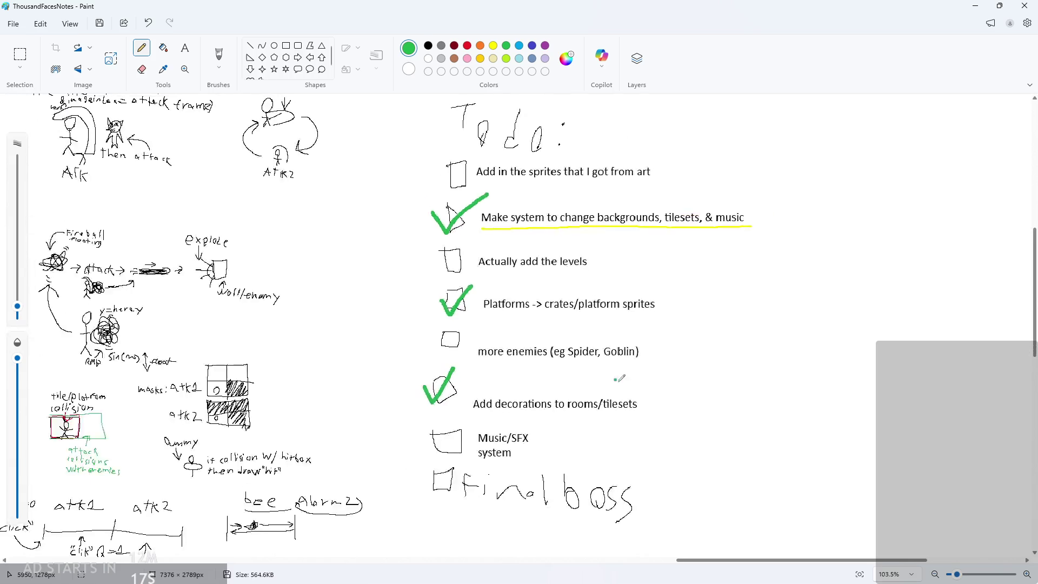
scroll(622, 376, "up", 1)
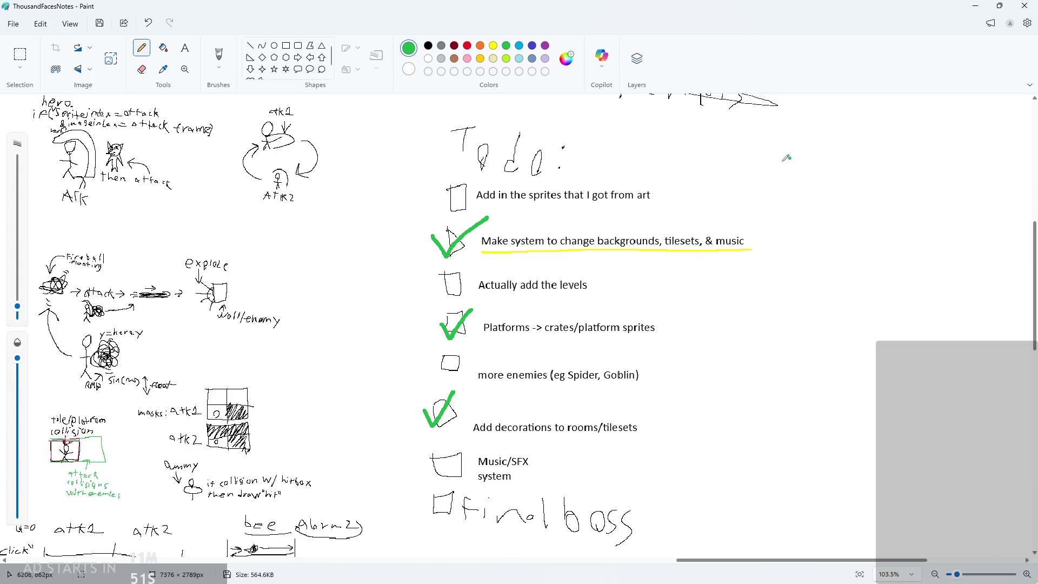
left_click(974, 10)
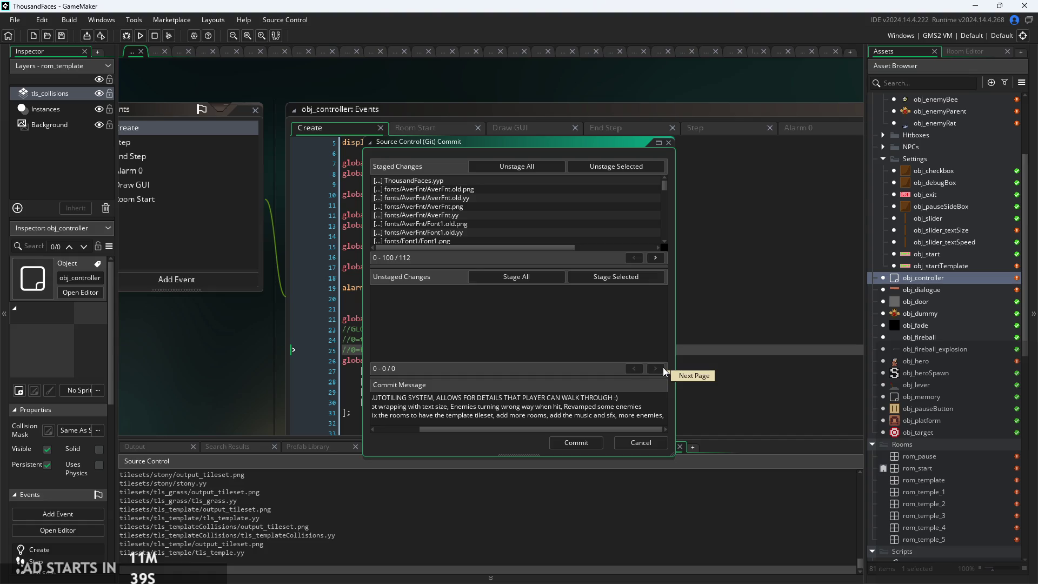
- Write 'FINAL BOSS' and insert 'cutscenes, NPCs (maybe use Creation code for simple NPCs)' before it
type("FlNAL BOSS")
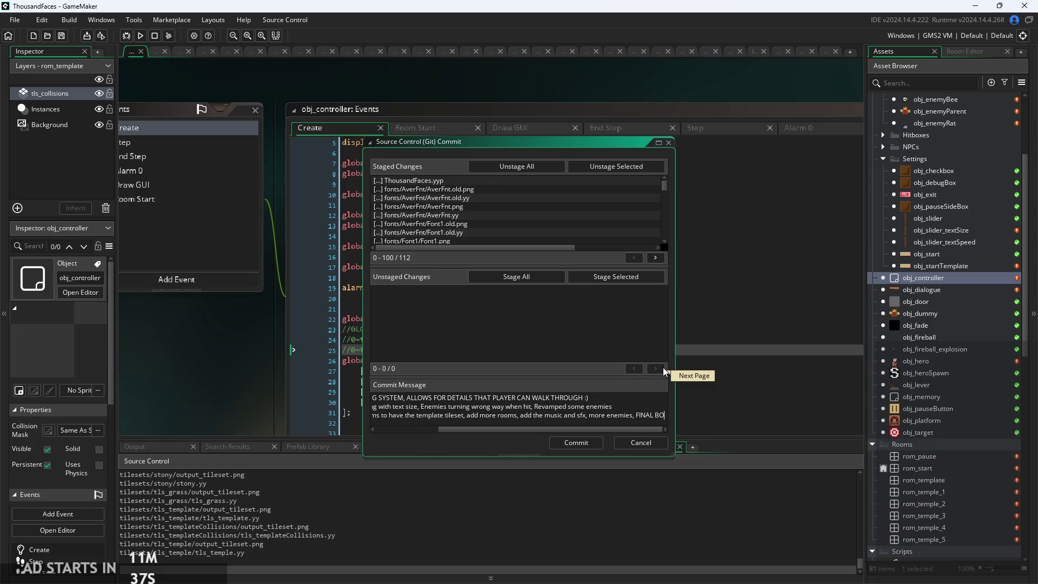
key("ctrl+Left")
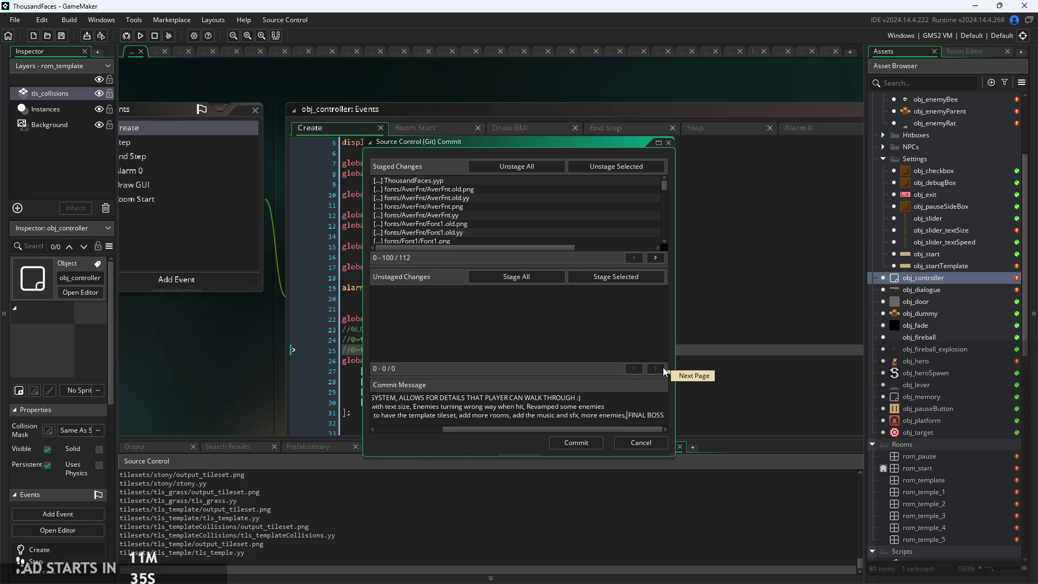
type("cutscenes,")
type(" NPC")
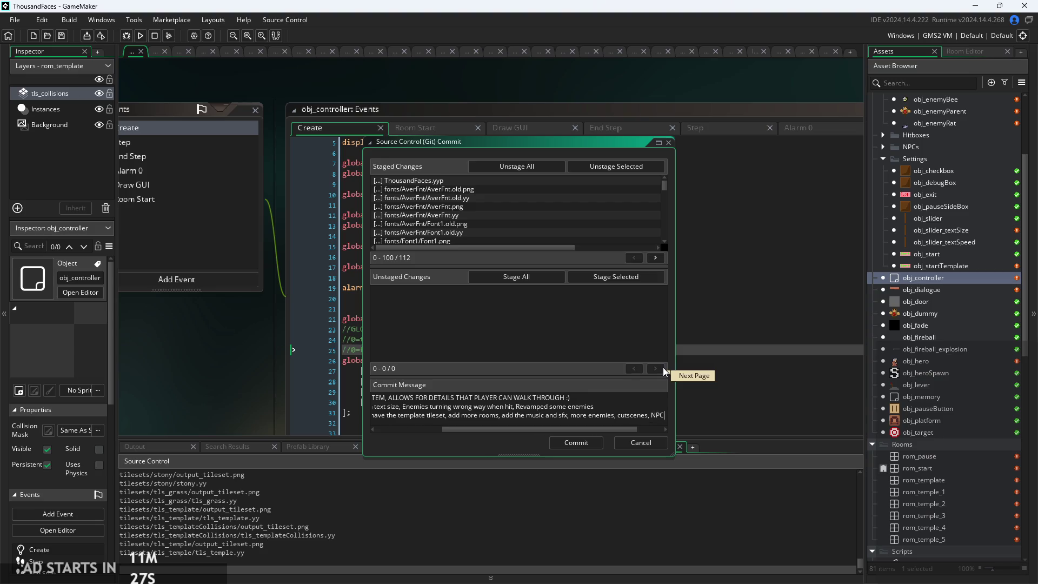
type("'s ")
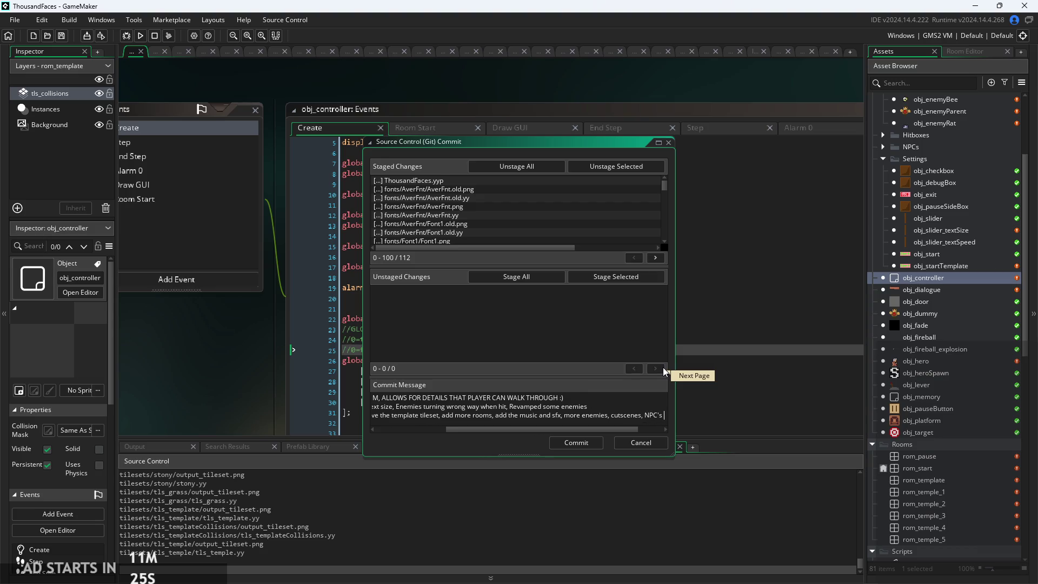
type("(mayb")
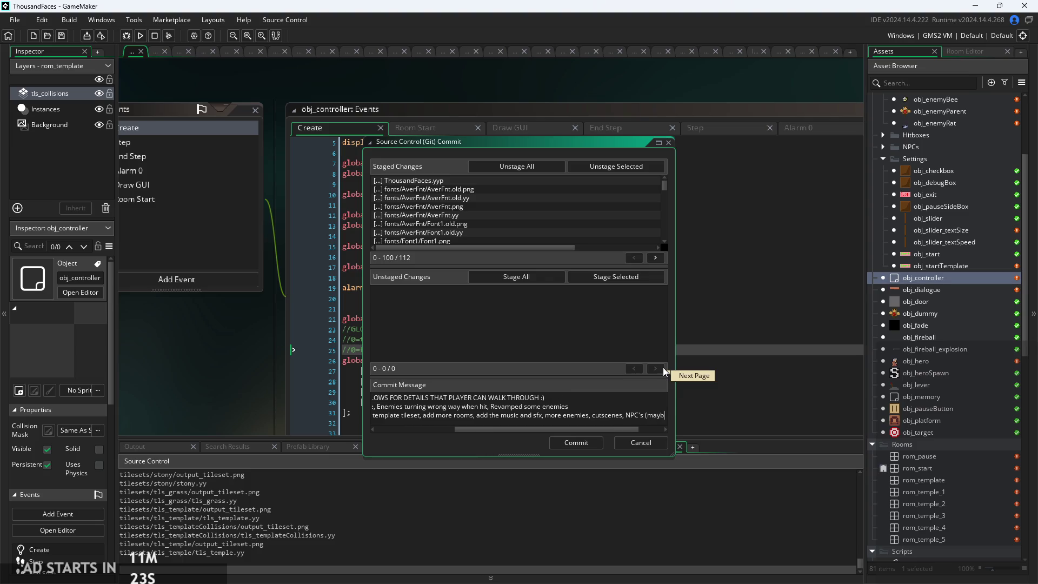
type("e make betFl")
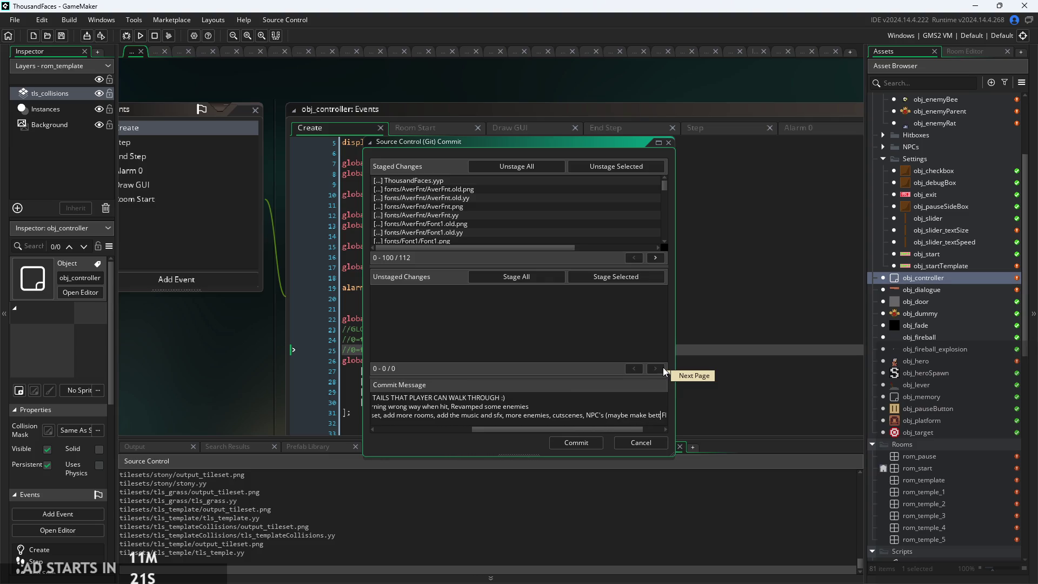
key("BackSpace")
key("BackSpace")
key("BackSpace")
type("use c")
key("BackSpace")
type("Creatio")
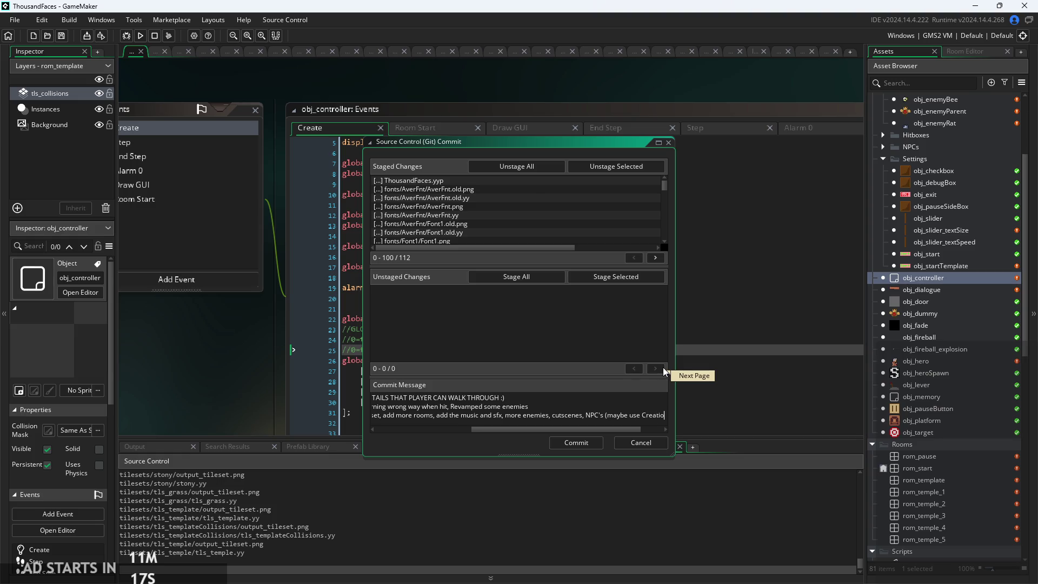
type("n code for ")
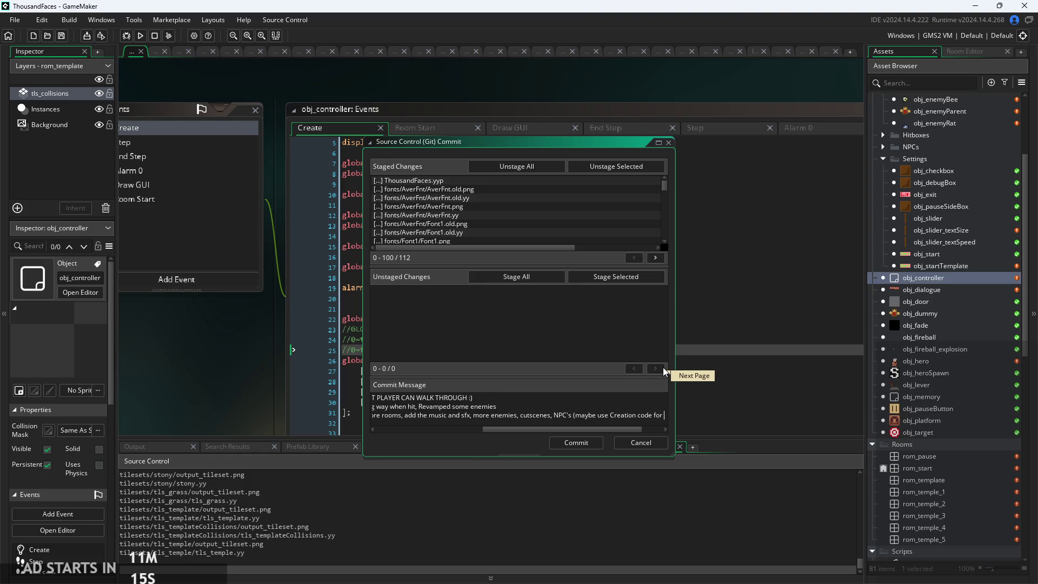
type("simple N")
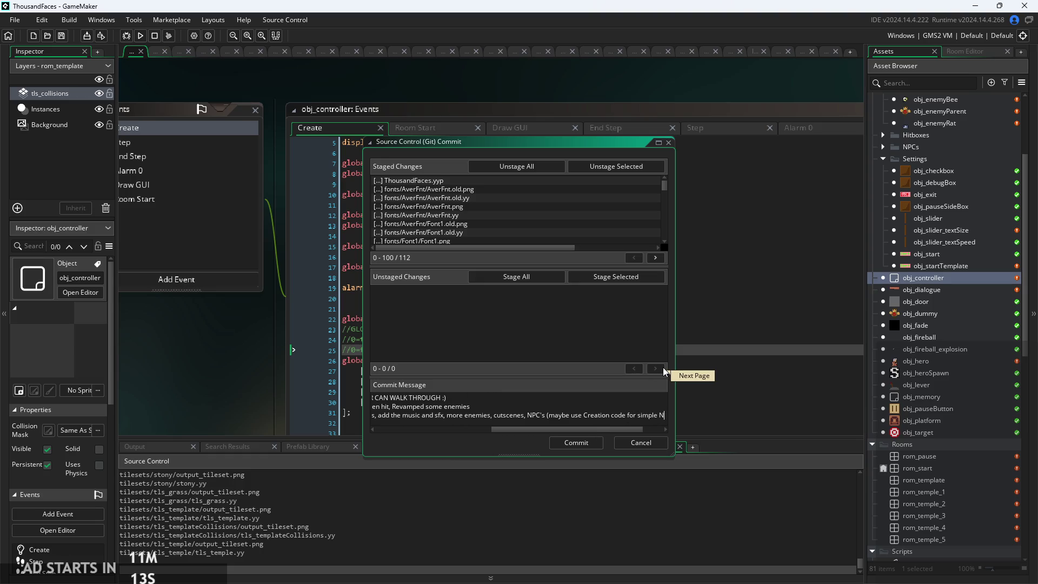
type("PC's")
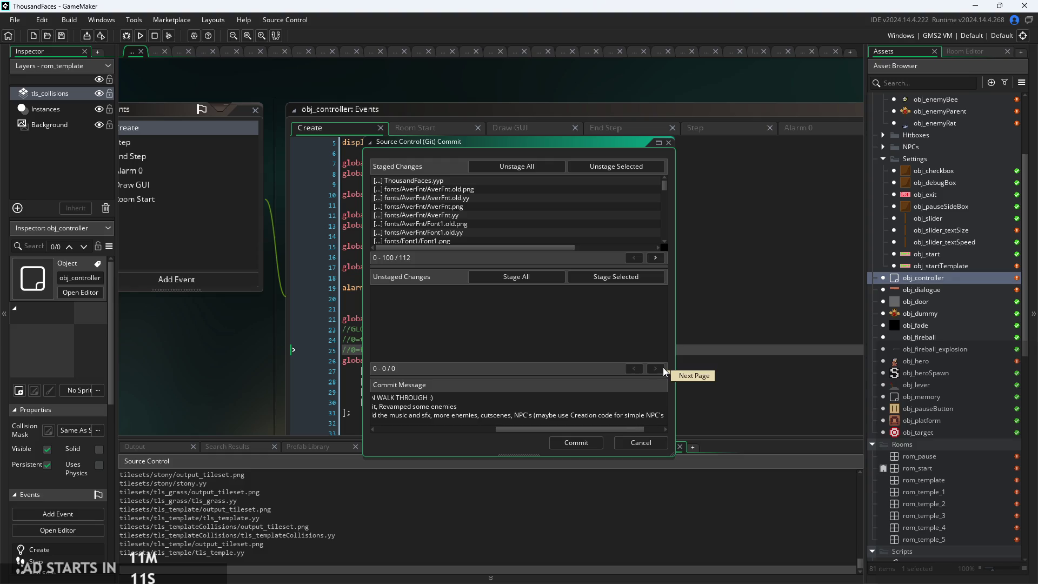
key("BackSpace")
key("BackSpace")
key("BackSpace")
type("s) FII")
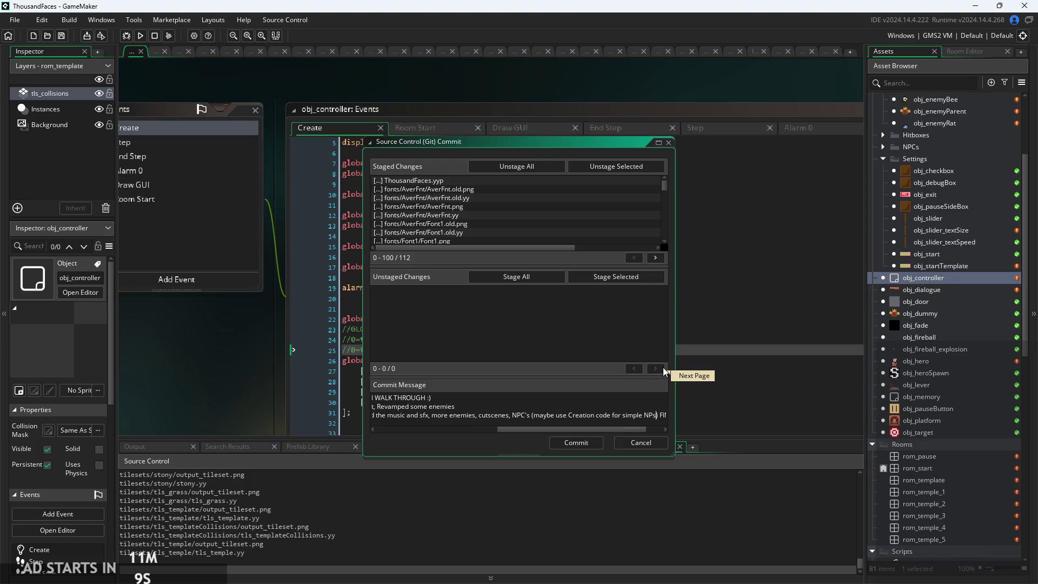
key("Left")
key("Left")
key("Left")
type("C")
- Tidy the NPC wording and add sprites and 'more platformer gimmicks' ahead of FINAL BOSS
key("Left")
key("Left")
key("Left")
key("BackSpace")
key("BackSpace")
key("BackSpace")
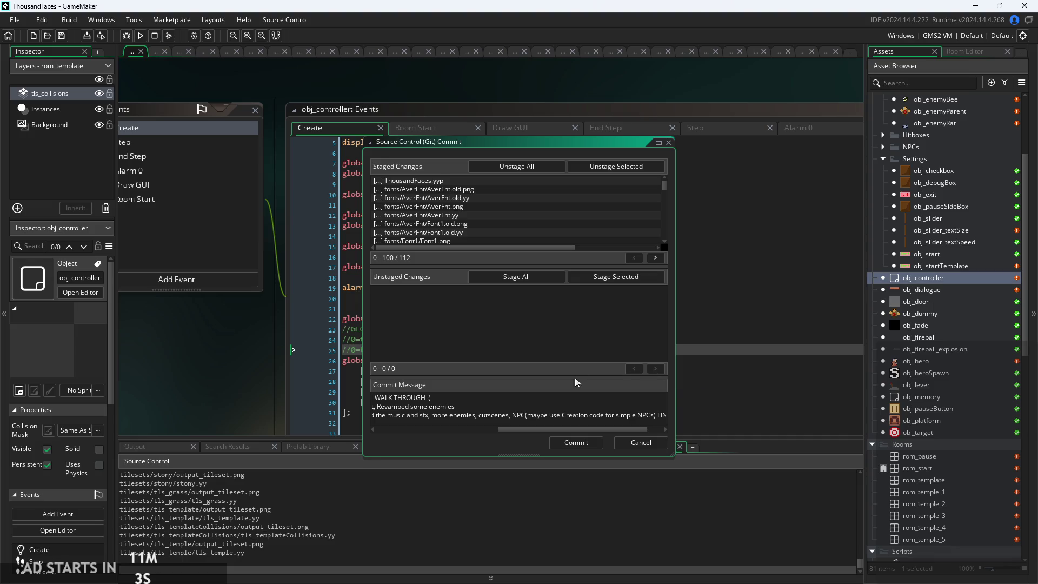
type("s) , FI")
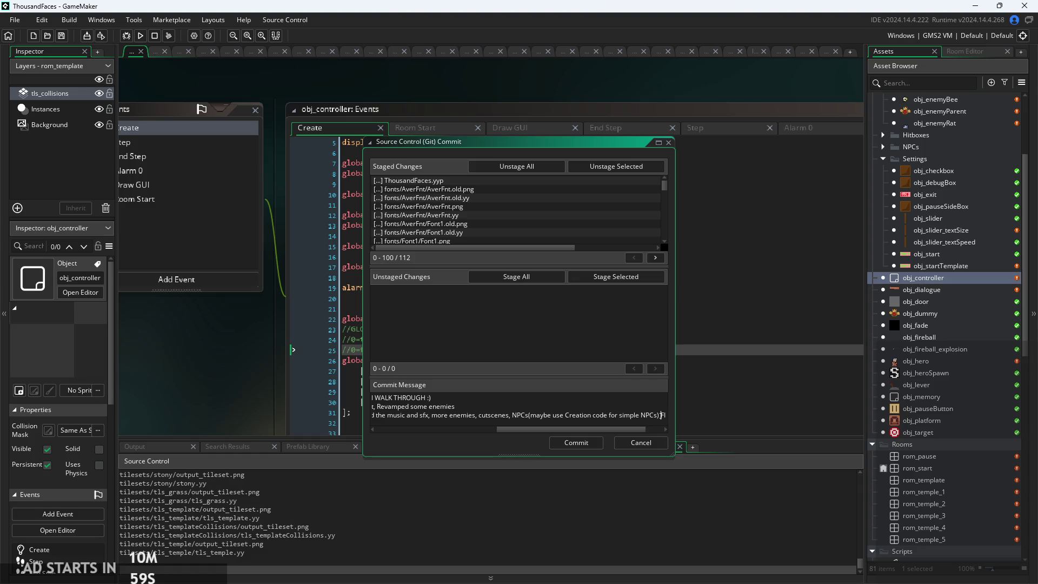
type("NAL BOSS")
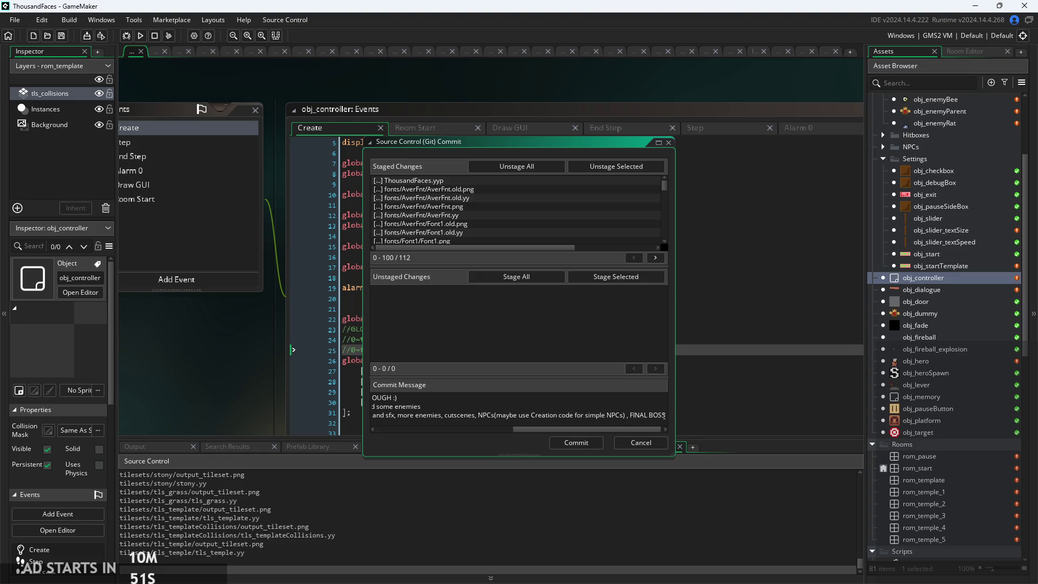
key("BackSpace")
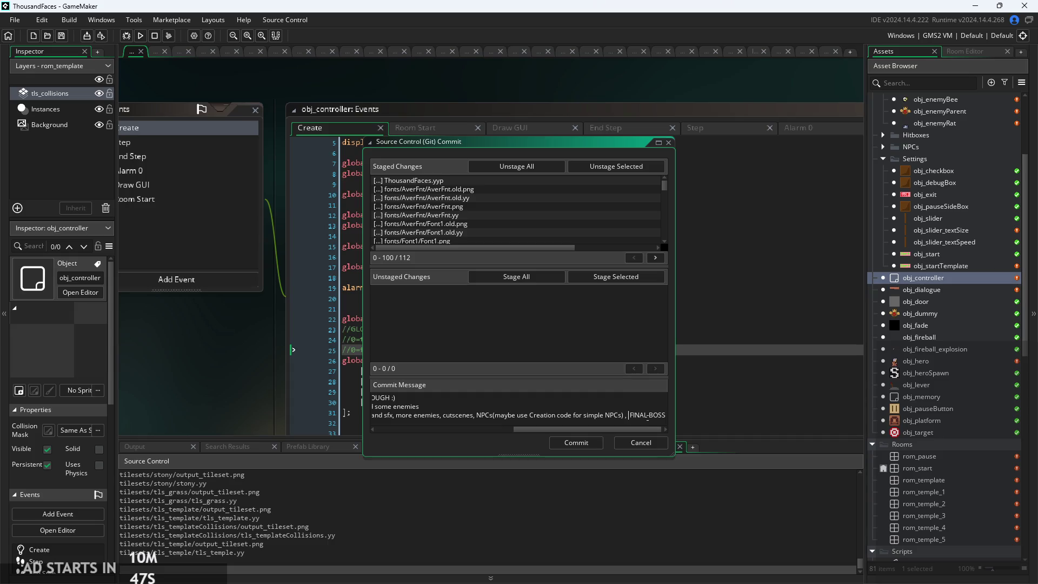
type("more ef the")
type(" sprites, ")
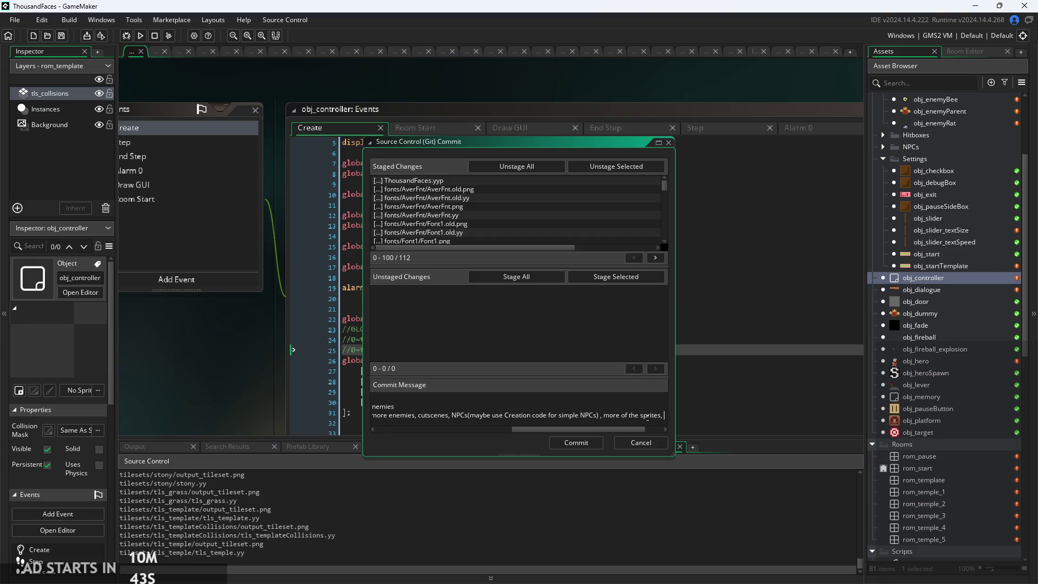
type("more platforme")
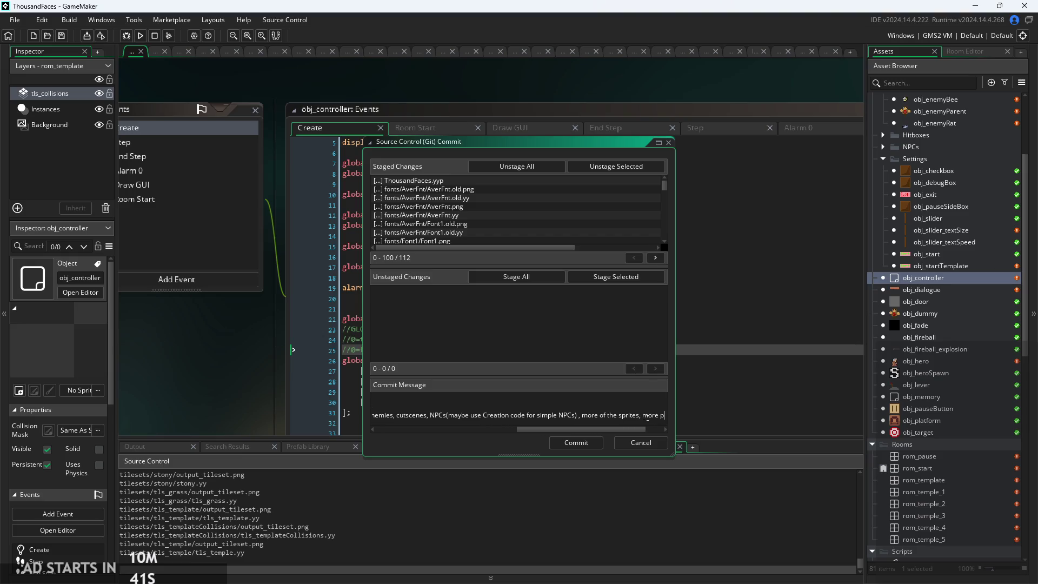
key("BackSpace")
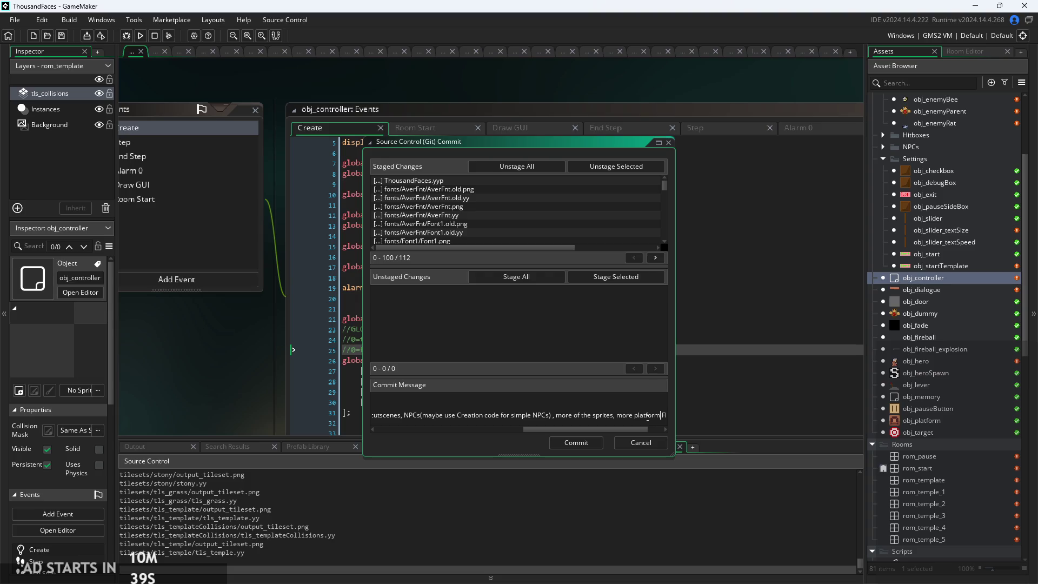
type("r ")
type("gim")
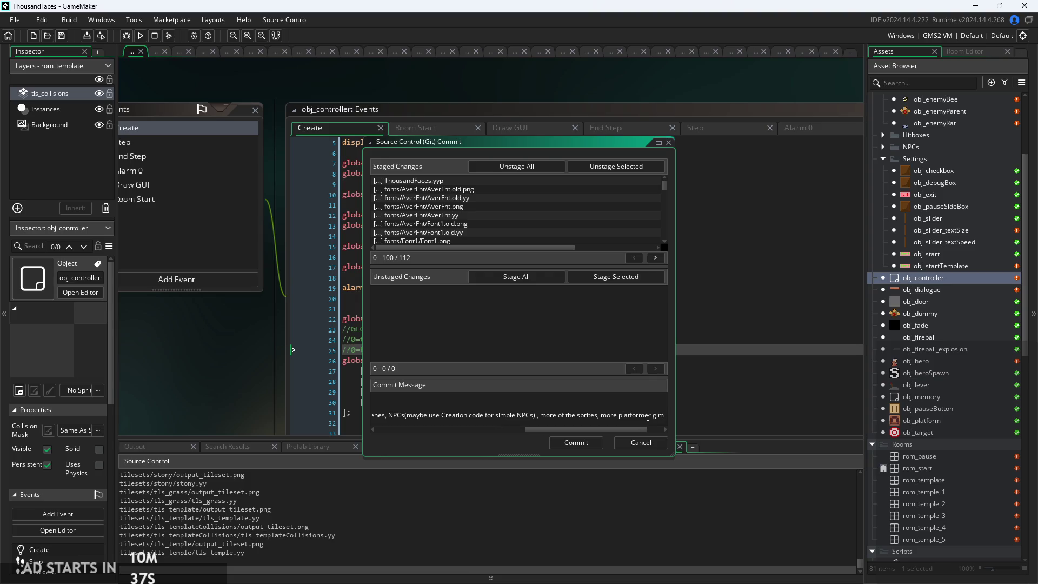
type("micks,")
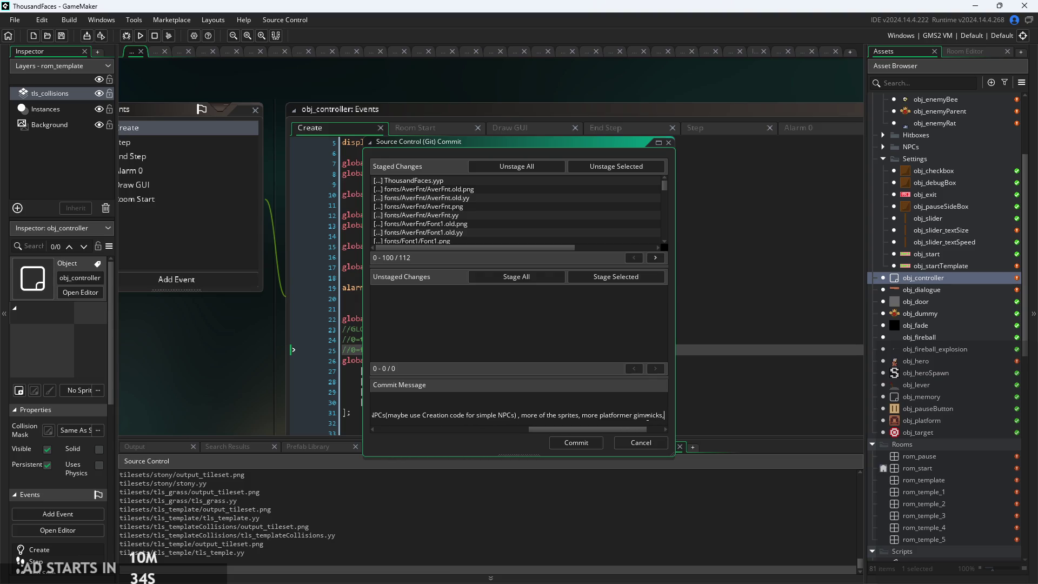
type(" FINAL BOSS")
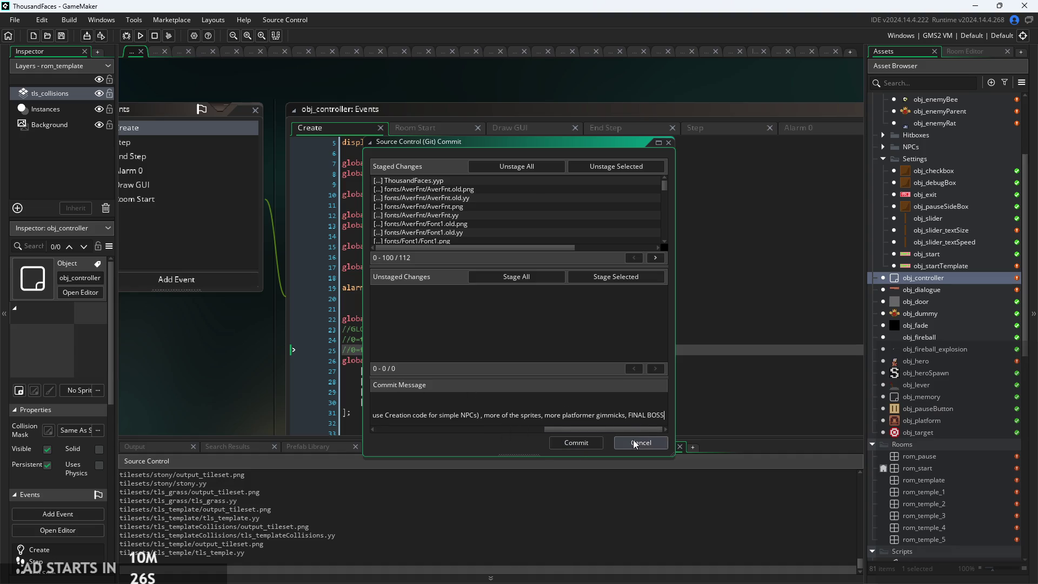
- Review the finished message, commit the staged changes, and run the game
mouse_move(640, 435)
left_mouse_down()
mouse_move(471, 432)
mouse_move(757, 440)
left_mouse_up()
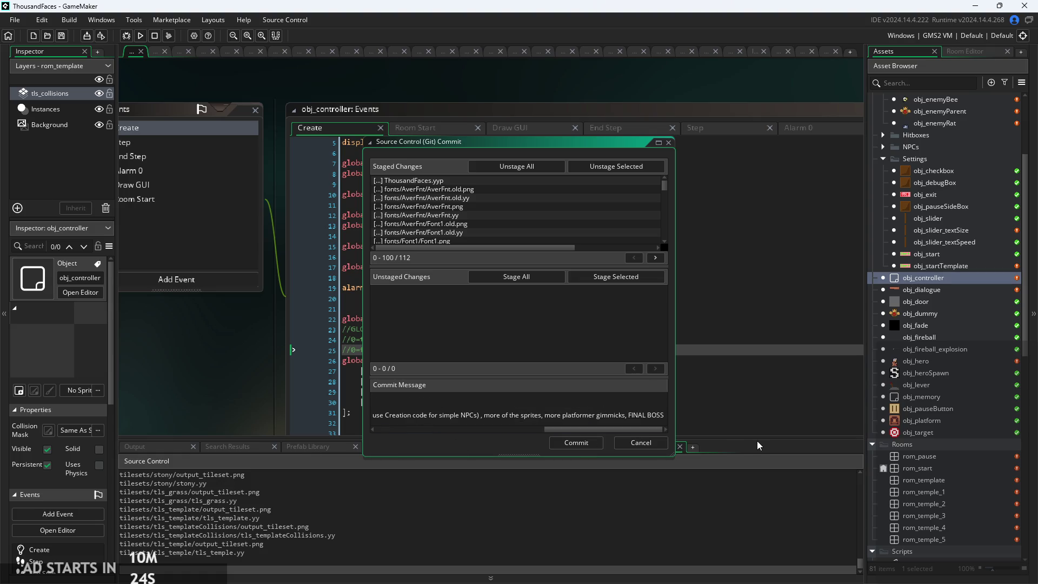
scroll(955, 496, "down", 5)
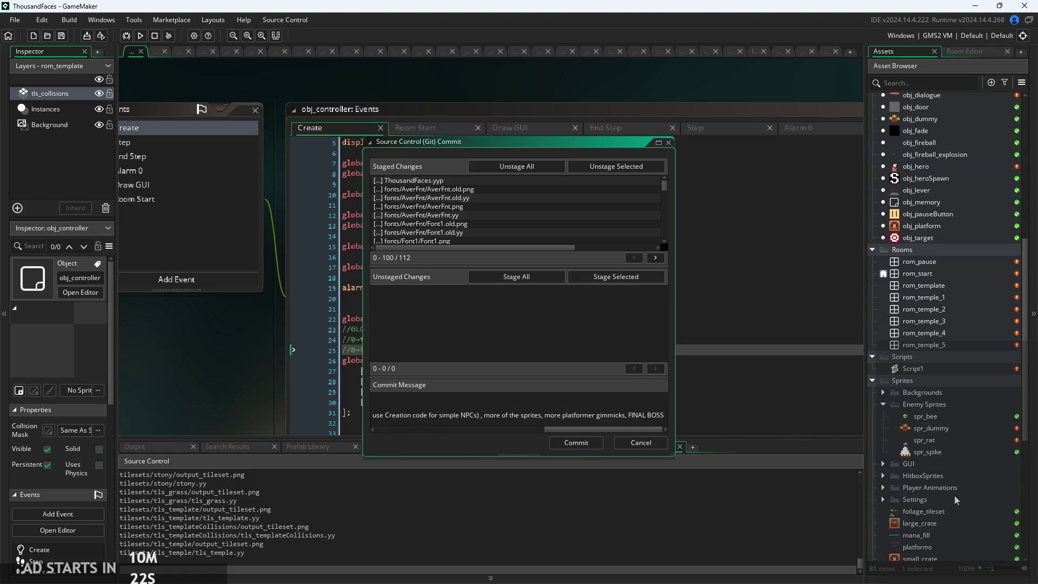
scroll(931, 454, "down", 2)
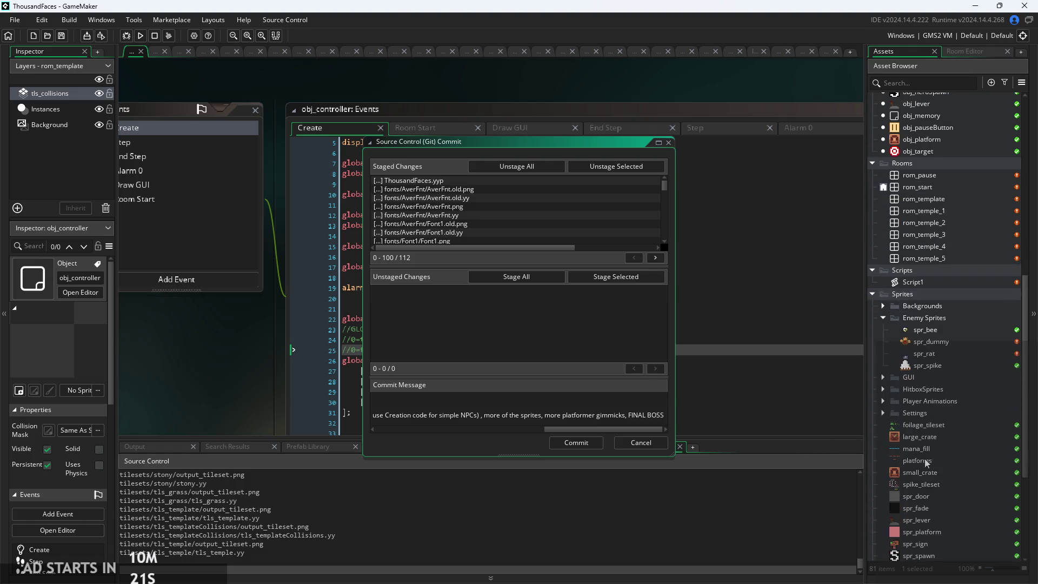
left_click_drag(590, 430, 308, 417)
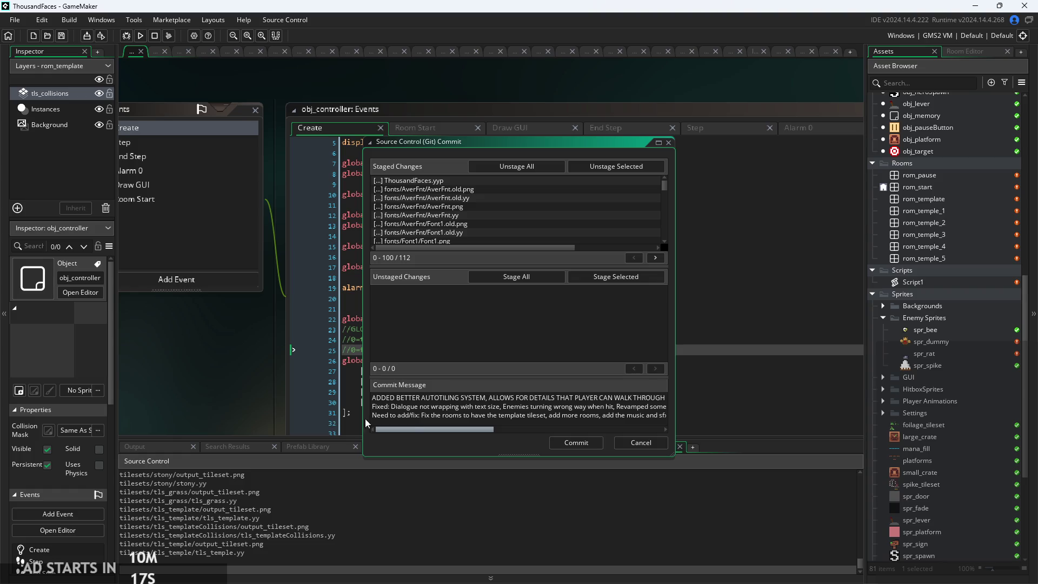
left_click_drag(379, 429, 842, 452)
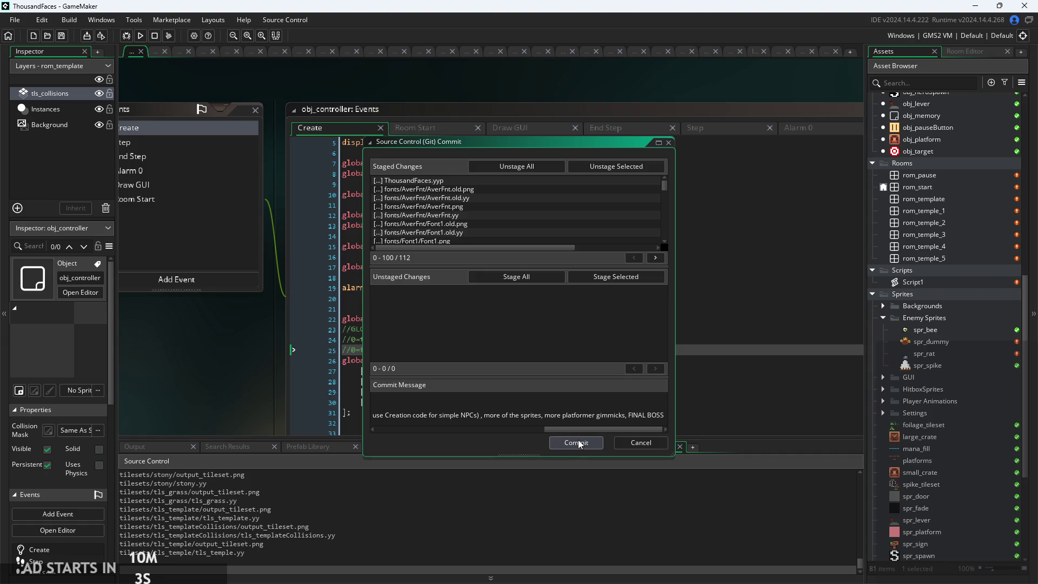
left_click(578, 444)
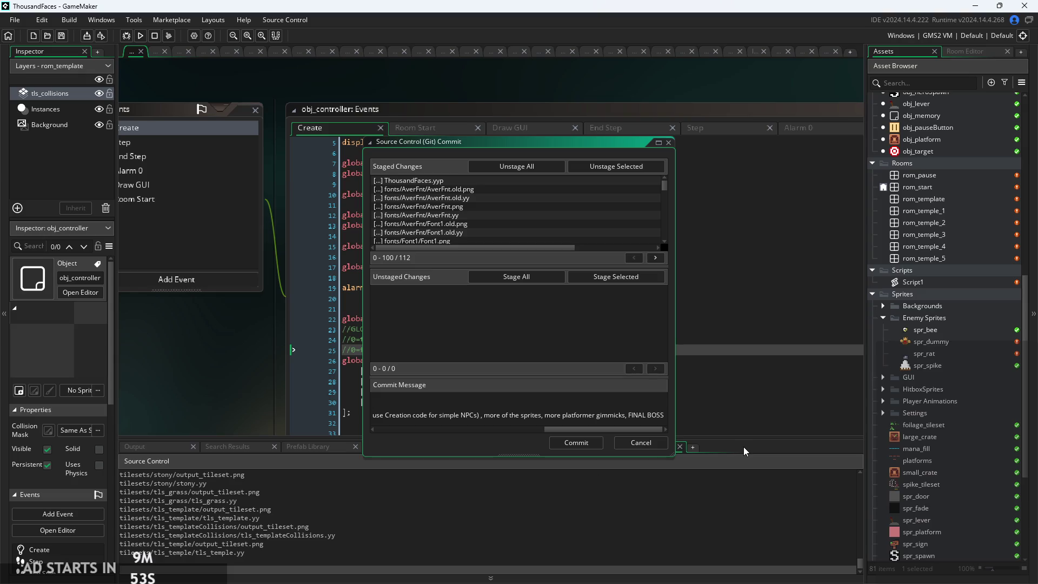
left_click(140, 36)
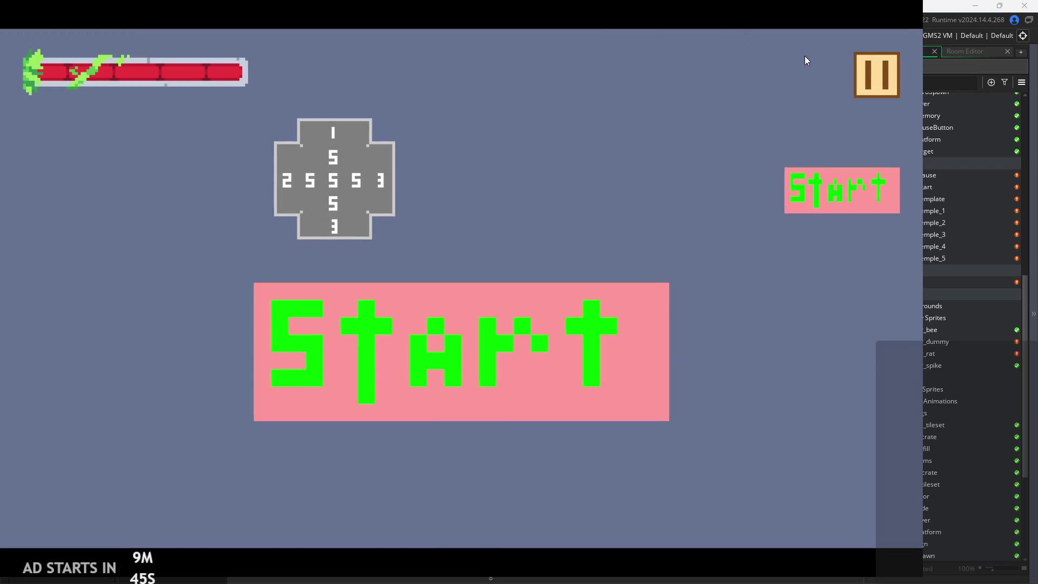
- Quit the playtest and erase the grey tls_collisions tiles above the Start sign in rom_start
left_click(826, 173)
left_click(754, 499)
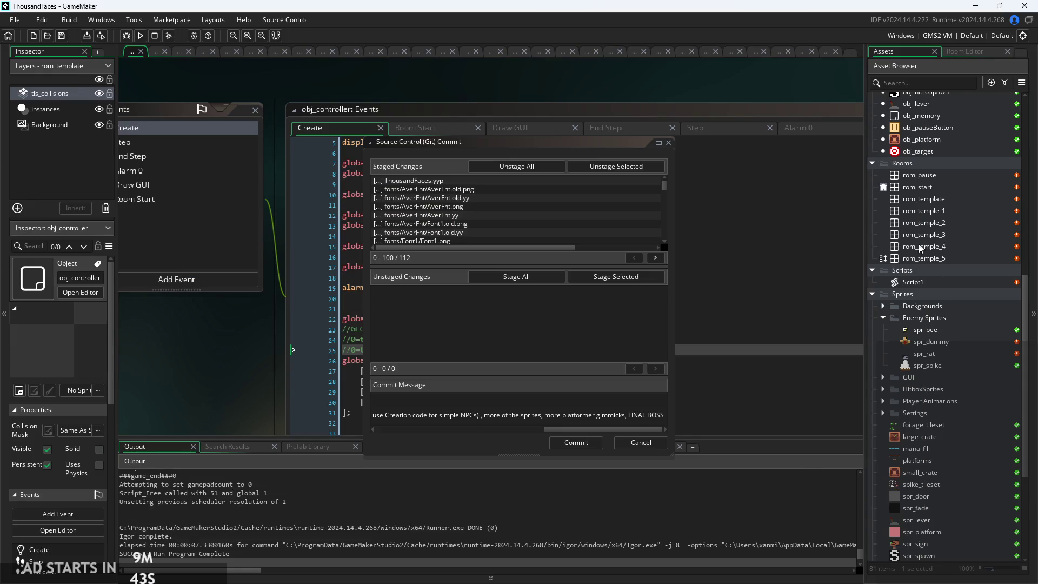
left_click(931, 187)
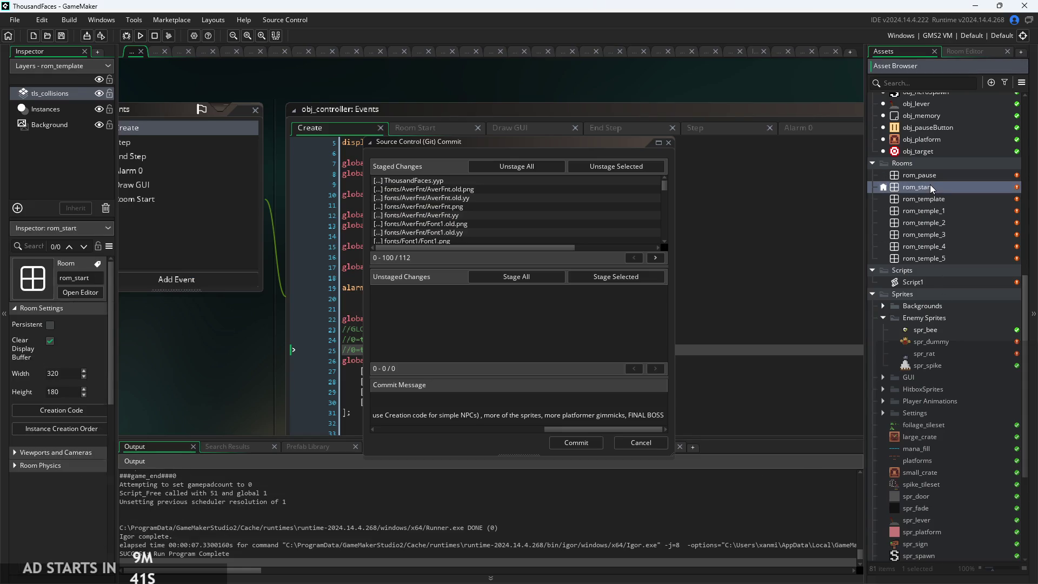
double_click(953, 194)
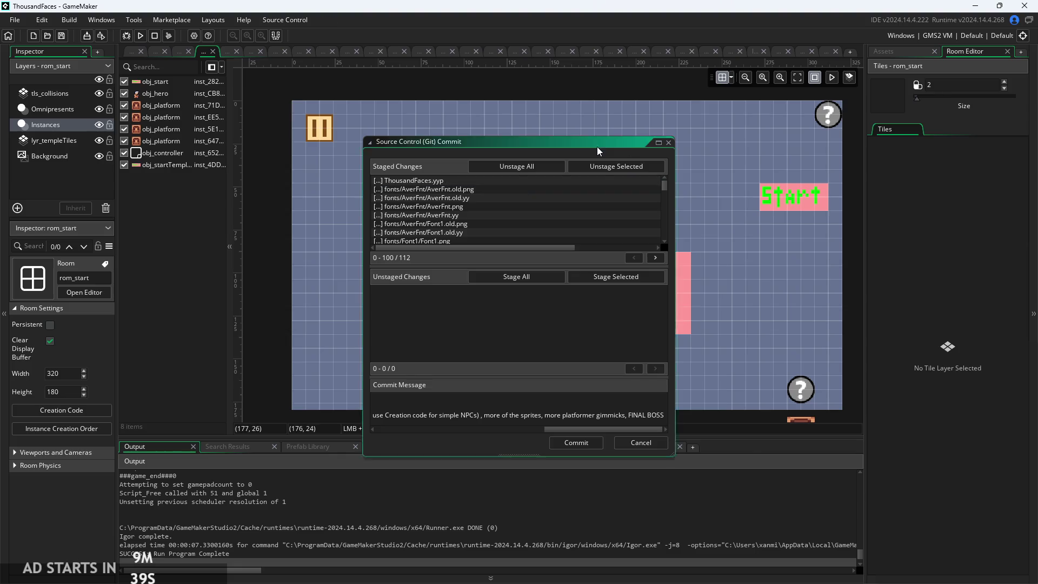
left_click_drag(597, 145, 959, 164)
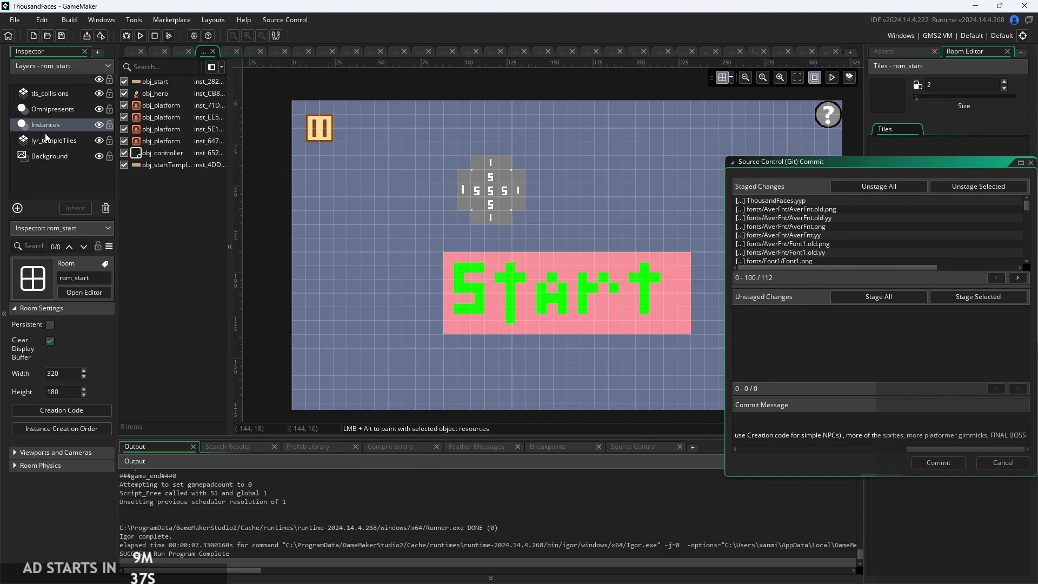
left_click(50, 155)
left_click(53, 97)
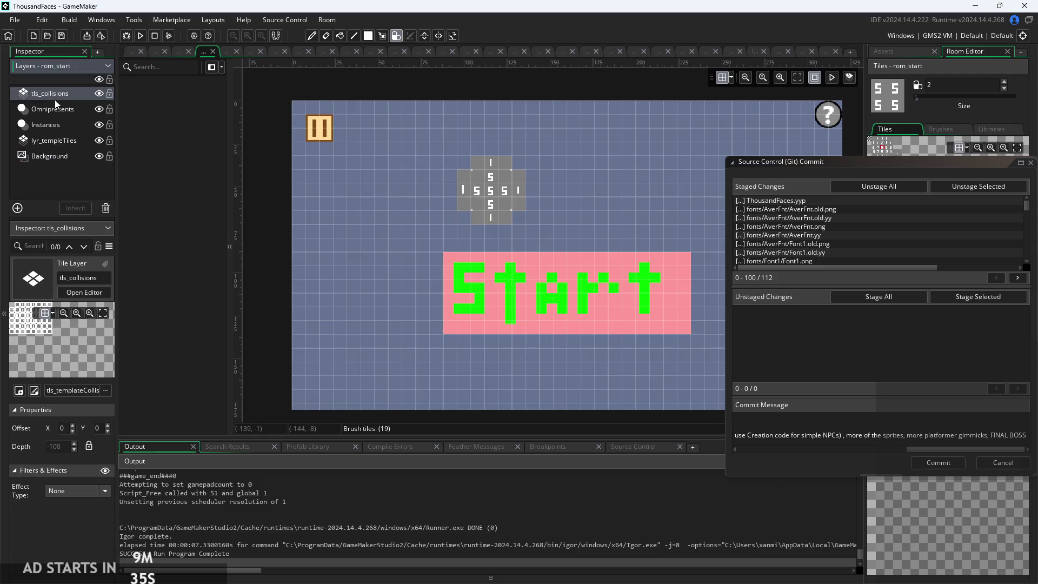
mouse_move(511, 164)
left_mouse_down()
mouse_move(549, 186)
mouse_move(544, 212)
left_mouse_up()
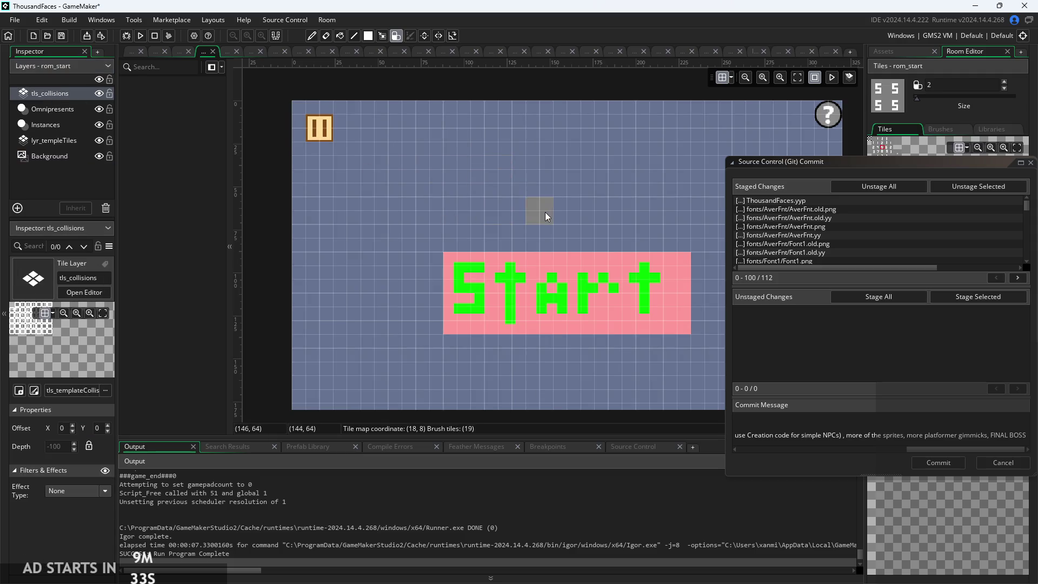
- Delete the obj_startTemplate instance from rom_start
mouse_move(812, 161)
left_mouse_down()
mouse_move(795, 297)
mouse_move(785, 237)
left_mouse_up()
scroll(431, 180, "down", 1)
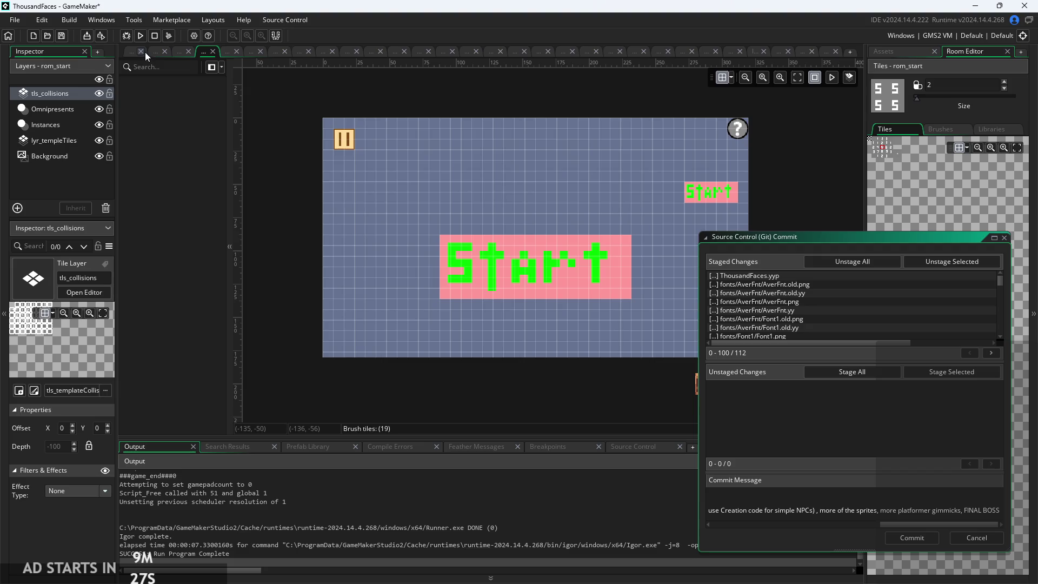
left_click(58, 125)
left_click(168, 165)
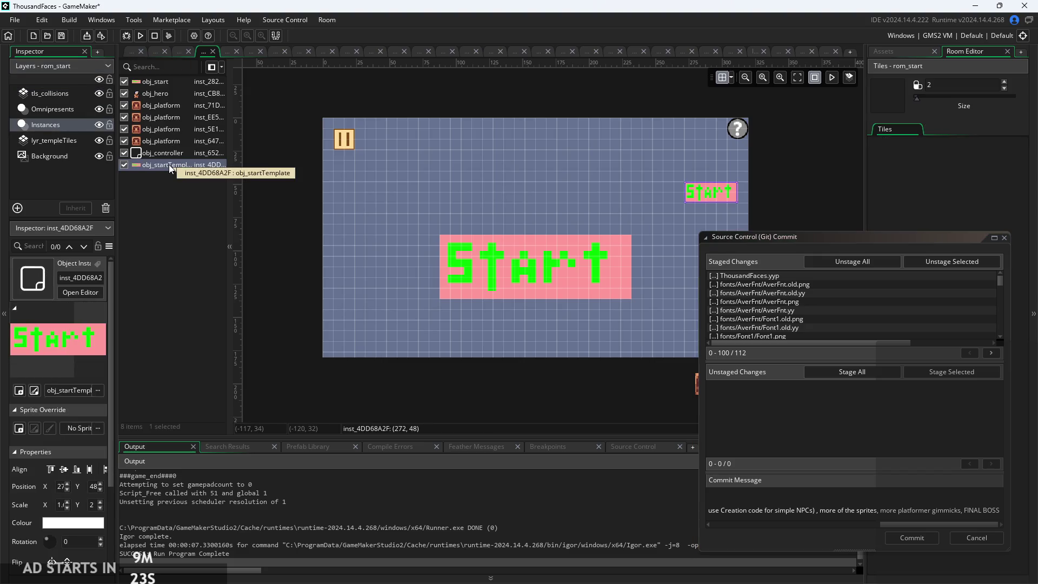
right_click(169, 168)
left_click(201, 227)
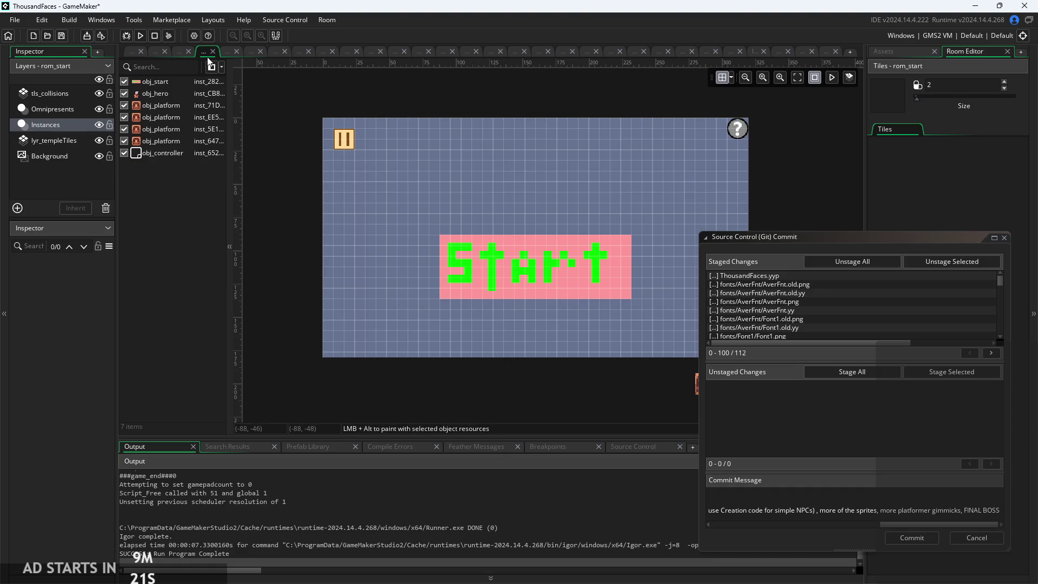
- Return to the obj_controller code and open the rom_template room
left_click(132, 51)
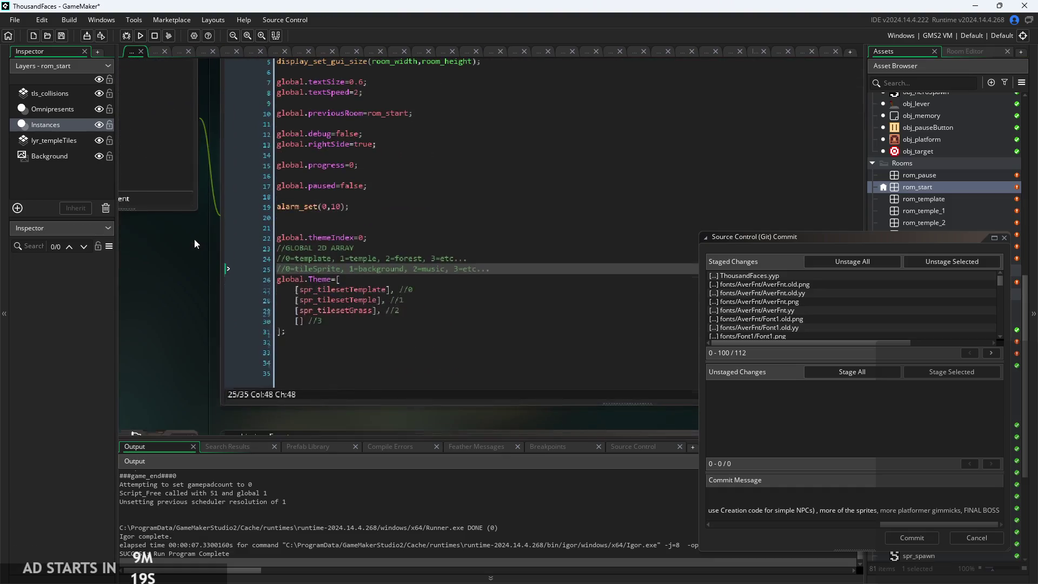
left_click(836, 241)
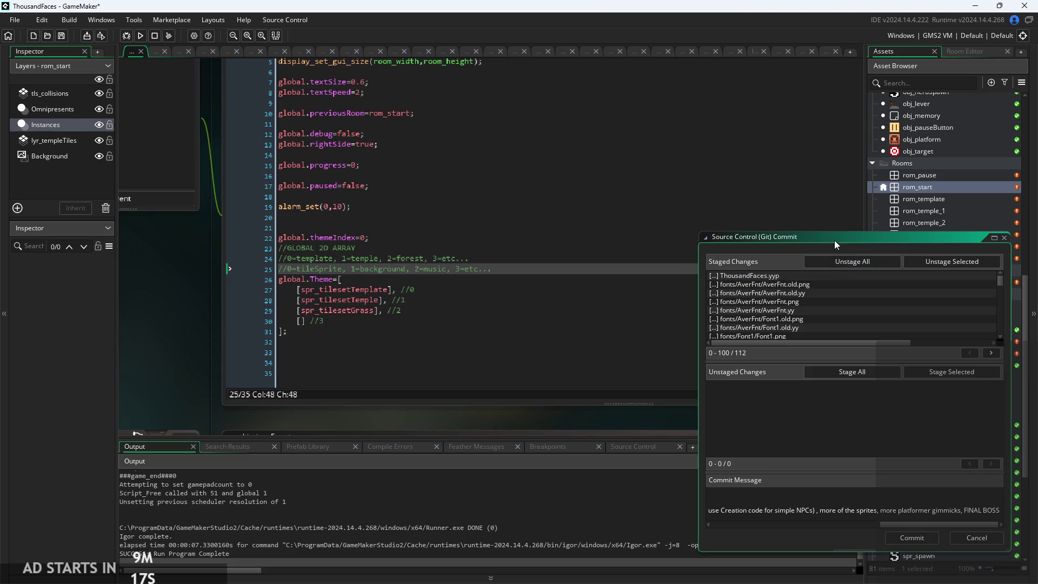
mouse_move(834, 240)
left_mouse_down()
mouse_move(358, 177)
mouse_move(243, 196)
mouse_move(245, 225)
left_mouse_up()
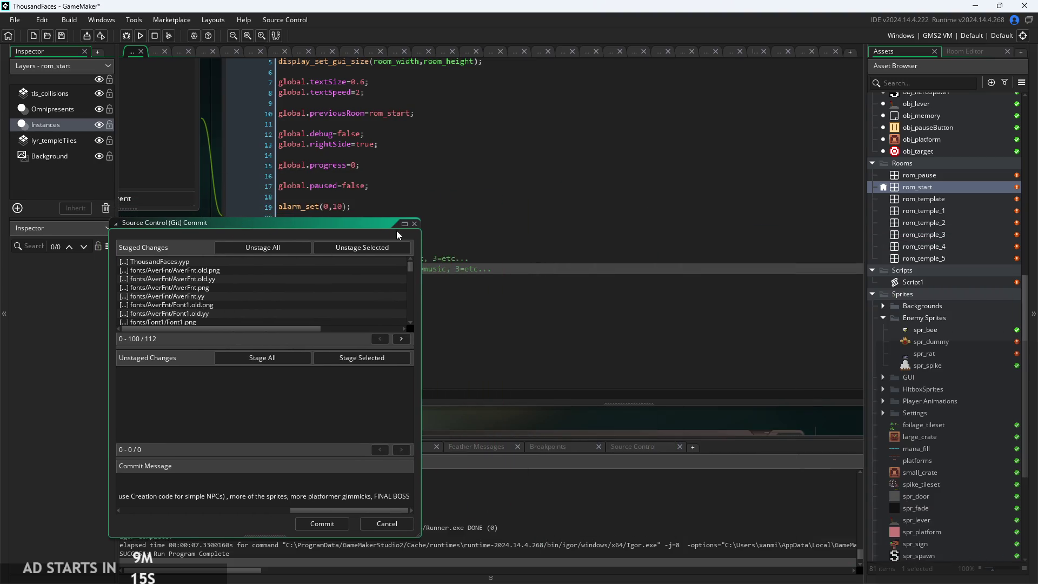
double_click(929, 199)
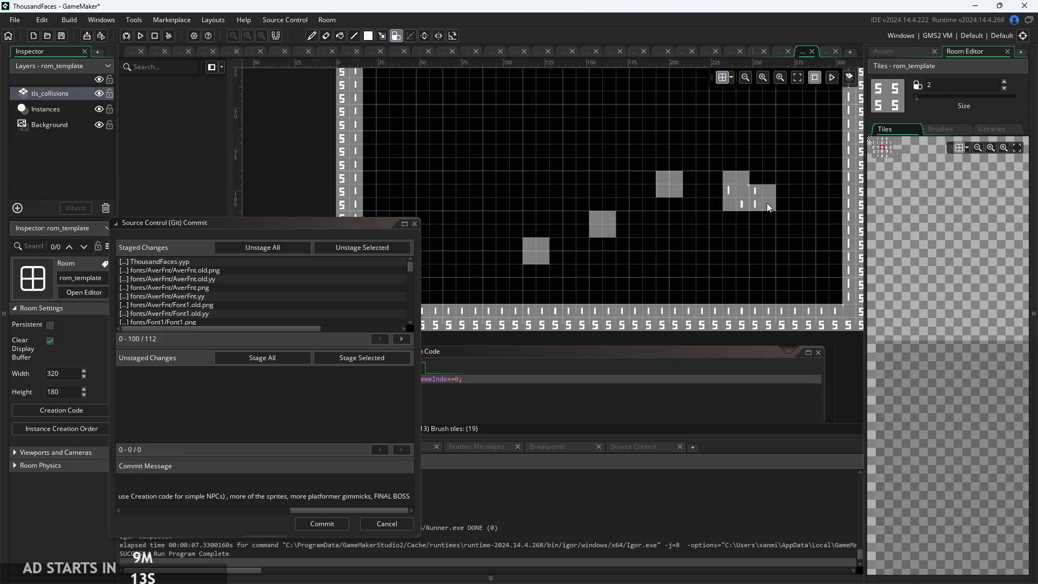
- Place an obj_door instance on rom_template's right side and narrow it to fit
left_click_drag(186, 225, 148, 242)
left_click(883, 51)
scroll(945, 230, "up", 5)
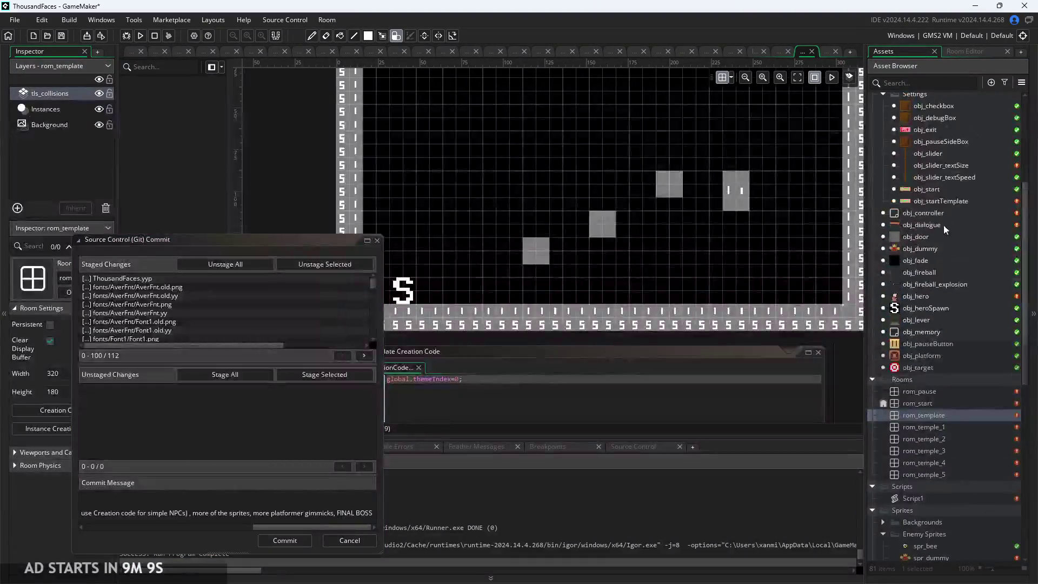
left_click(918, 238)
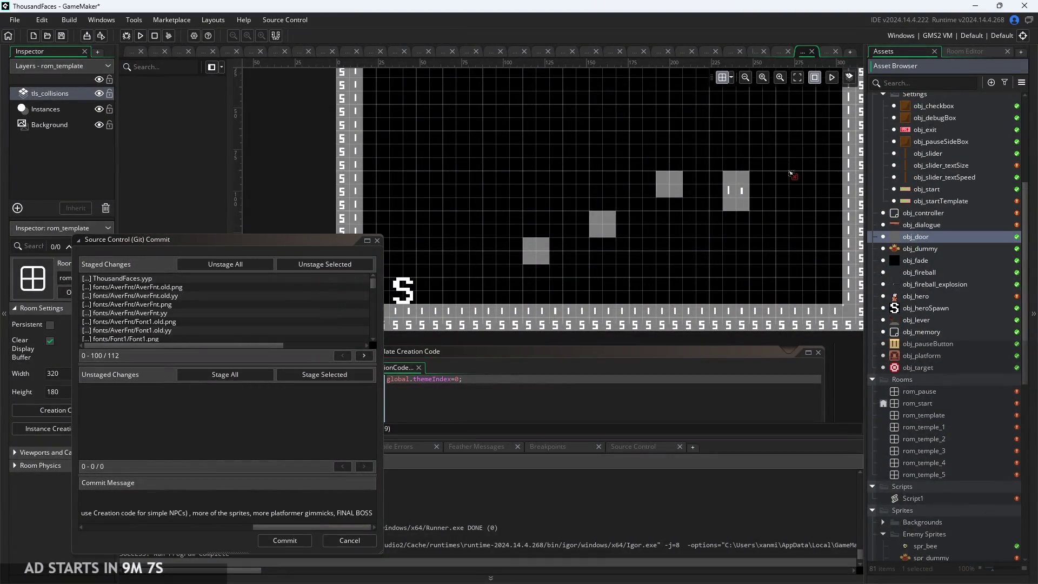
left_click_drag(791, 173, 806, 187)
left_click(42, 111)
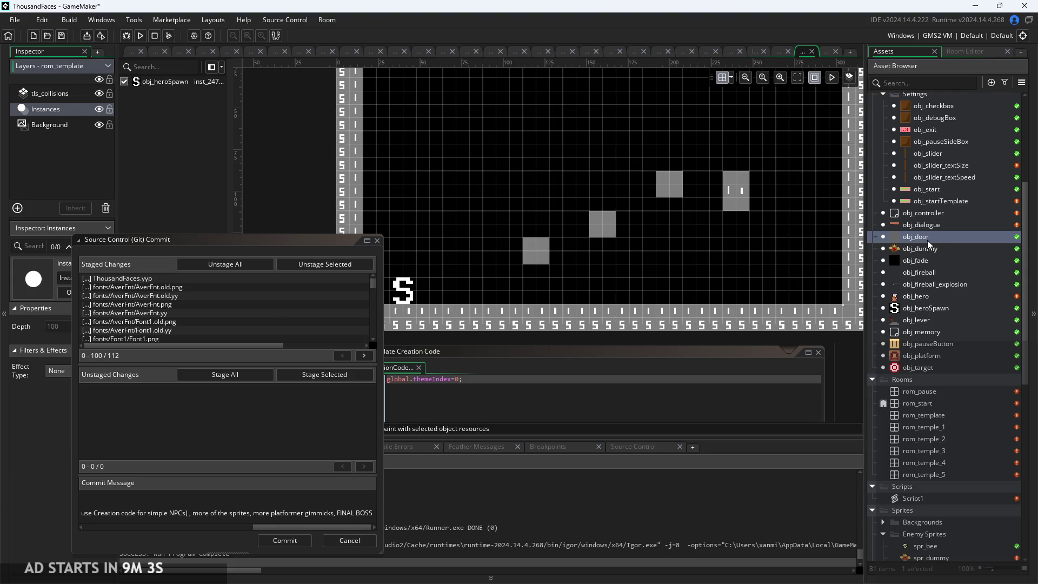
mouse_move(927, 245)
left_mouse_down()
mouse_move(811, 164)
mouse_move(787, 178)
left_mouse_up()
scroll(788, 178, "up", 3)
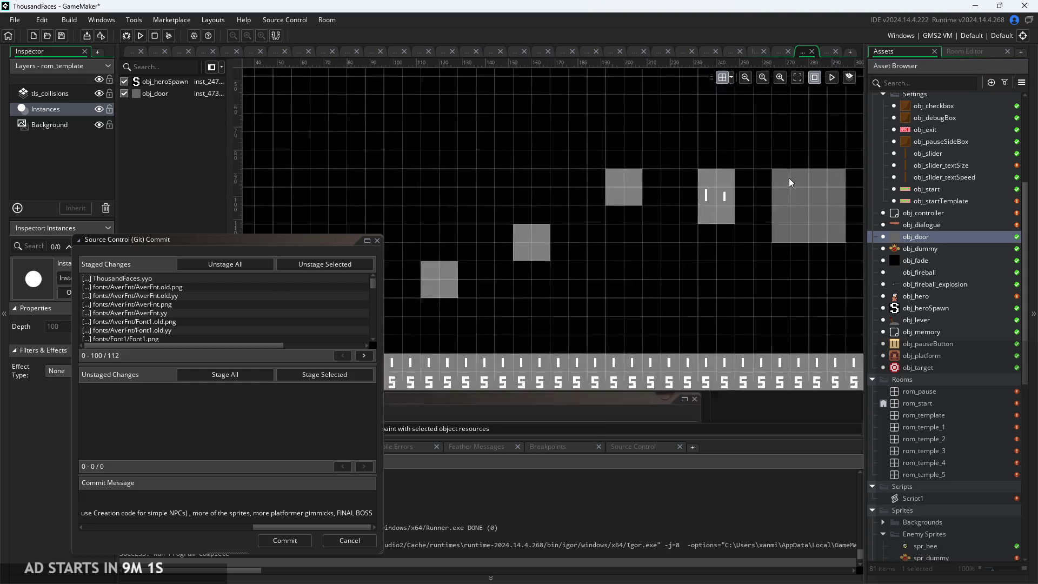
mouse_move(718, 162)
left_mouse_down()
mouse_move(762, 216)
mouse_move(774, 210)
left_mouse_up()
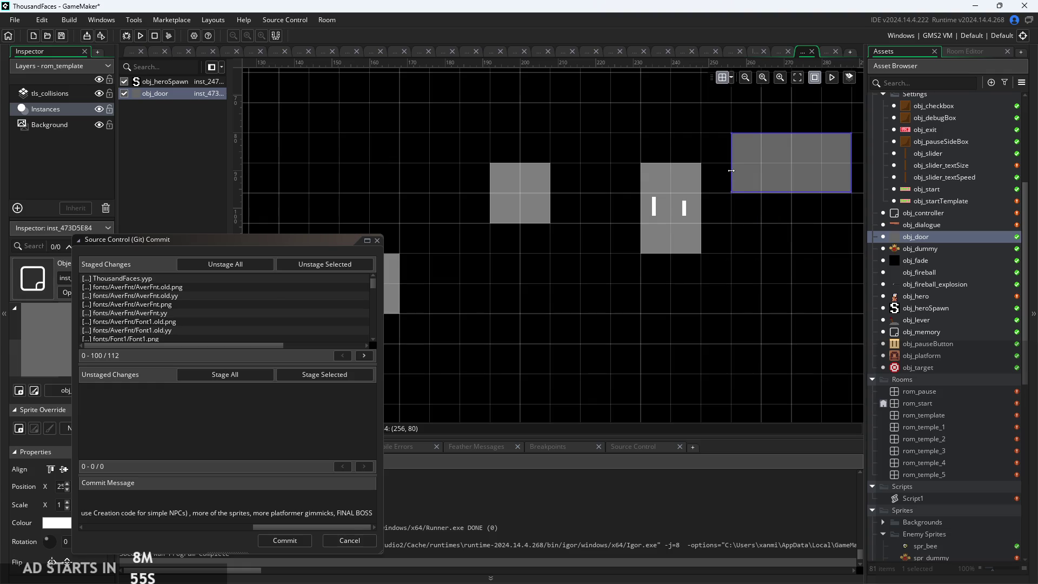
mouse_move(730, 170)
left_mouse_down()
mouse_move(775, 181)
mouse_move(768, 133)
left_mouse_up()
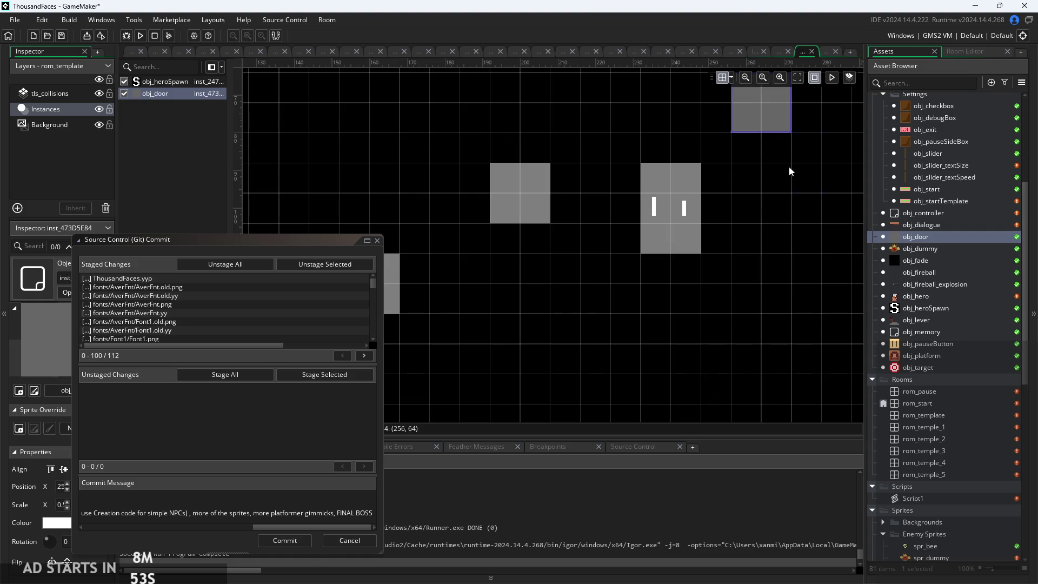
scroll(788, 167, "down", 2)
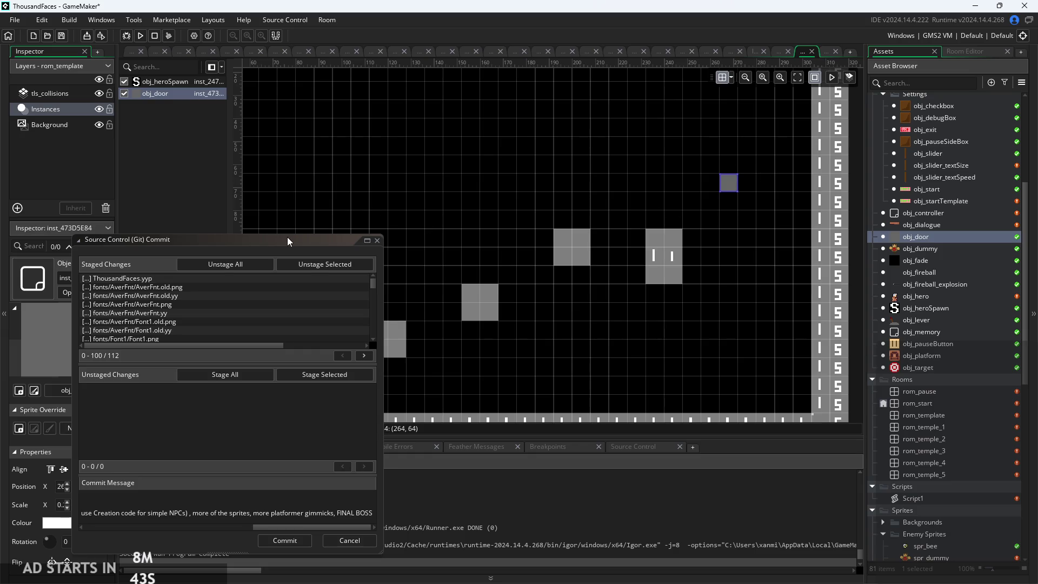
- Point the door instance's target variable at a room via the Rooms folder of Select Asset
mouse_move(287, 241)
left_mouse_down()
mouse_move(457, 132)
mouse_move(486, 127)
left_mouse_up()
scroll(79, 393, "down", 3)
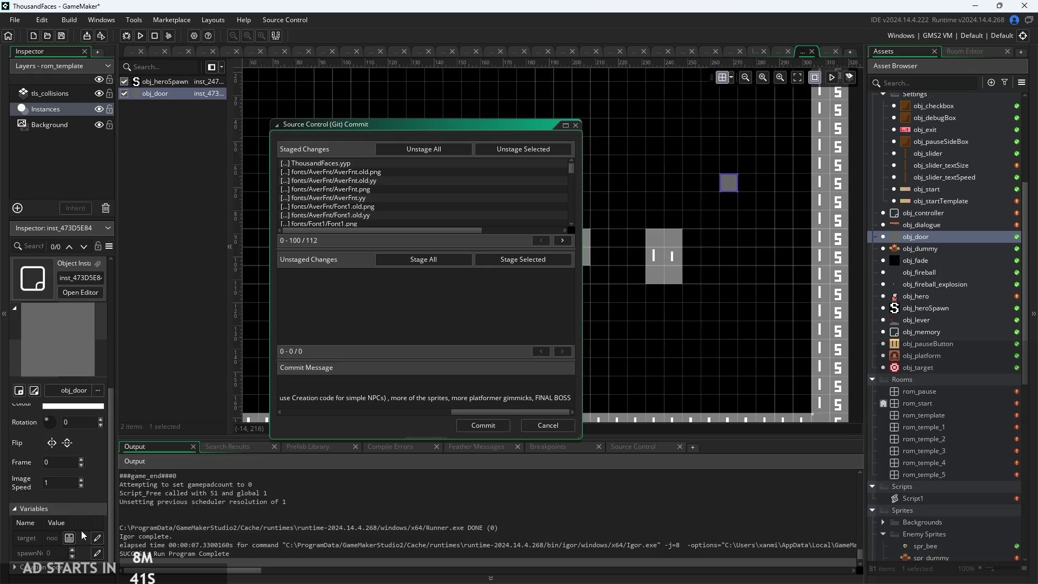
left_click(96, 553)
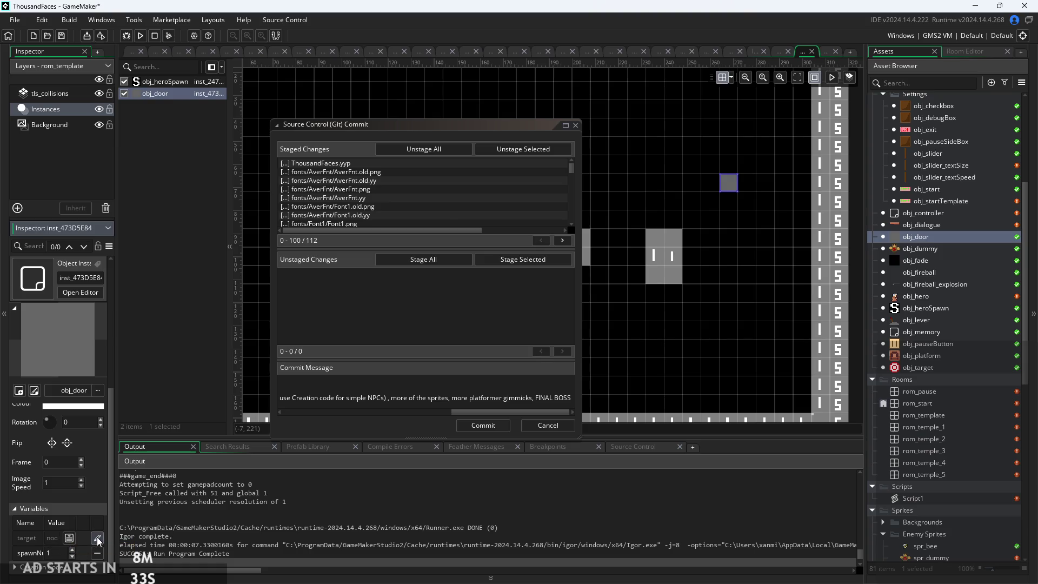
left_click(70, 538)
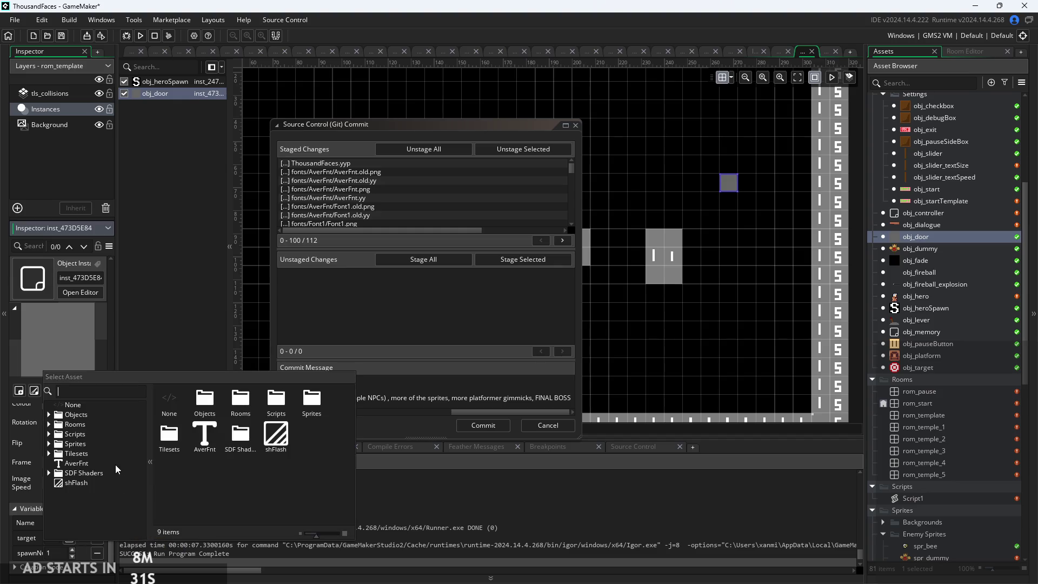
left_click(48, 425)
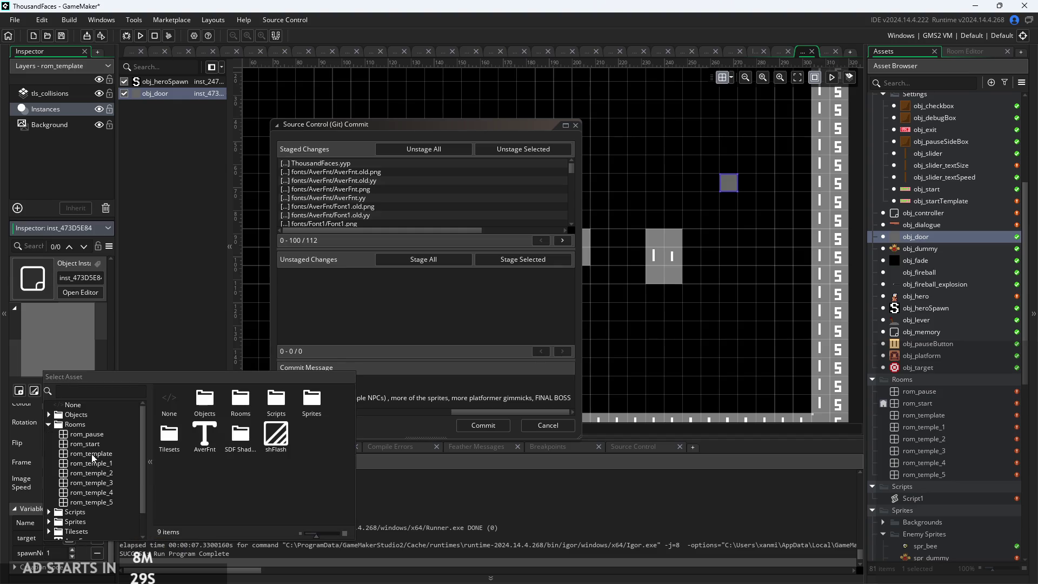
left_click(102, 465)
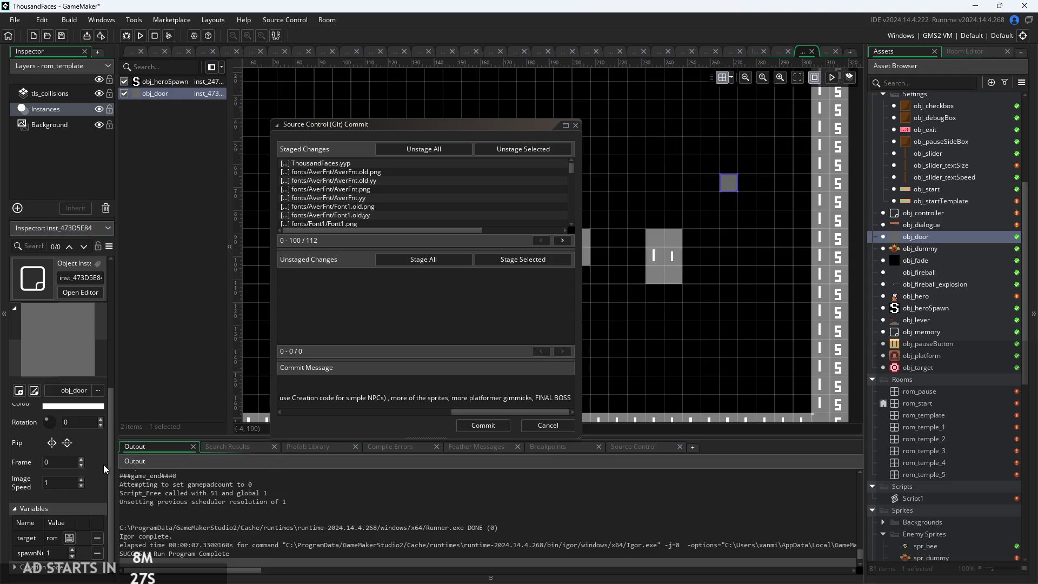
left_click(132, 55)
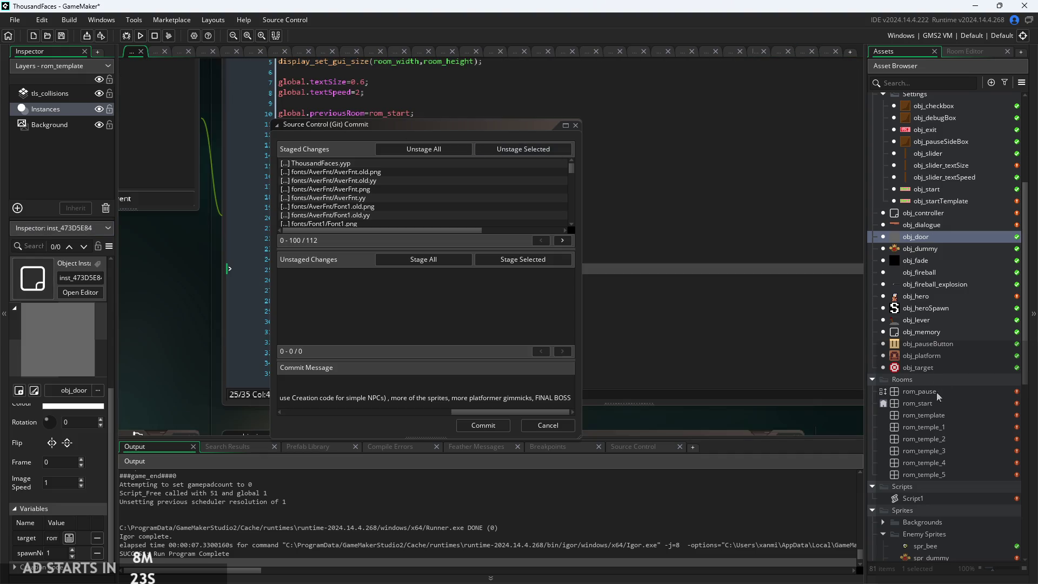
- Open rom_temple_1 and select its door instance on the Instances layer
double_click(925, 427)
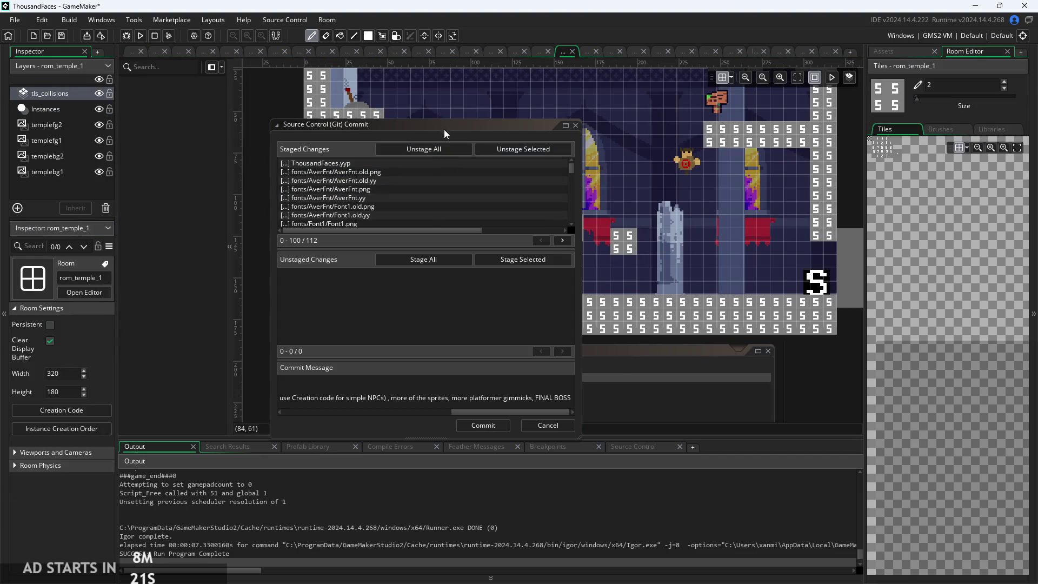
left_click_drag(443, 129, 298, 155)
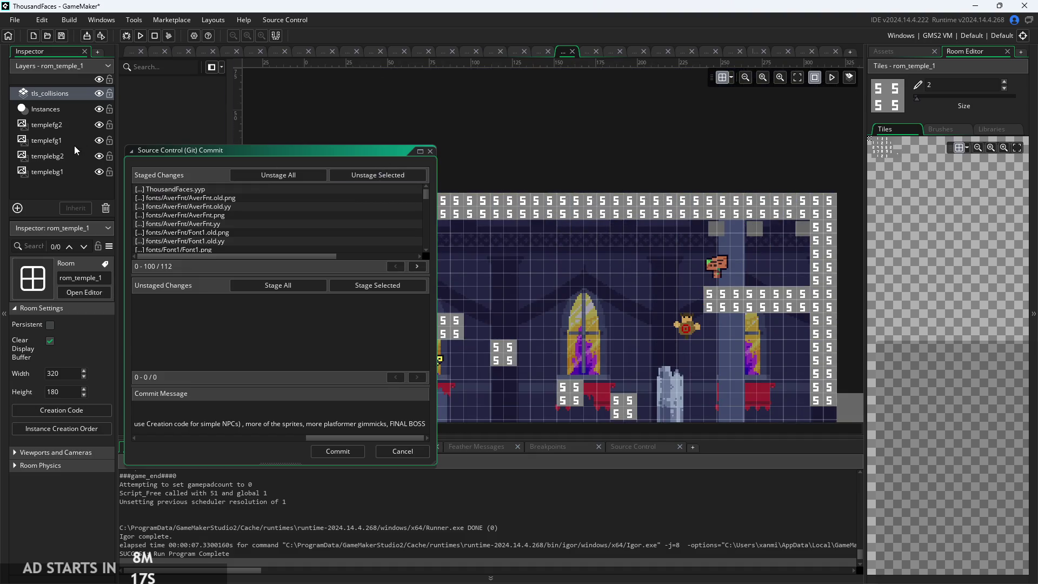
left_click(61, 125)
left_click(64, 95)
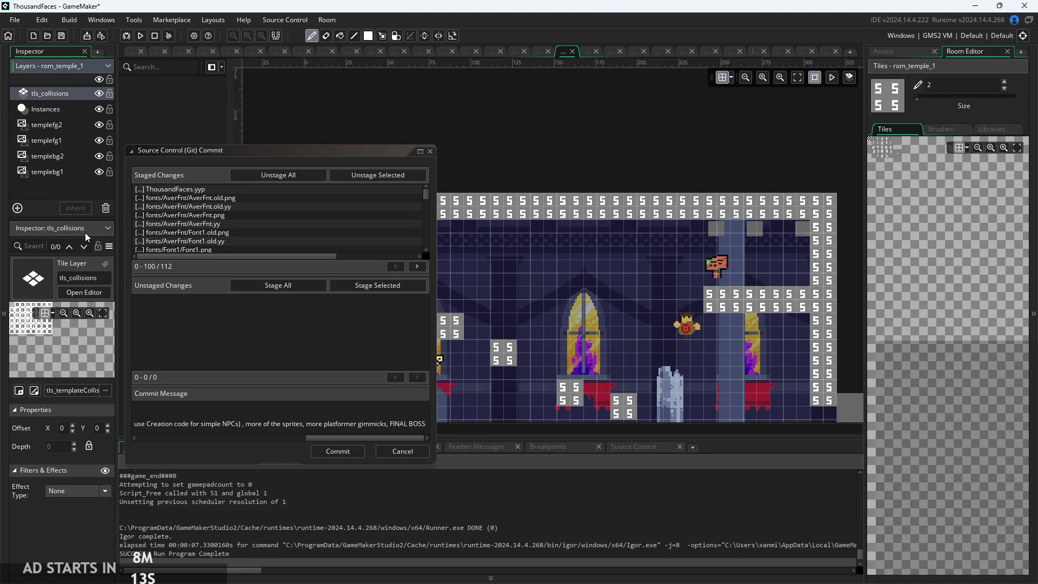
left_click(44, 109)
left_click(726, 234)
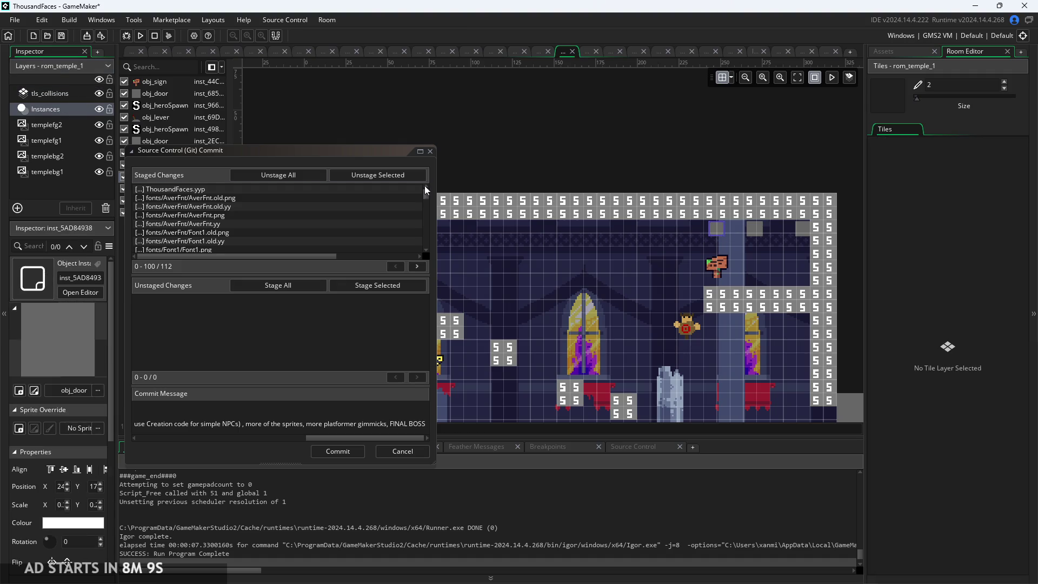
- Set the temple door's target variable to a room through Select Asset
left_click_drag(324, 150, 681, 120)
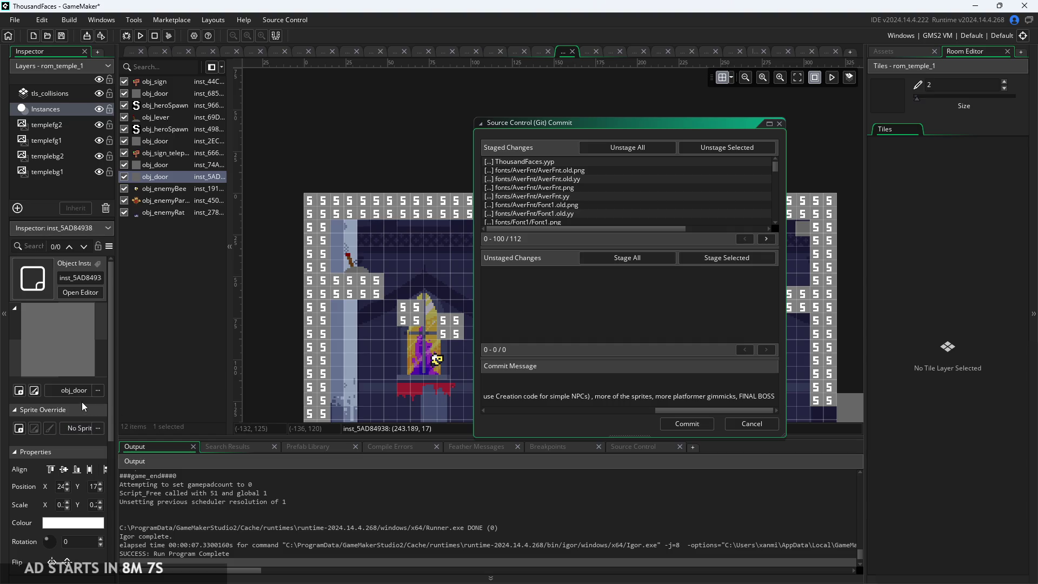
scroll(52, 405, "down", 3)
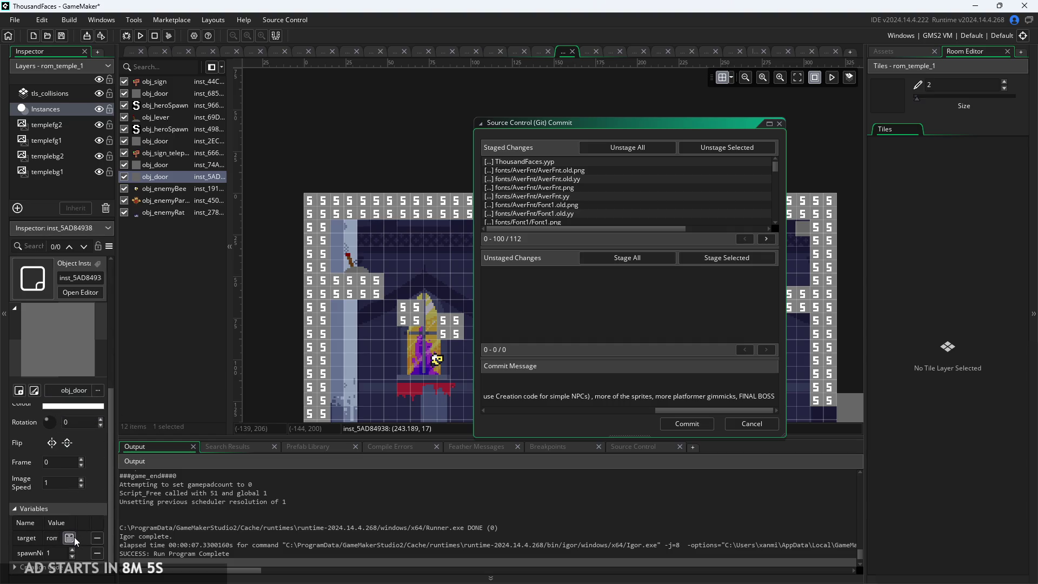
left_click(71, 537)
left_click(51, 420)
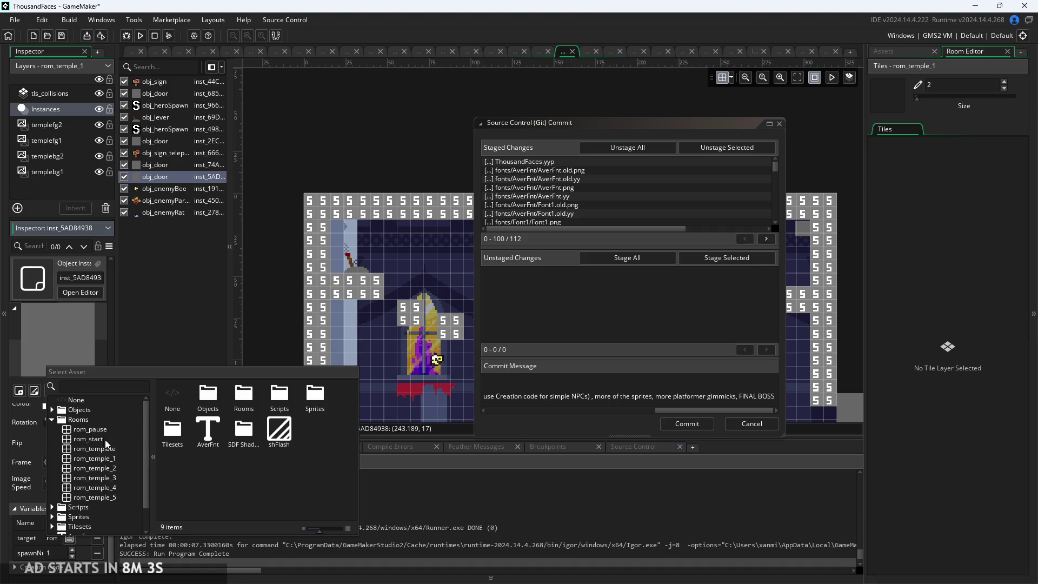
scroll(107, 445, "down", 1)
left_click(103, 431)
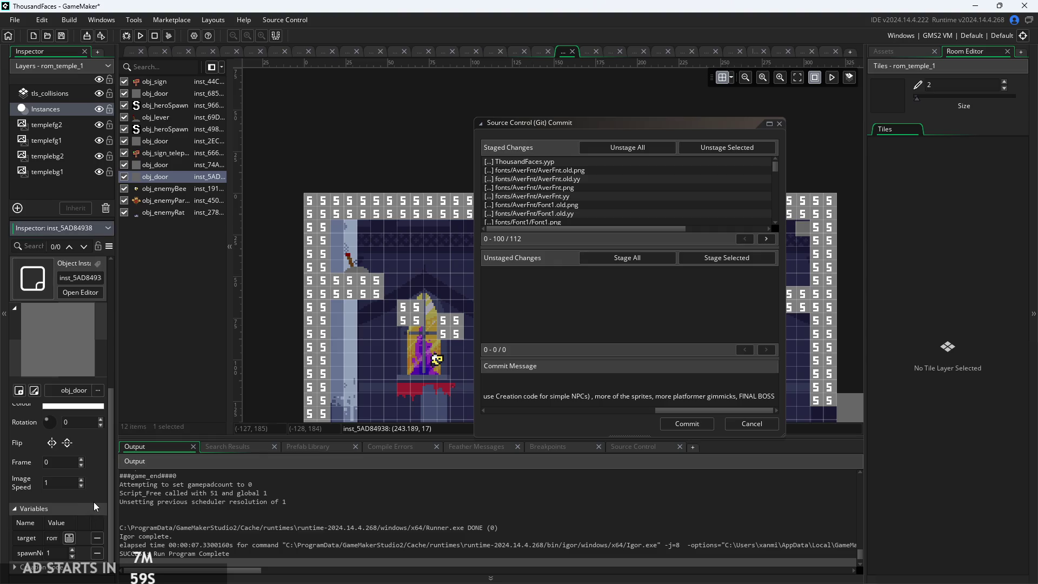
scroll(98, 460, "up", 2)
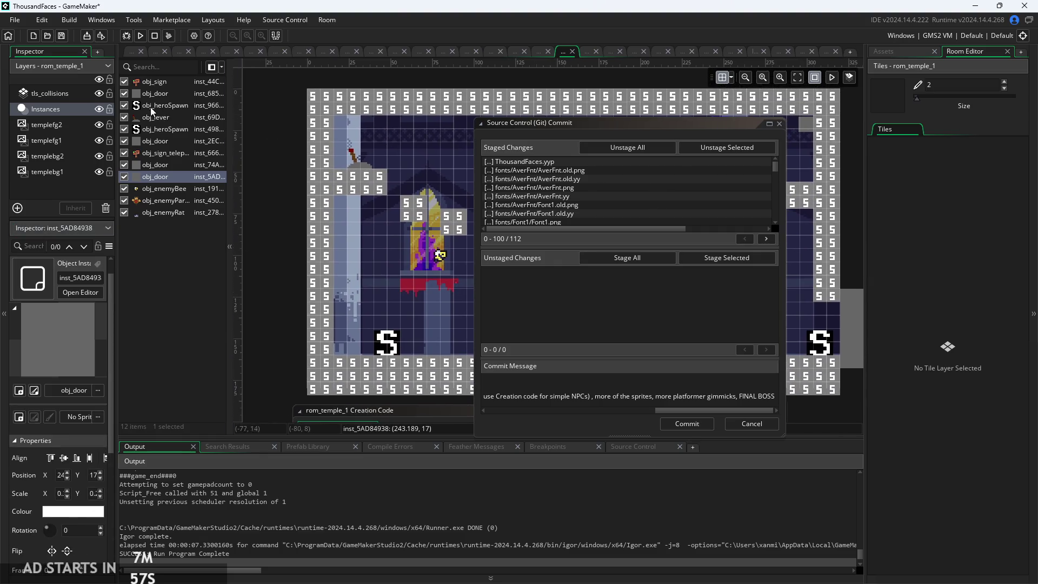
key("Escape")
left_click(131, 54)
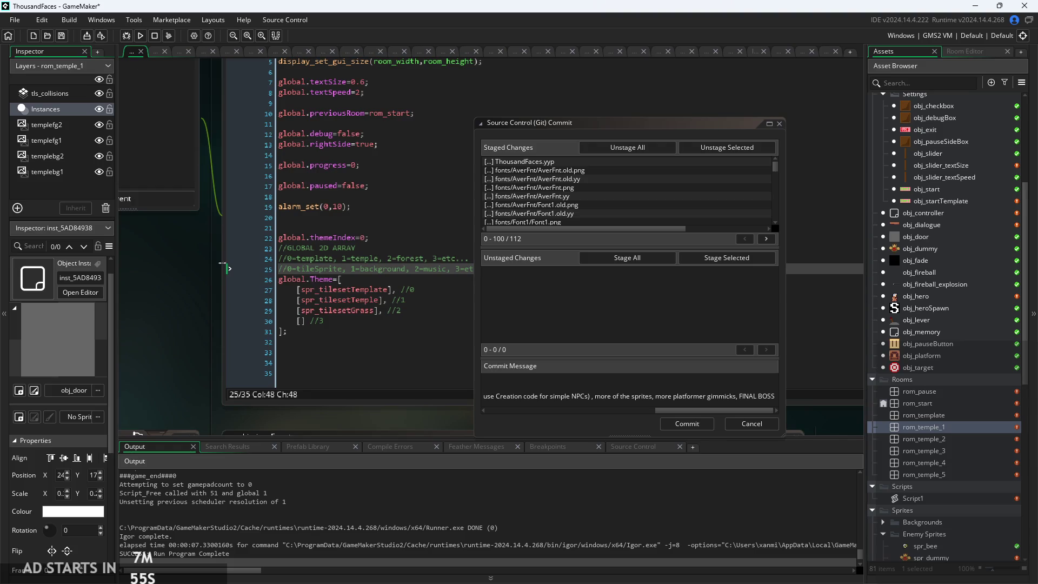
- Stage the rom_start, rom_template and rom_temple_1 changes, then build, run and start the game
left_click(659, 260)
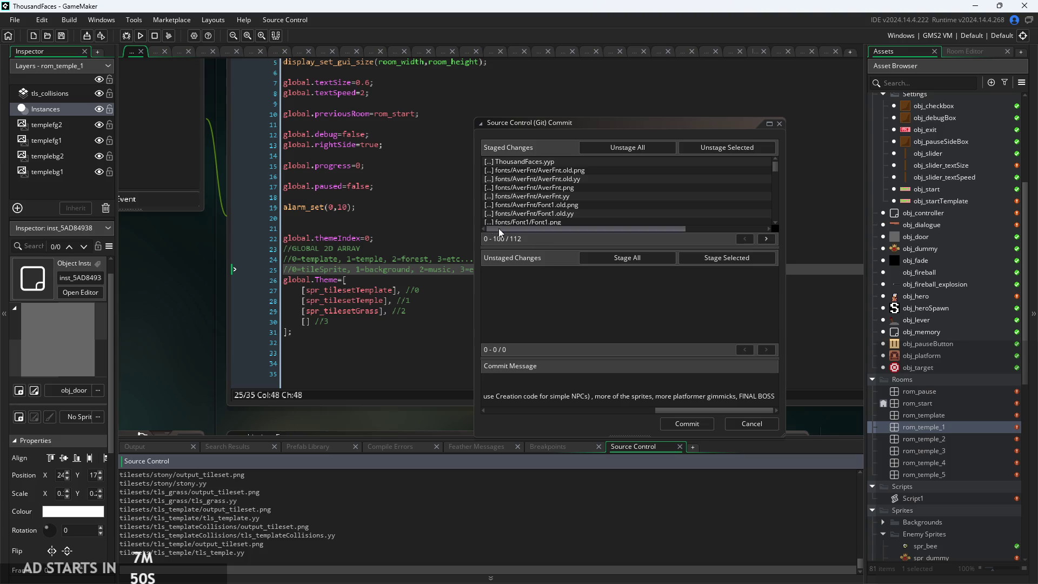
left_click(140, 37)
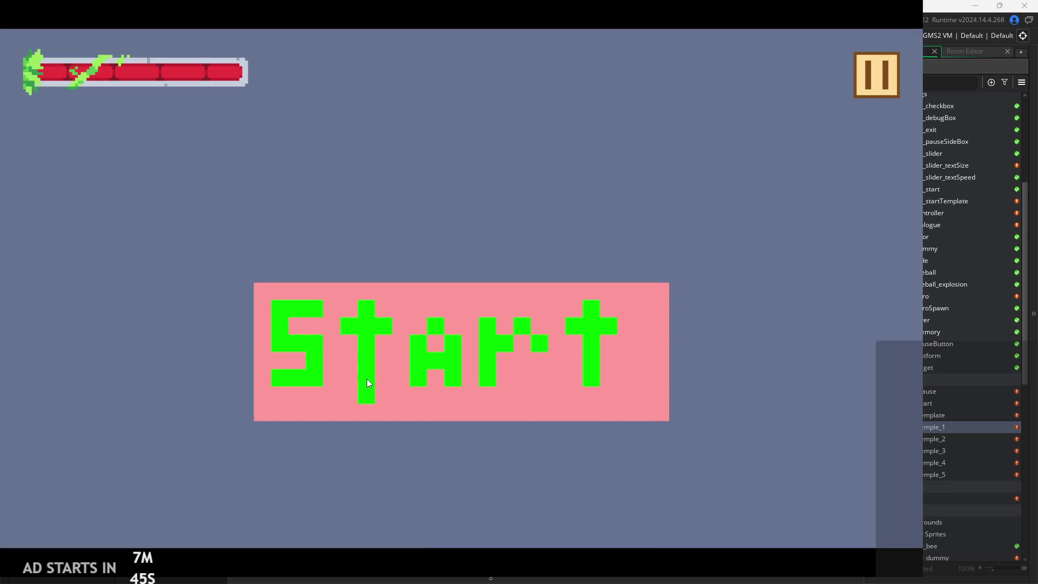
left_click(418, 314)
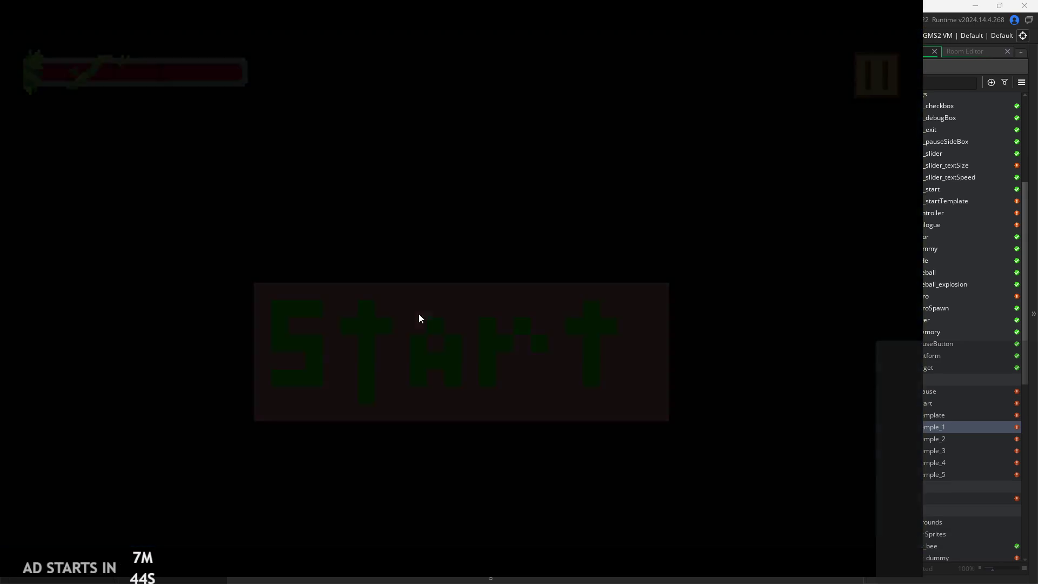
- Run right, attack the dummy, jump up to the upper-right ledge and enter the door
key("Right")
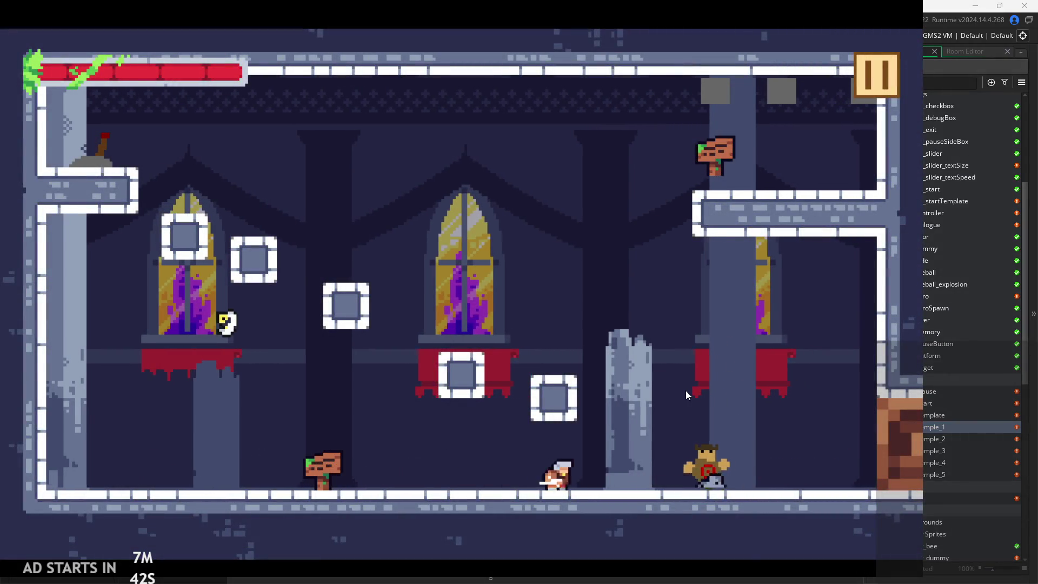
key("Right")
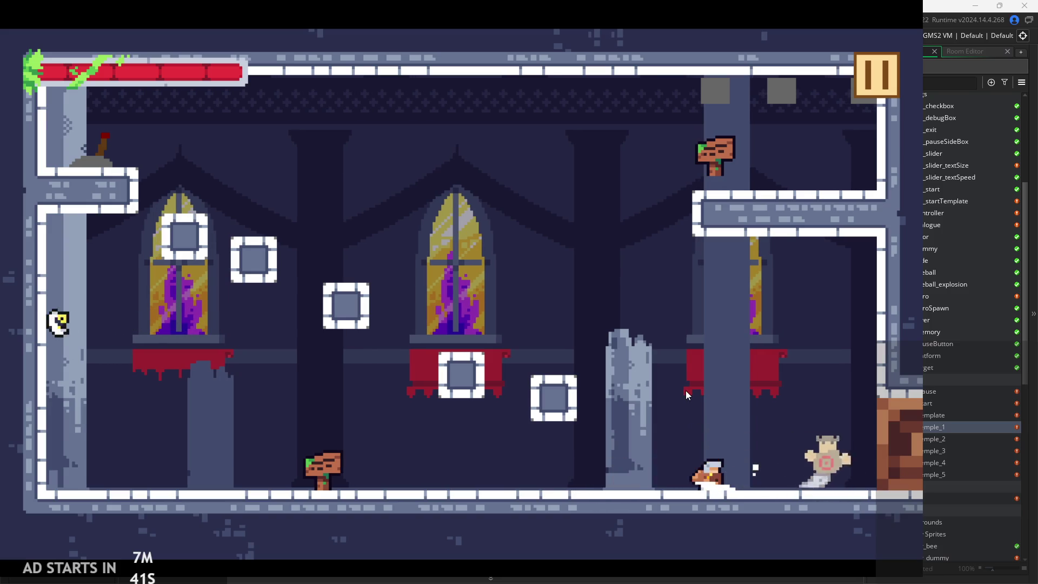
key("x")
key("z")
key("Left")
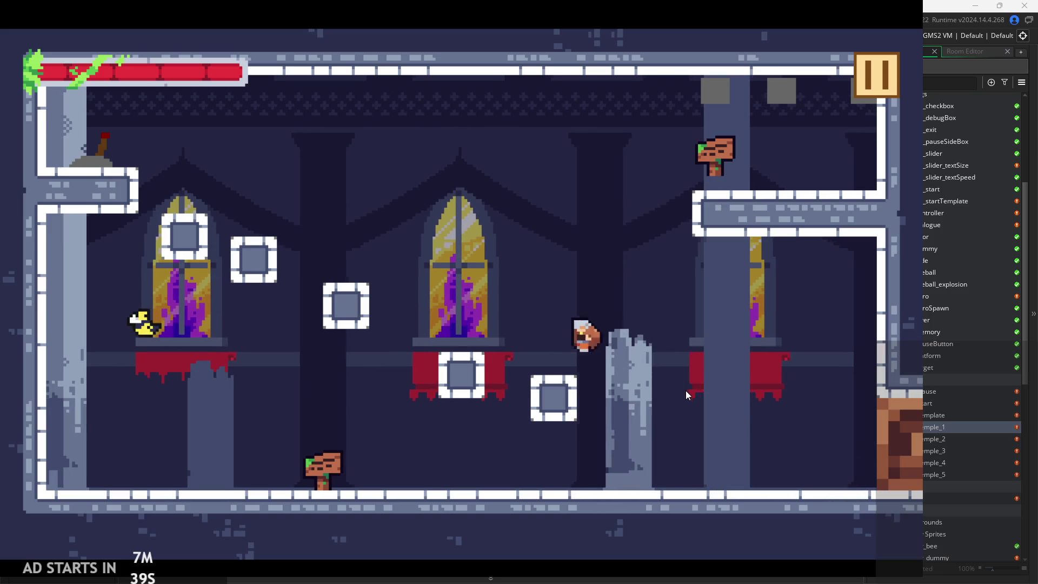
key("Left")
key("z")
key("Right")
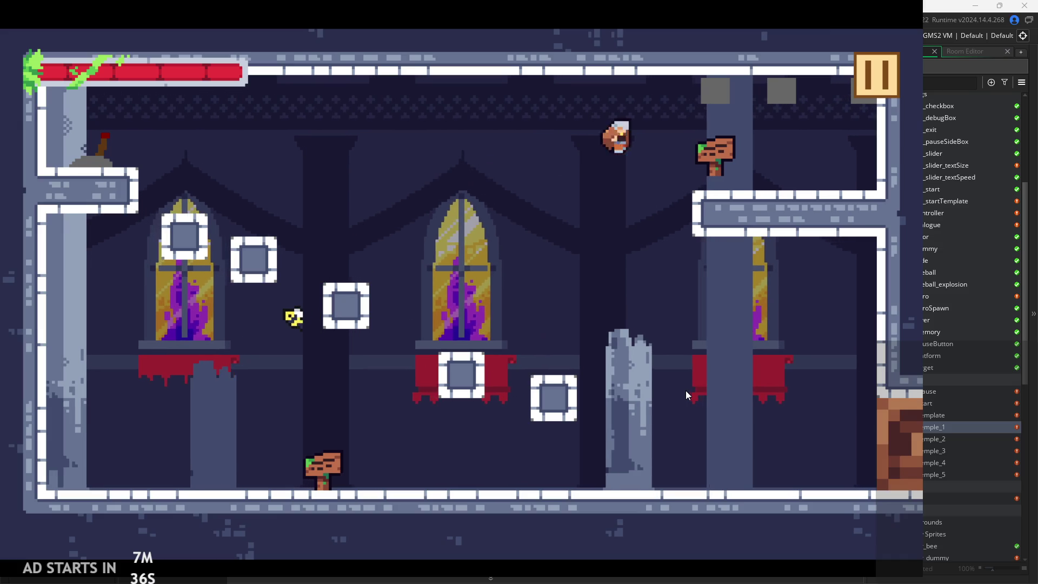
key("Right")
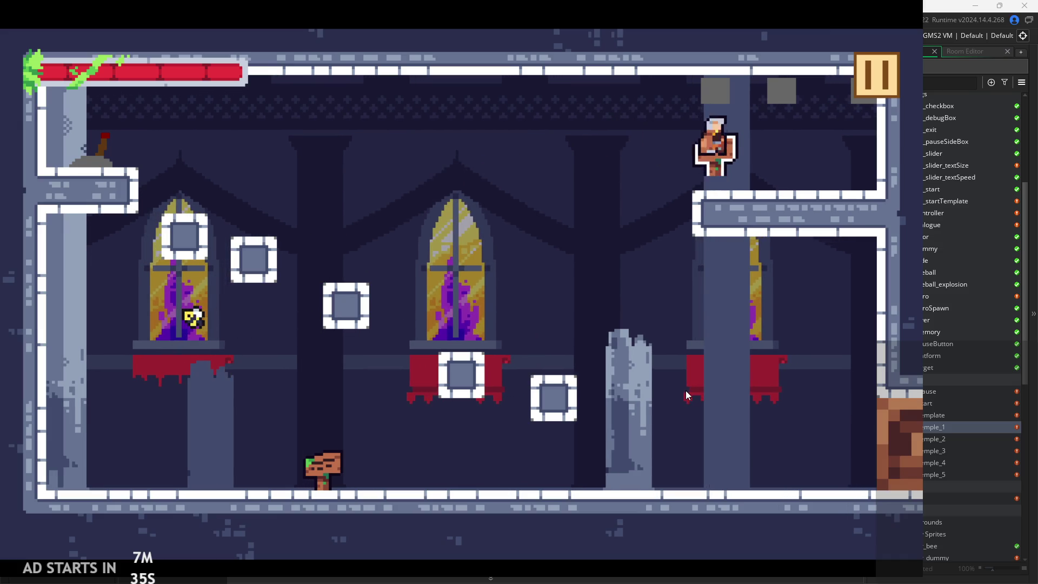
key("Up")
key("Right")
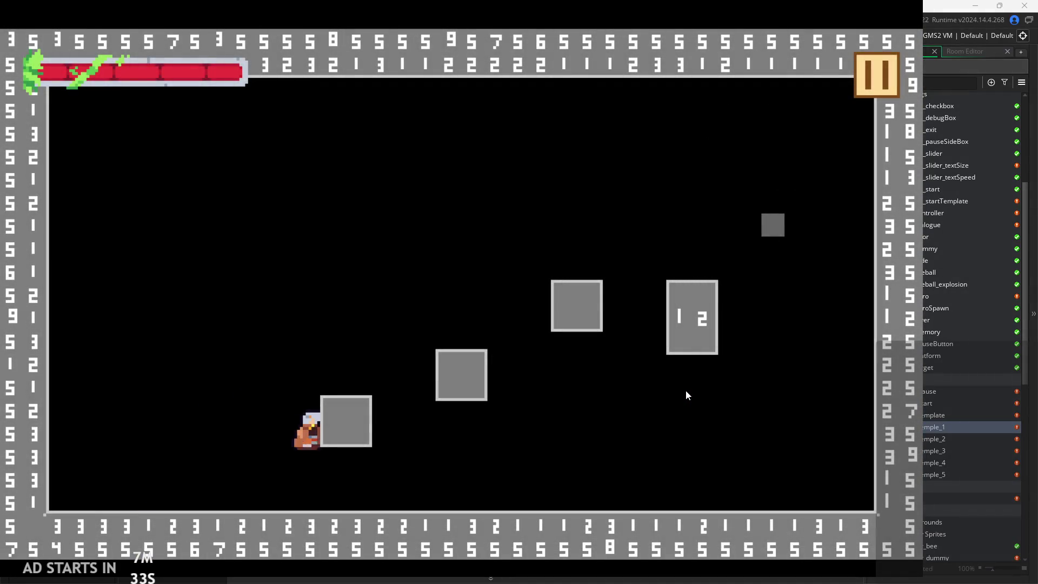
- Hop onto the first grey box, then climb across the middle boxes to the tall 1 2 box
key("z")
key("Left")
key("z")
key("Right")
key("z")
key("Right")
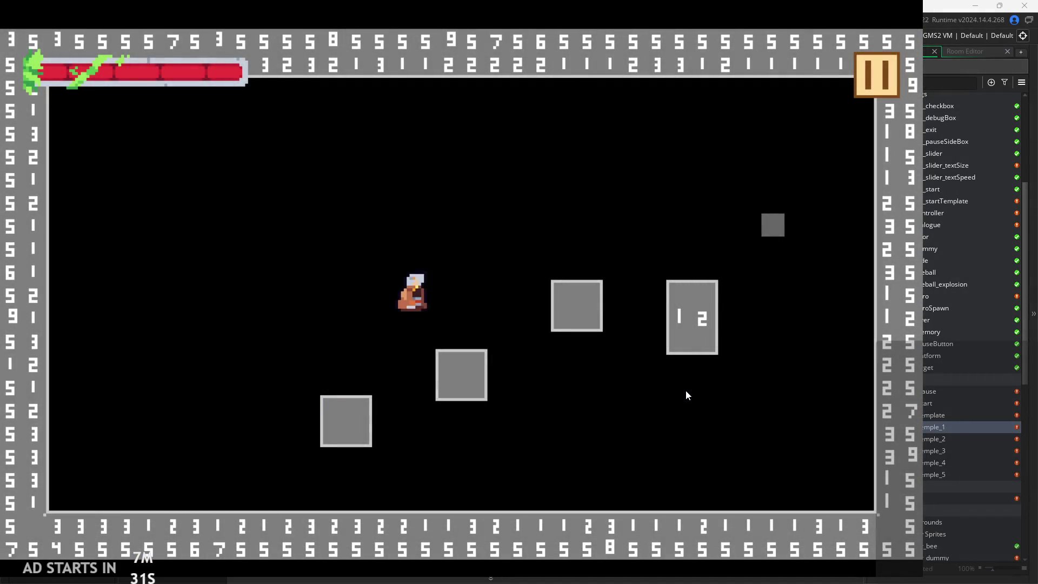
key("z")
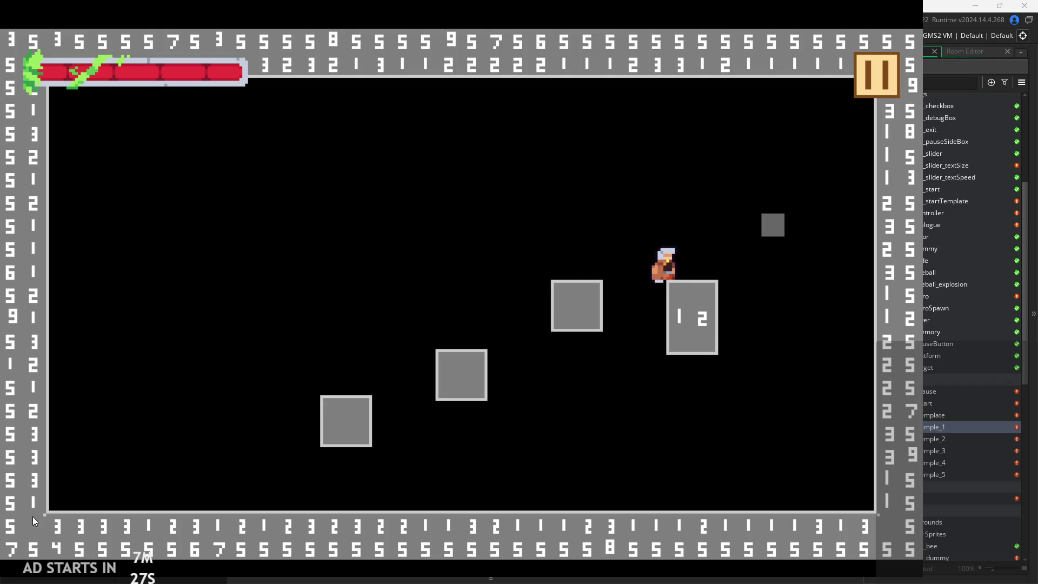
key("Left")
key("z")
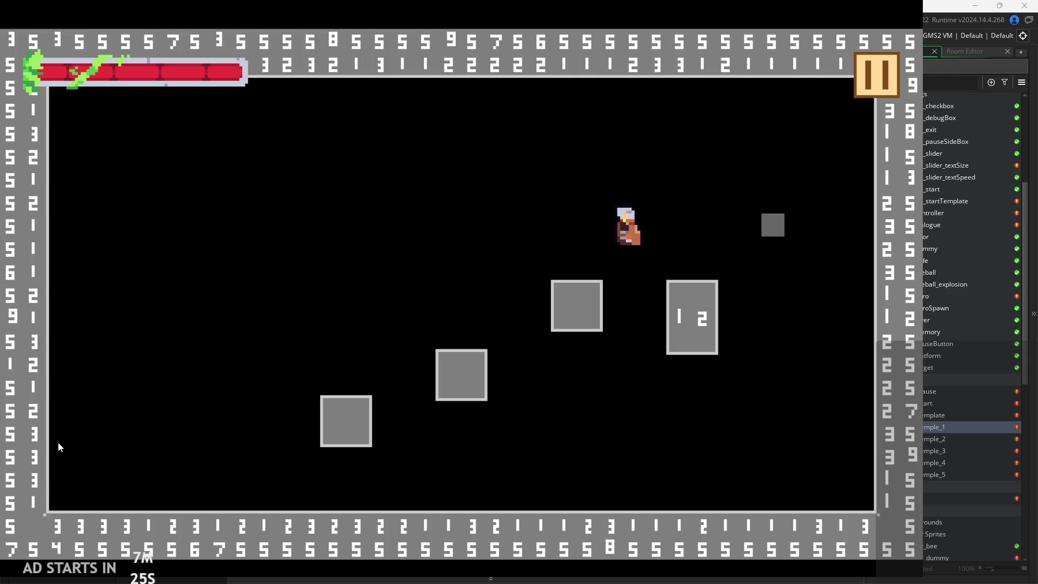
key("Right")
key("z")
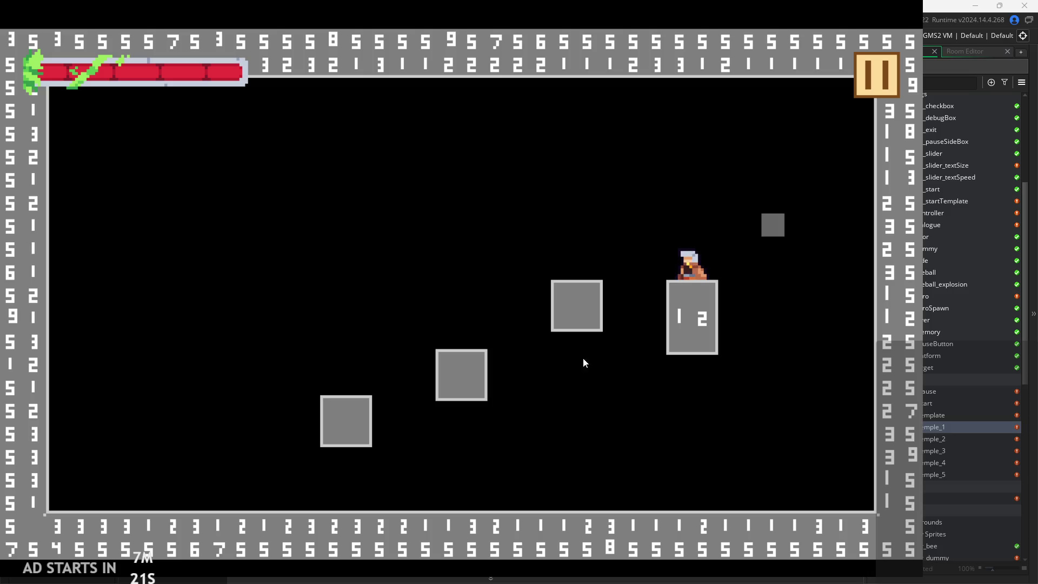
- Jump off the tall 1 2 box, land on the lower-left box, and leap right beside the small block
key("Left")
key("z")
key("Right")
key("z")
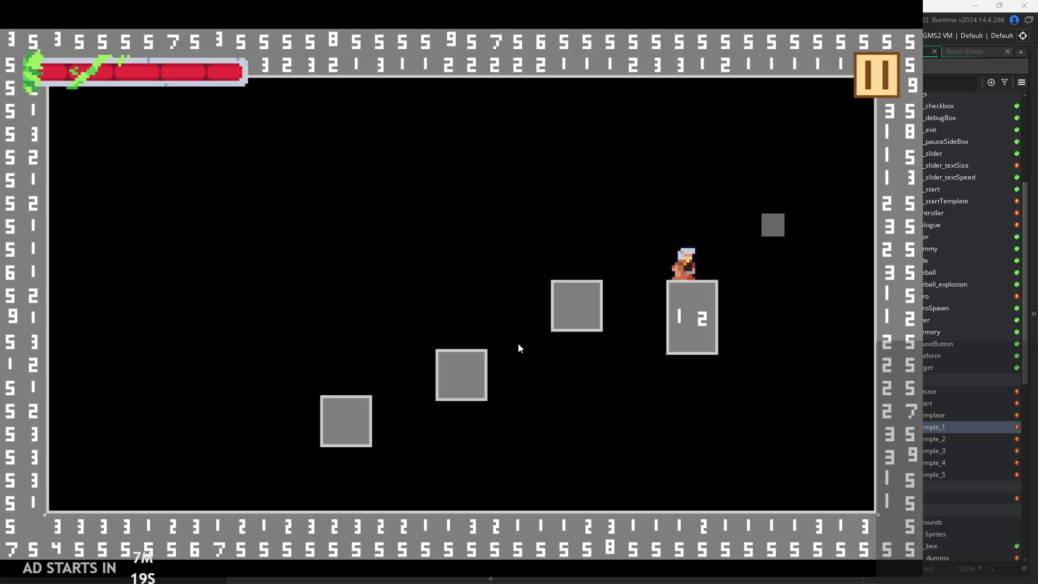
key("Left")
key("z")
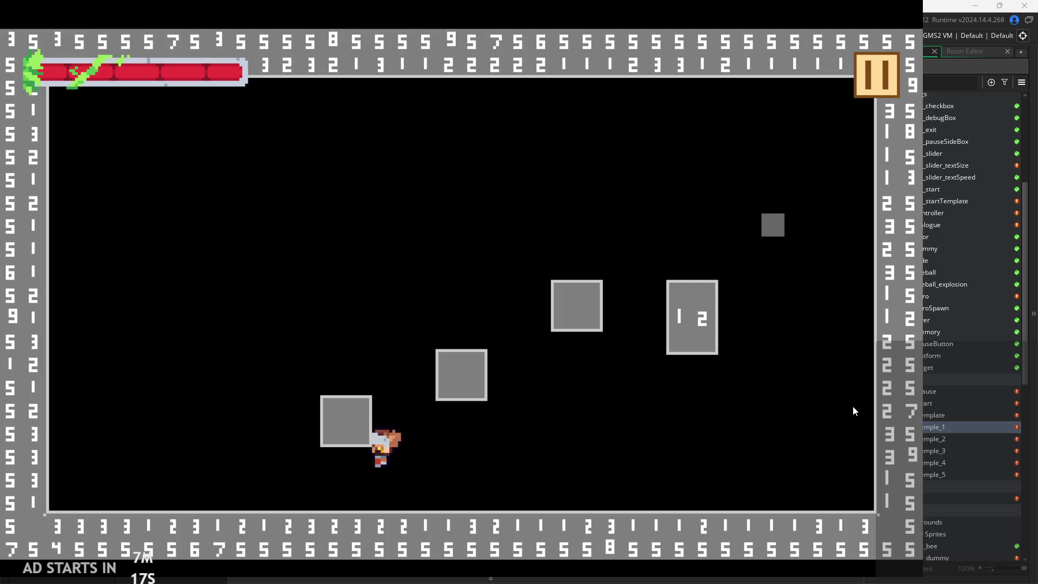
key("Left")
key("z")
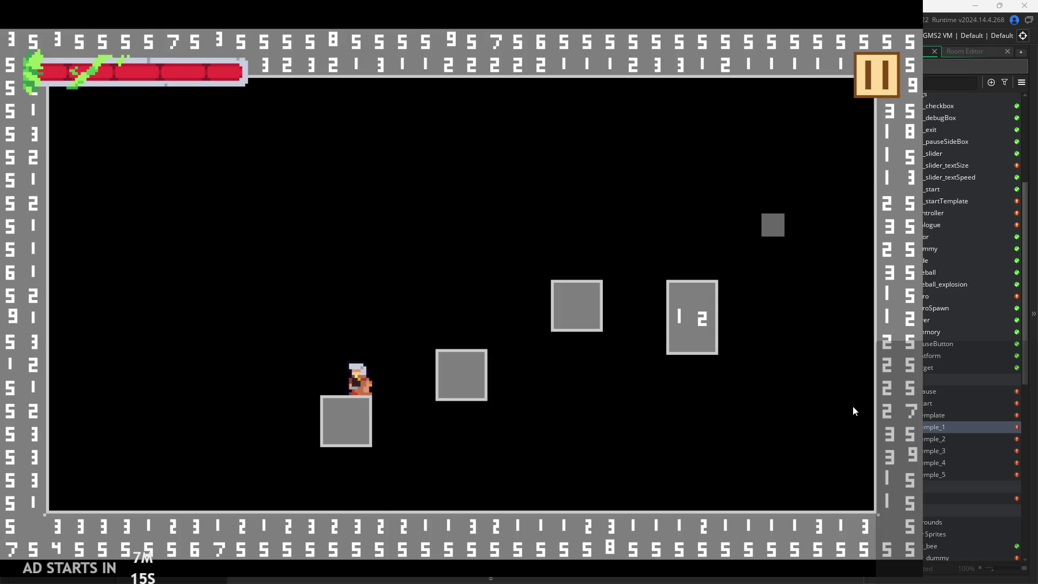
key("Right")
key("z")
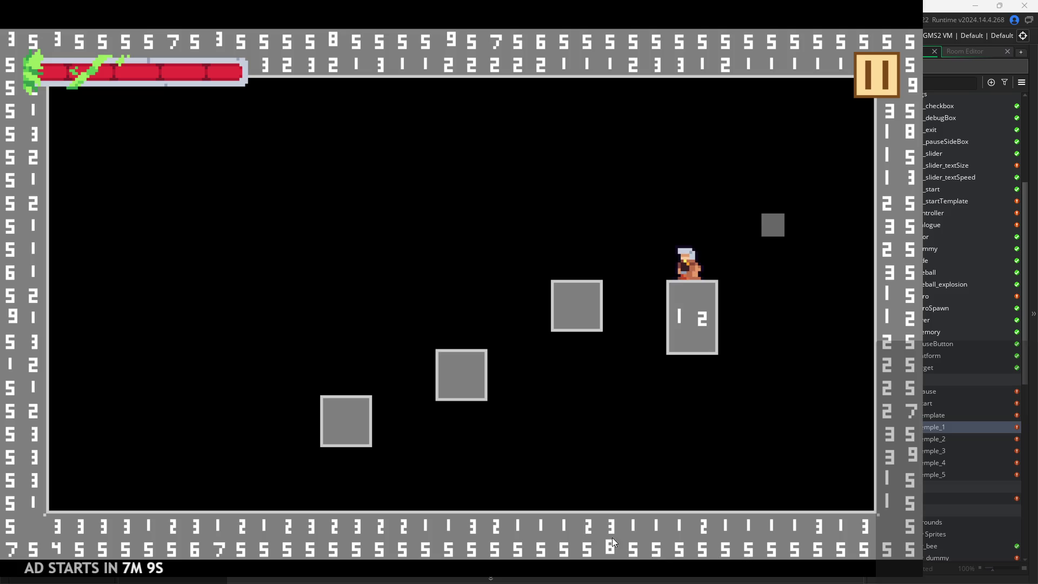
- Drop onto the middle box, fall to the floor, and climb back onto the lower-left box
key("Left")
key("z")
key("z")
key("Right")
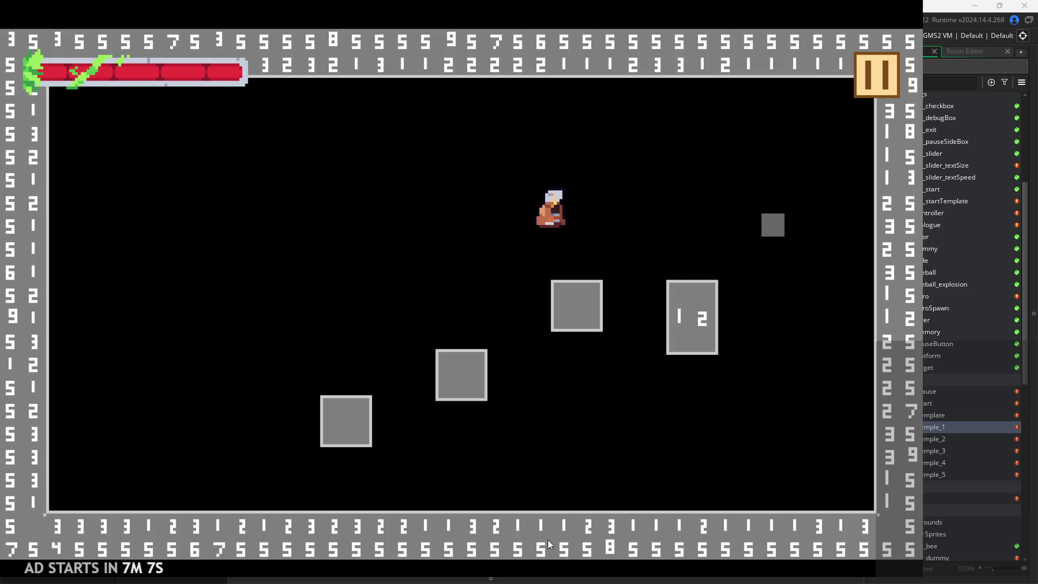
key("Left")
key("z")
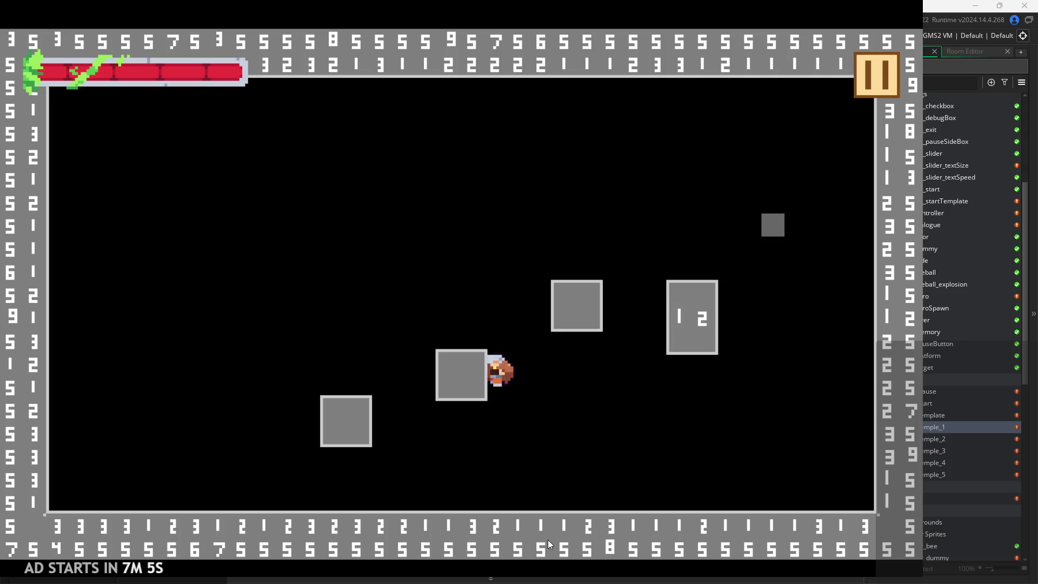
key("Left")
key("z")
key("Right")
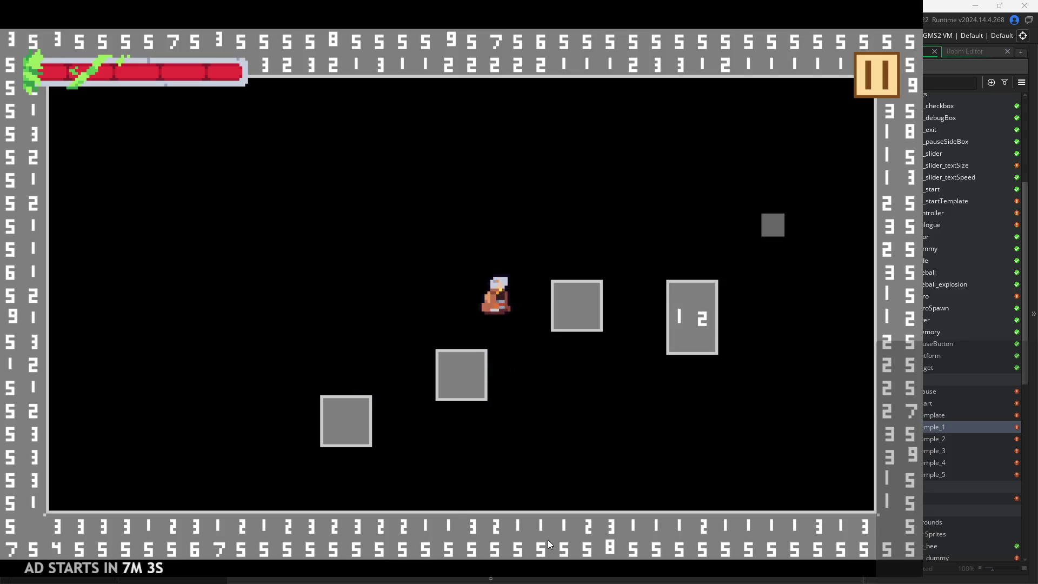
key("Left")
key("z")
key("Left")
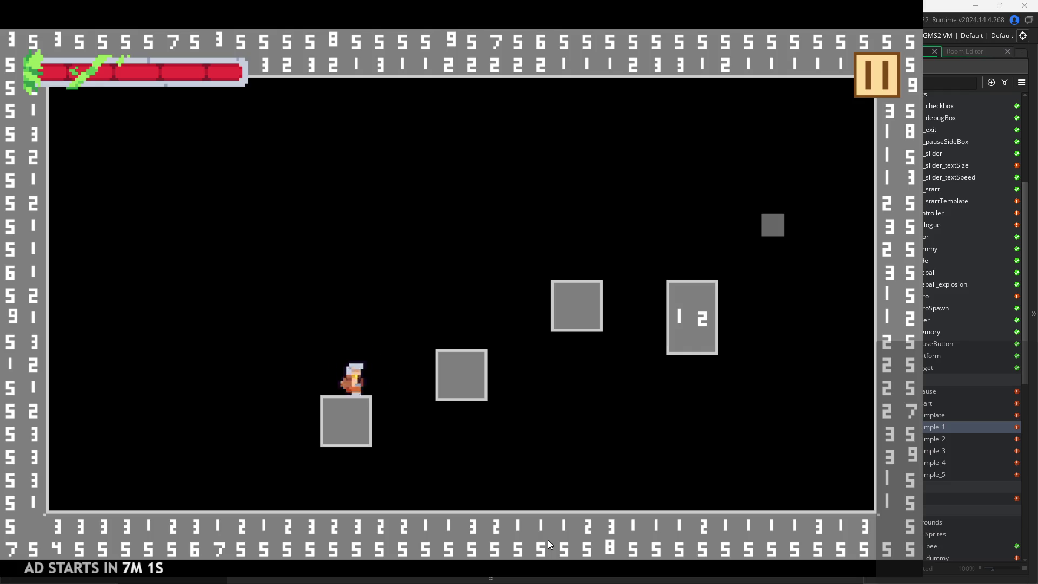
- Jump between the floor and the upper boxes, then rise right toward the small block
key("Right")
key("z")
key("Left")
key("z")
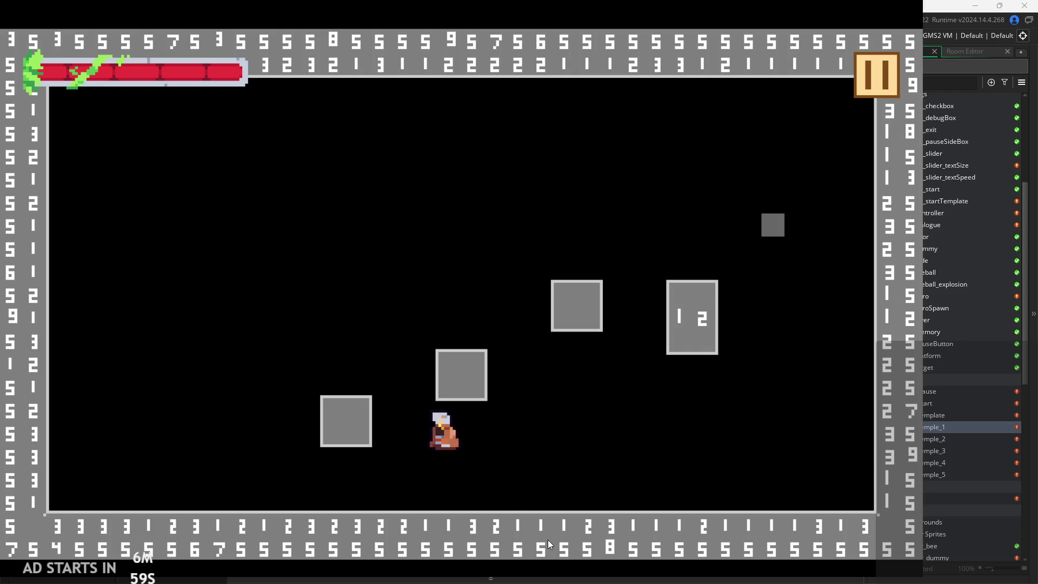
key("Right")
key("z")
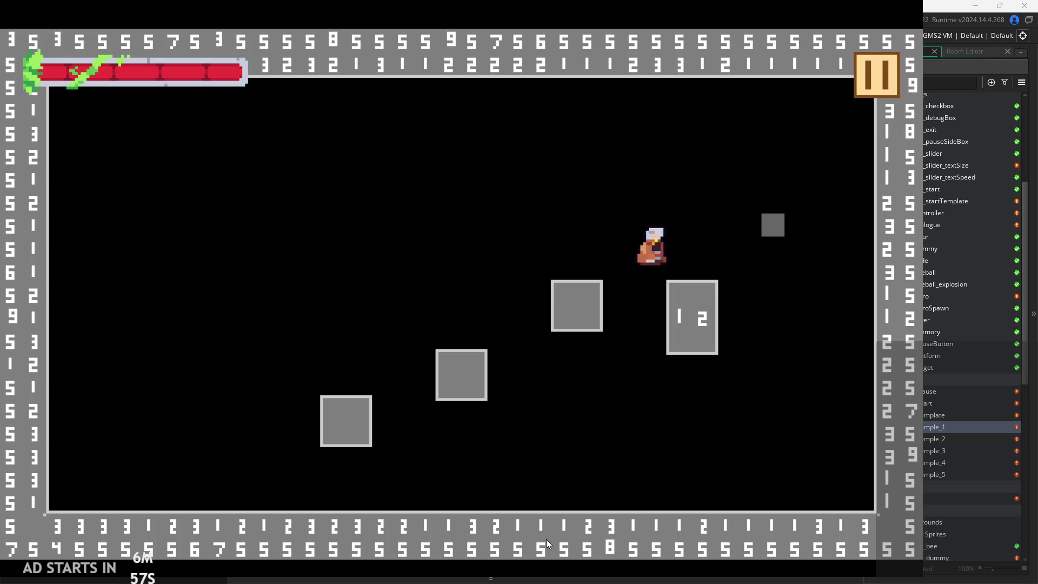
key("Left")
key("z")
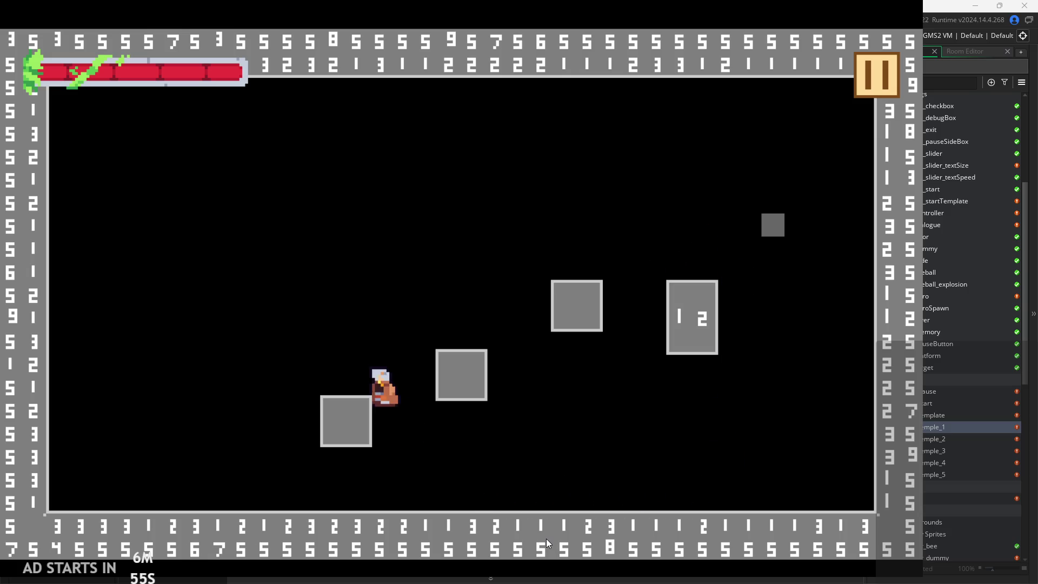
key("Right")
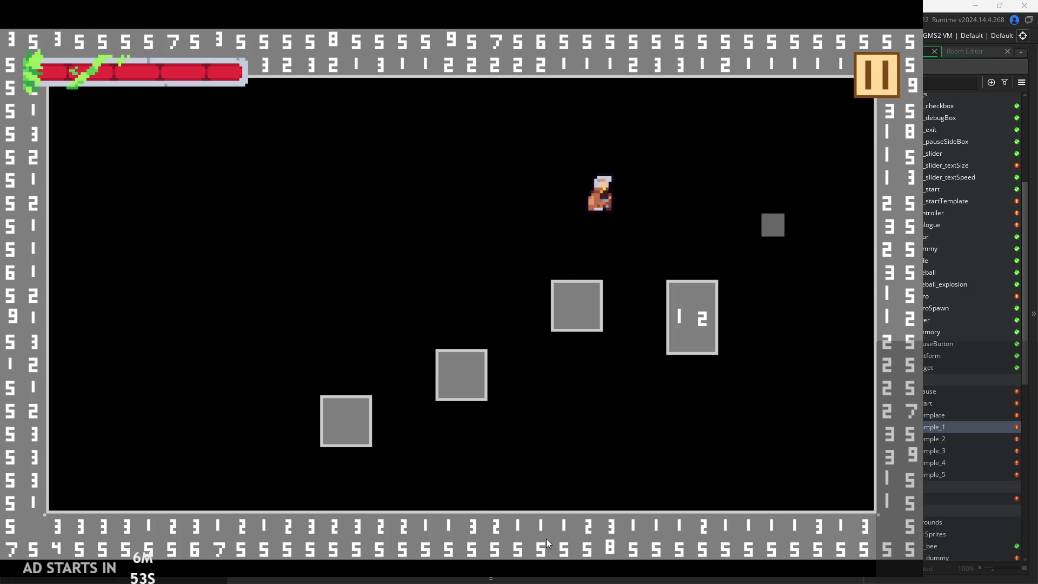
- Enter the temple room, run the knight right, and slash the training dummy repeatedly
key("z")
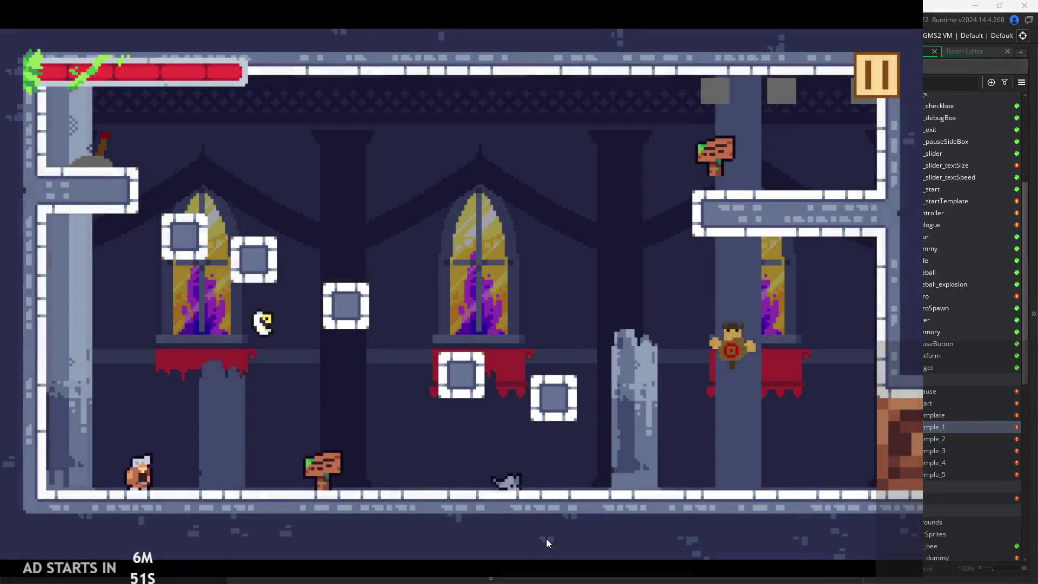
key("Right")
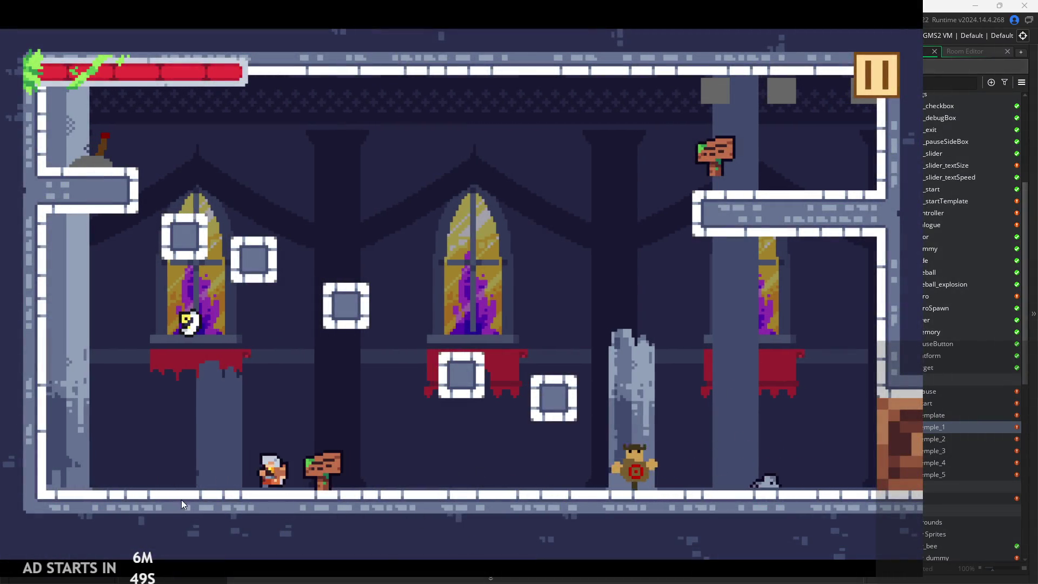
key("Left")
key("Right")
key("x")
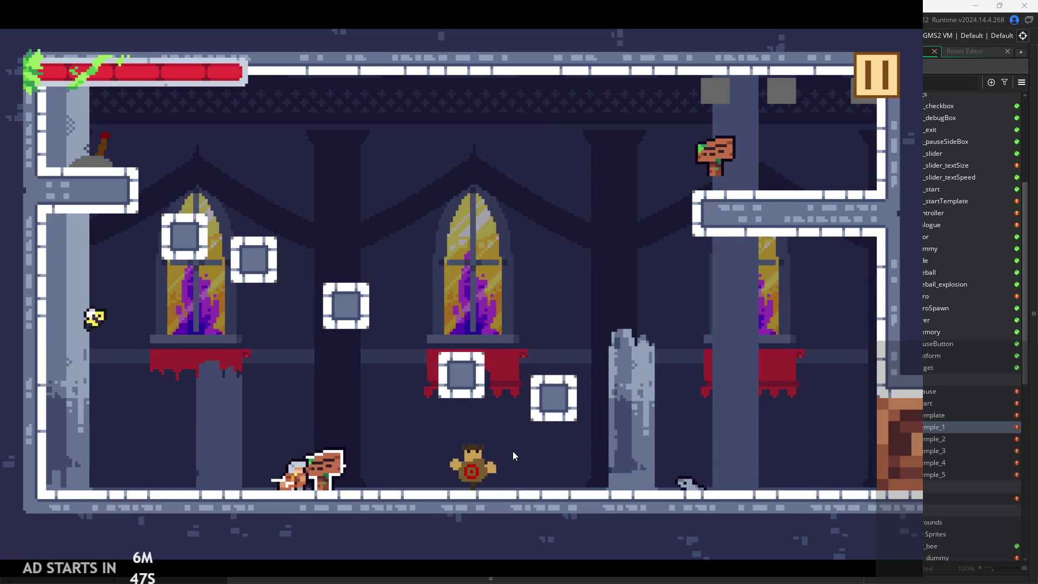
key("Right")
key("x")
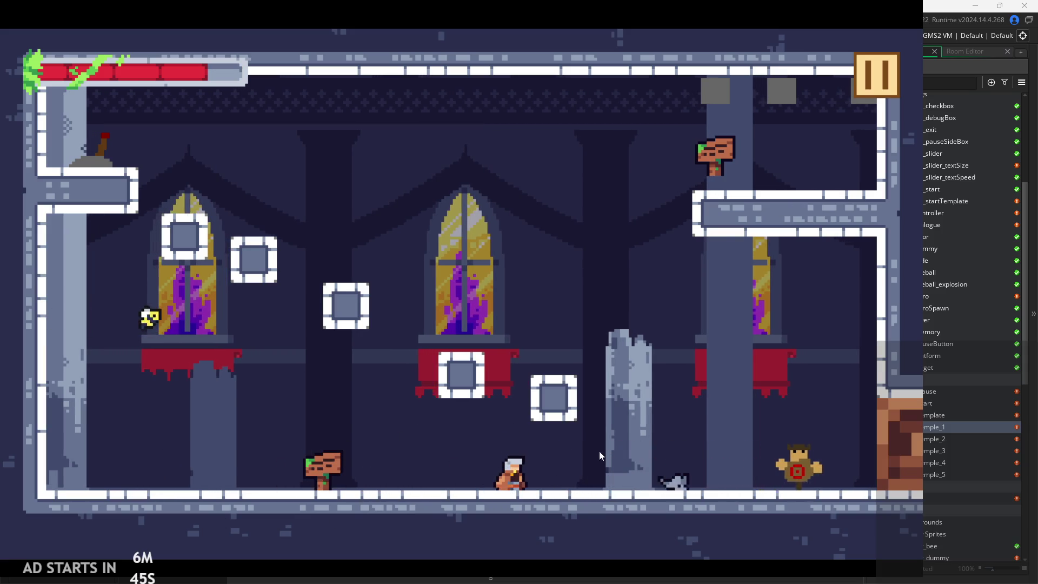
key("Right")
key("x")
key("x")
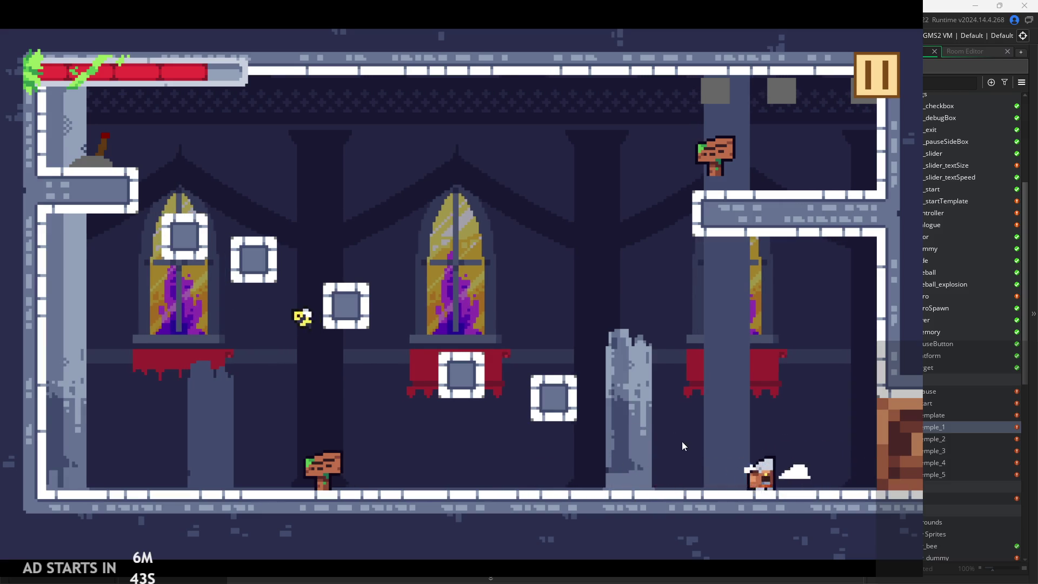
key("Right")
key("Left")
key("x")
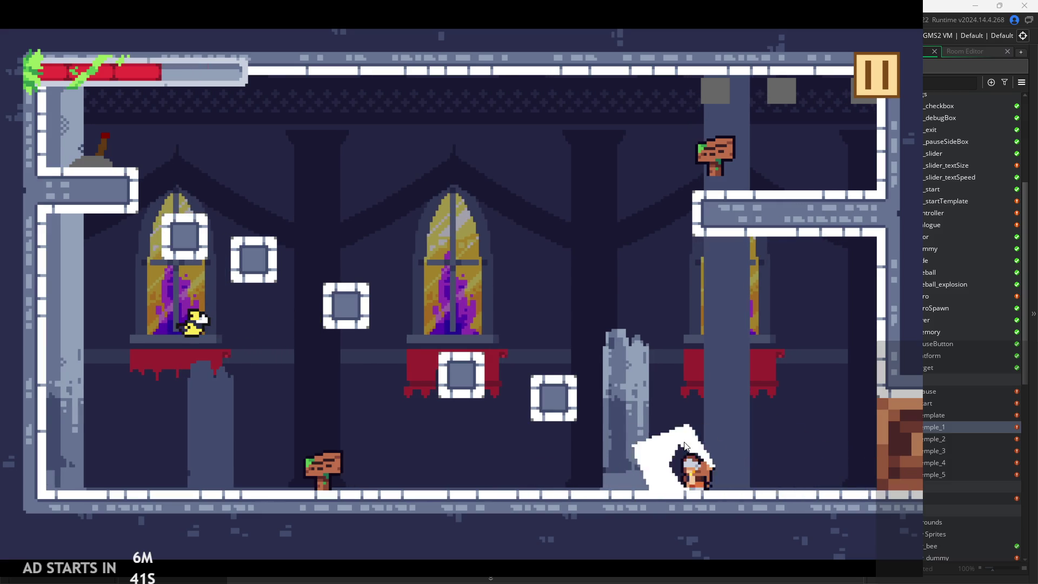
- Run to the bottom-left corner, slash mid-room, and wall-jump off the left wall
key("Left")
key("z")
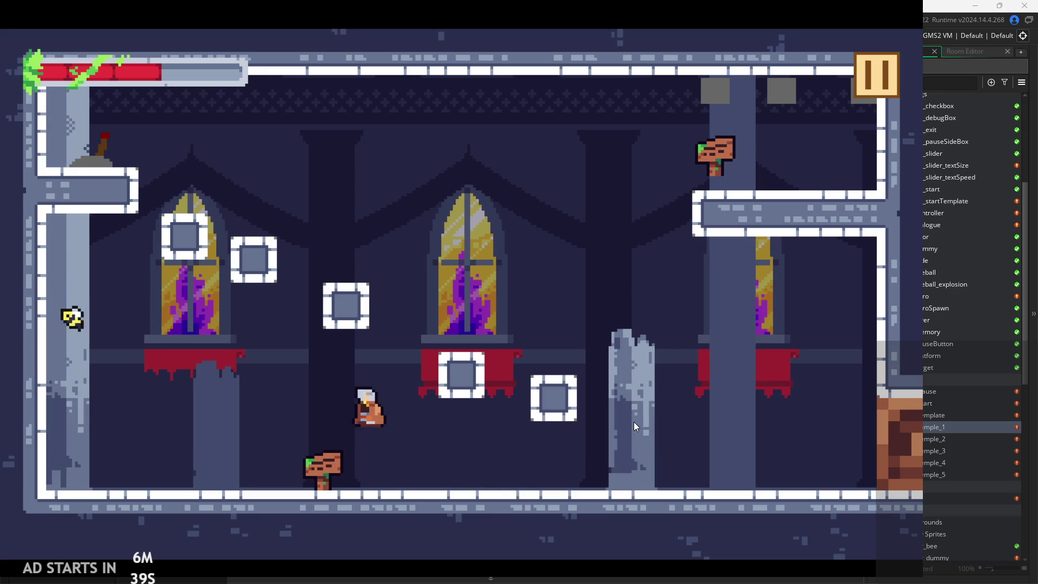
key("Left")
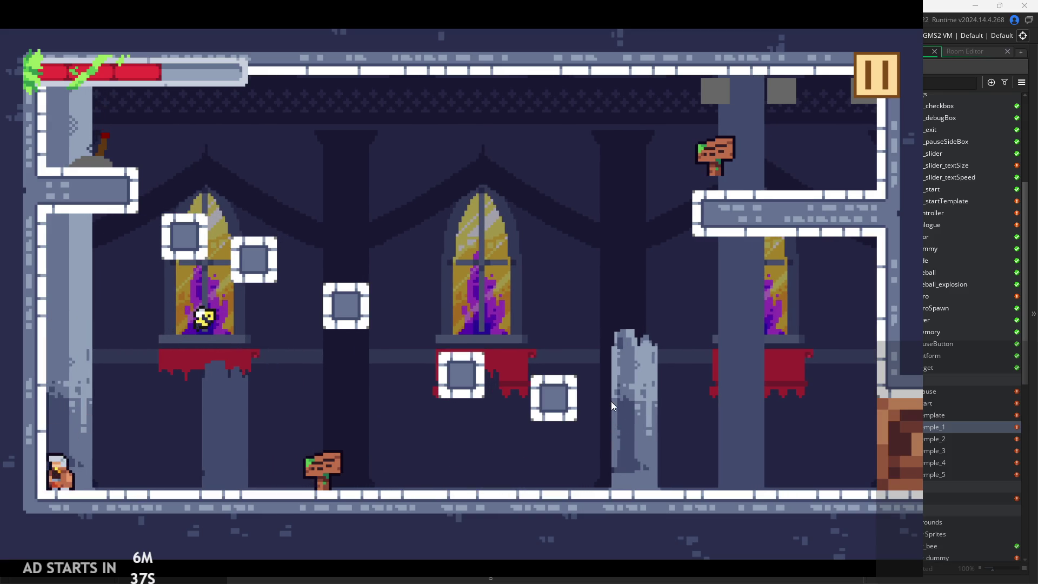
key("z")
key("Right")
key("x")
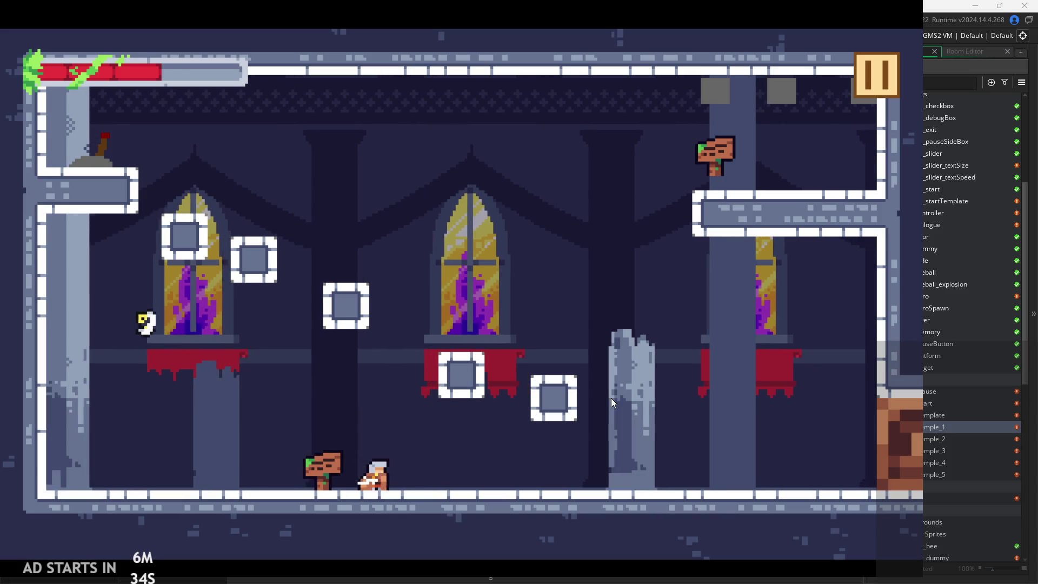
key("Left")
key("z")
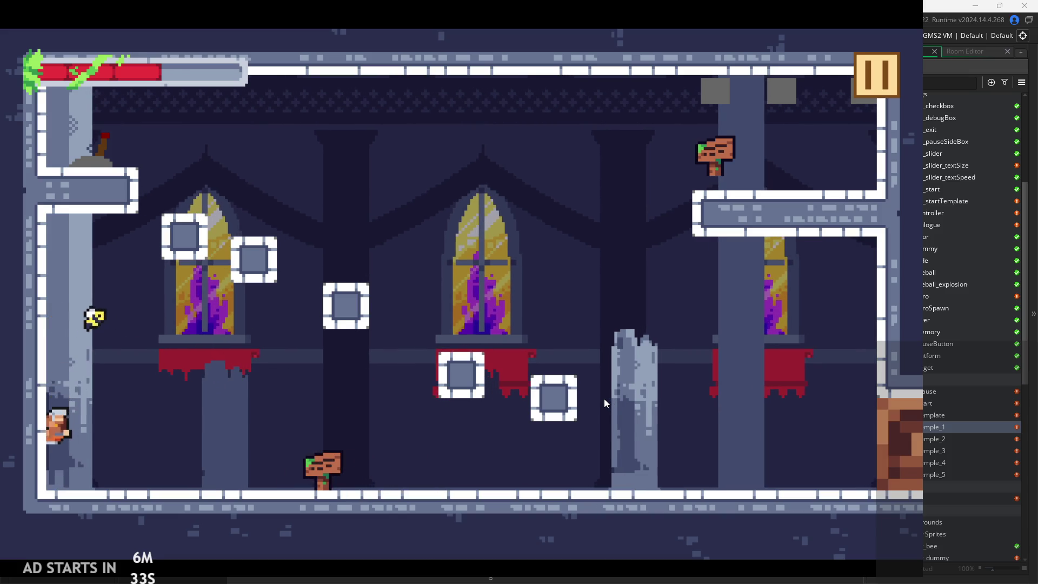
key("z")
key("z")
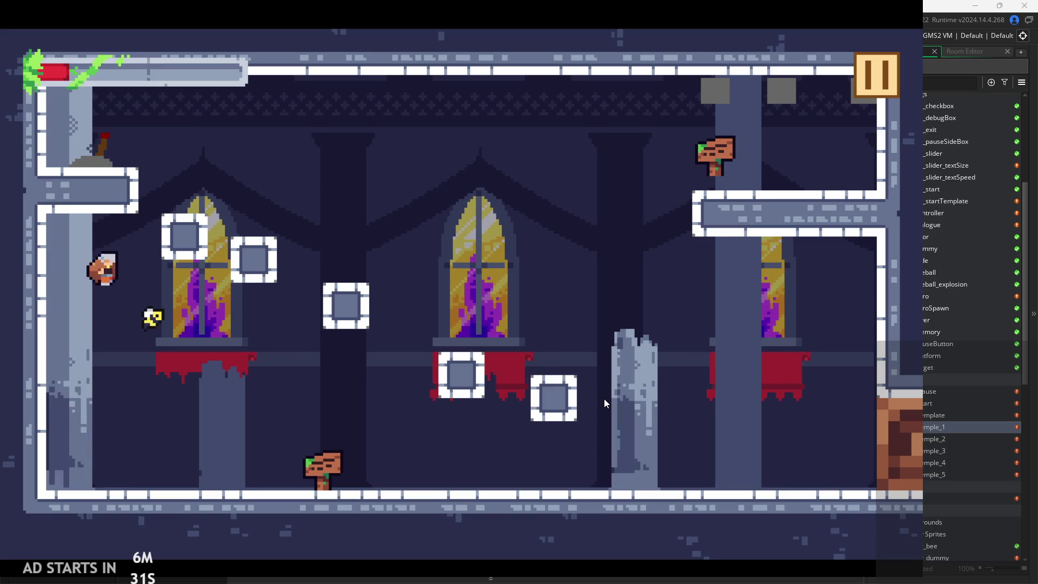
key("z")
- Jump and slash around the left wall and window ledge, then land by the signpost
key("Right")
key("x")
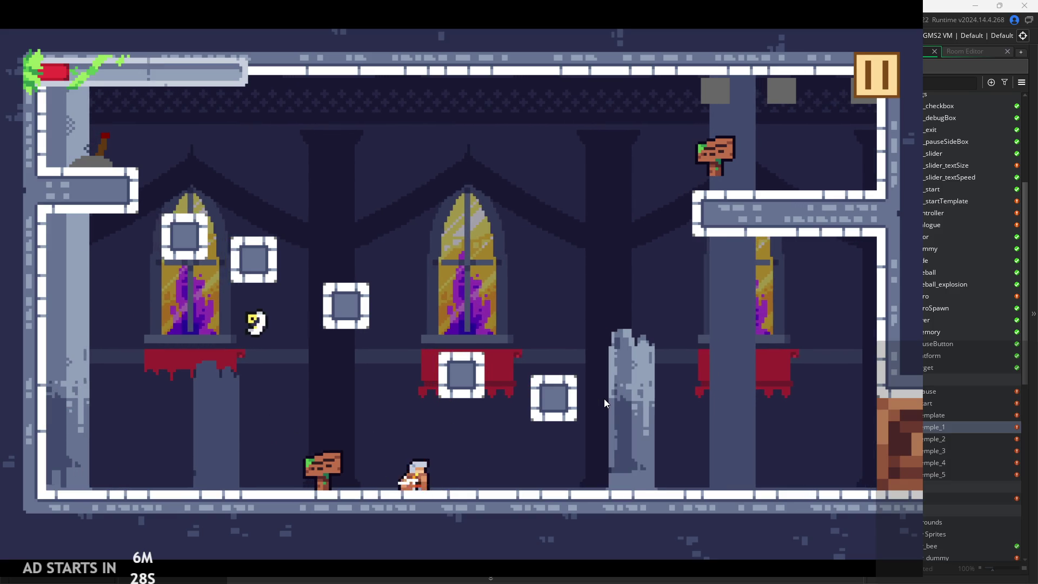
key("z")
key("Left")
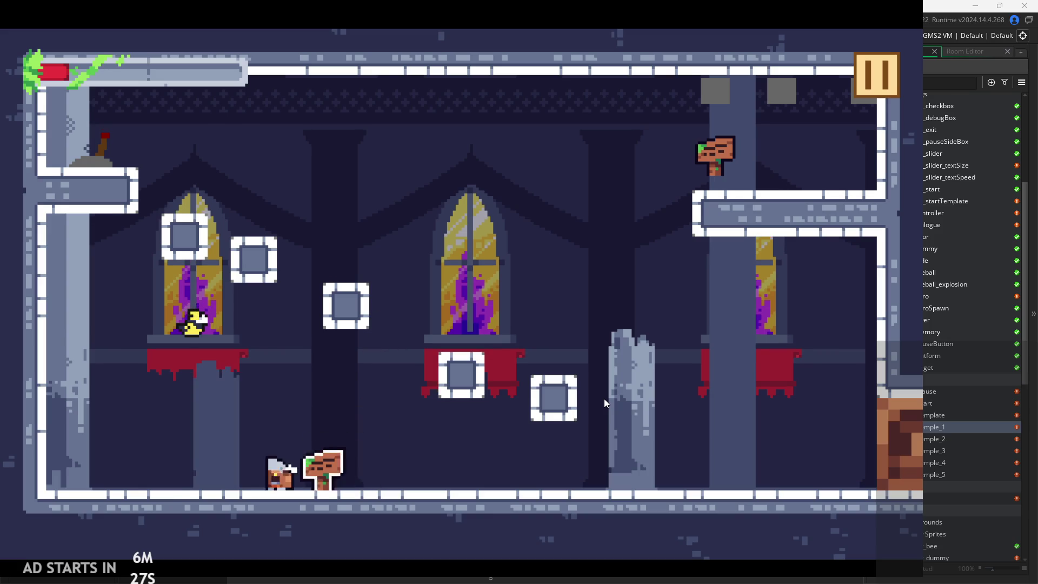
key("z")
key("Left")
key("Right")
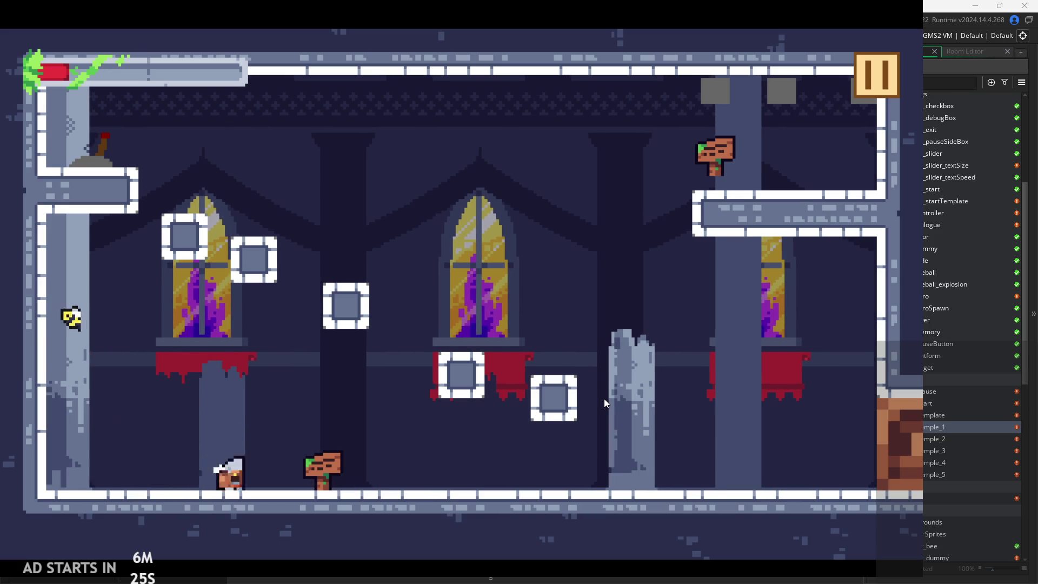
key("x")
key("Left")
key("z")
key("Right")
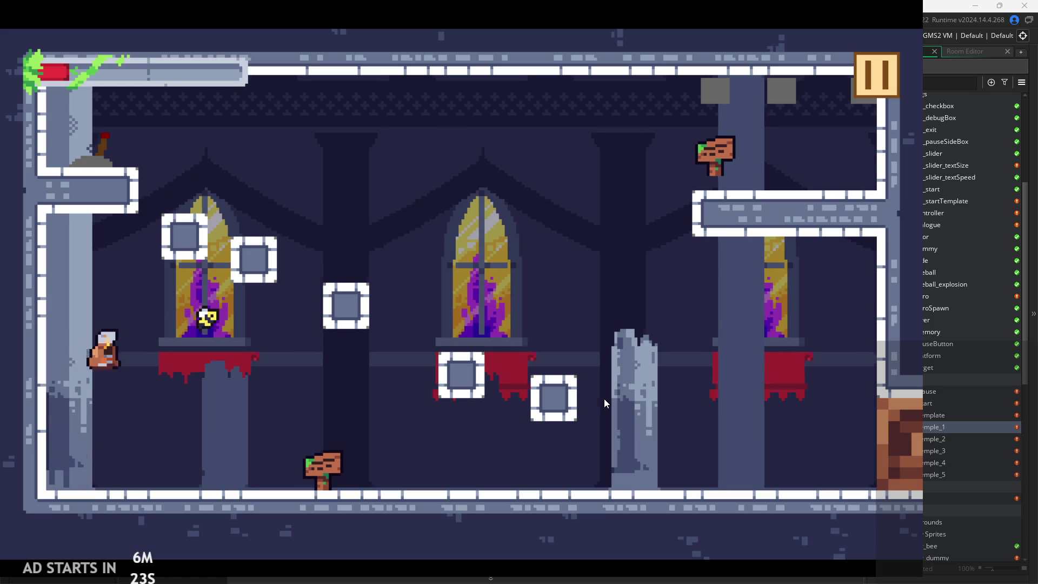
key("Left")
key("Right")
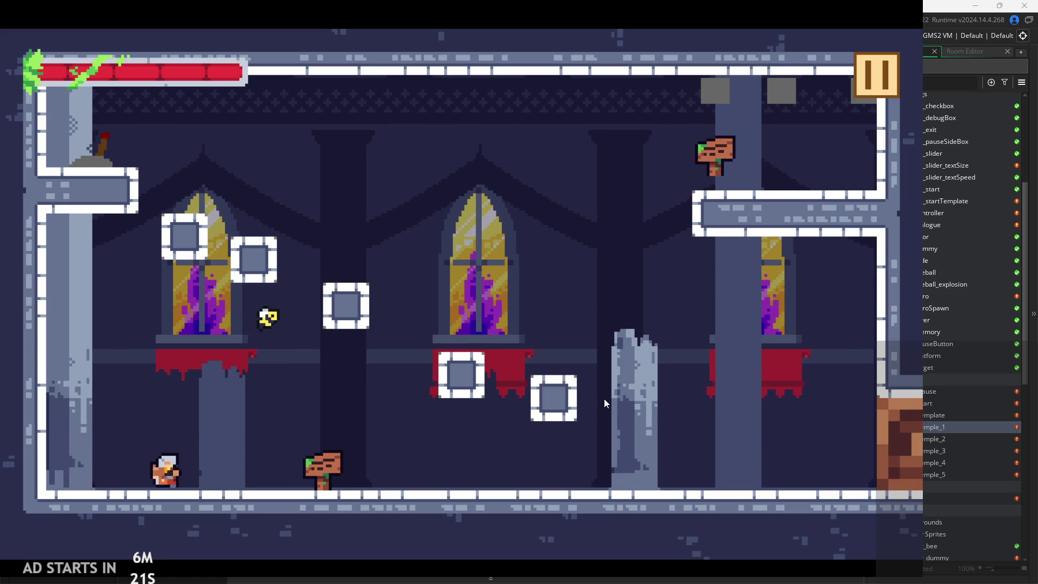
key("z")
key("Left")
key("Right")
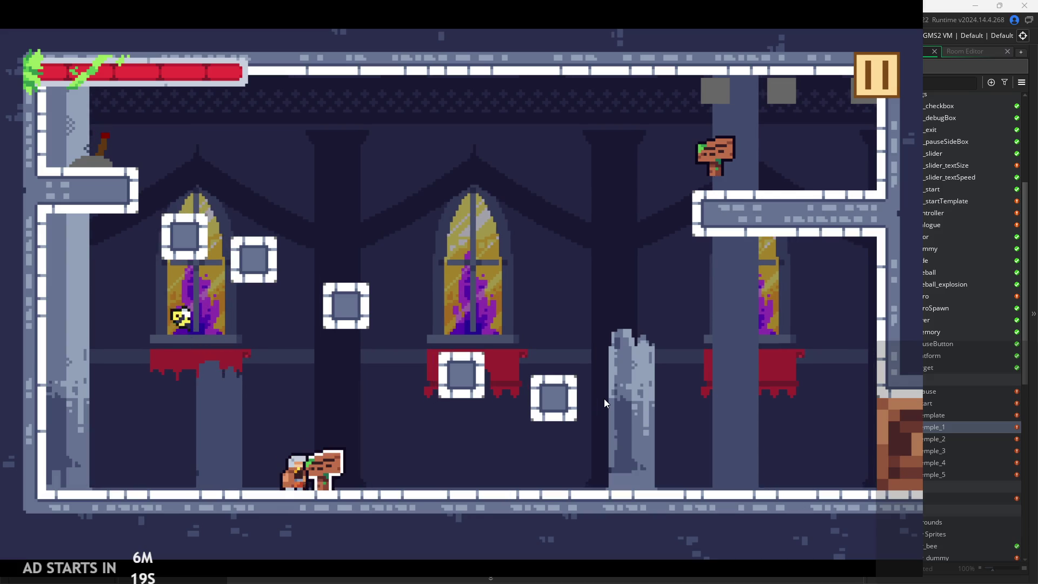
- Pause and resume the game, then jump toward the pillar wall and attack the dummy
left_click(894, 71)
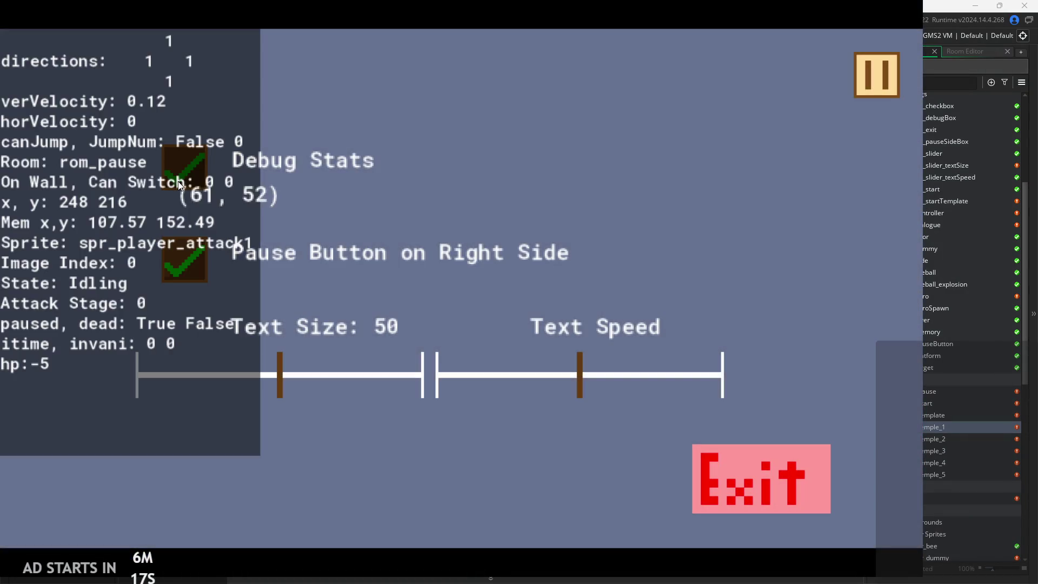
left_click(869, 86)
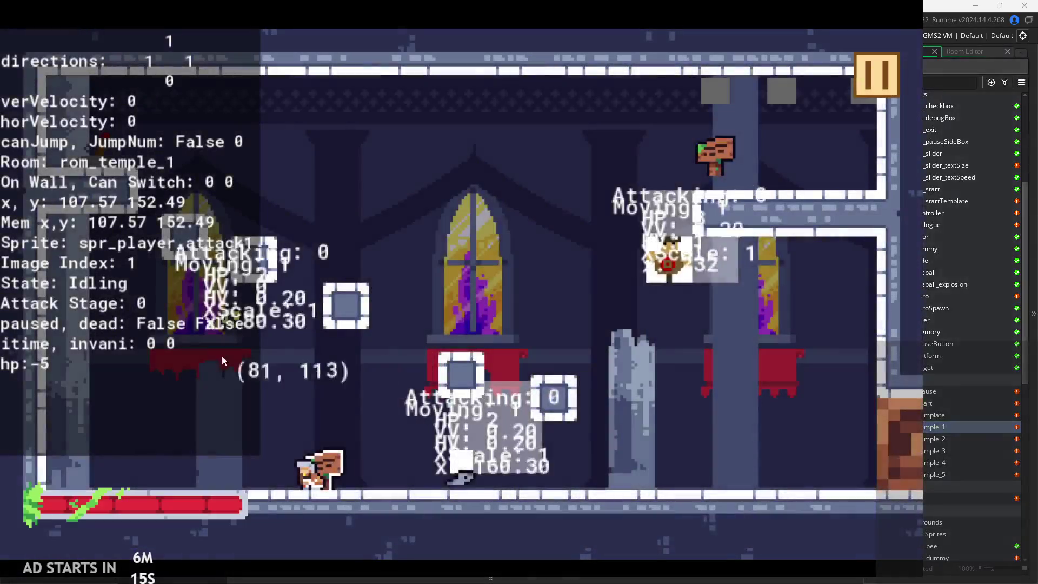
key("Left")
key("Right")
key("space")
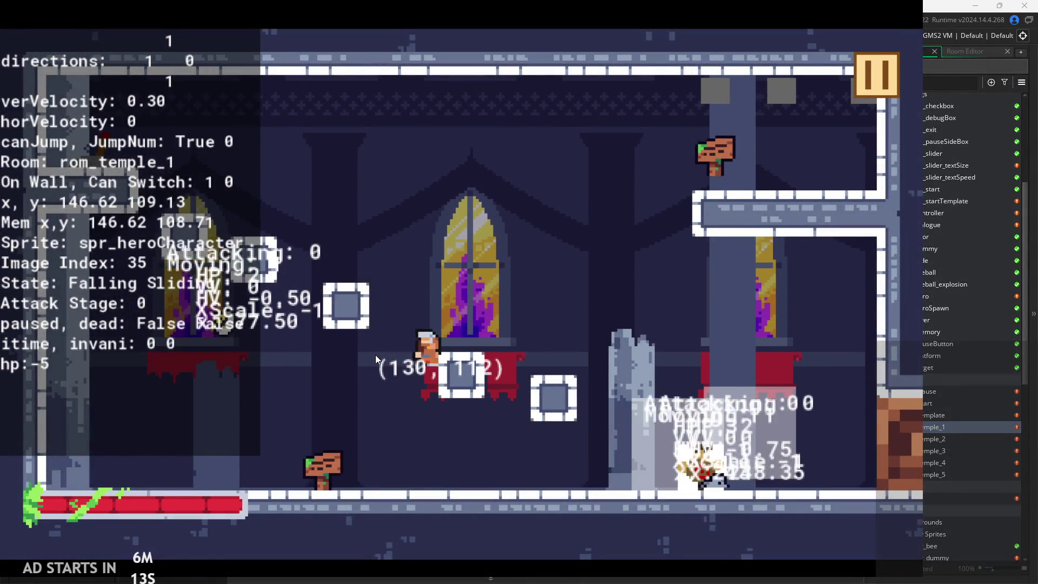
key("Left")
key("Right")
key("x")
- Hit the dummy again, then jump up the left wall and run right past the enemy
key("x")
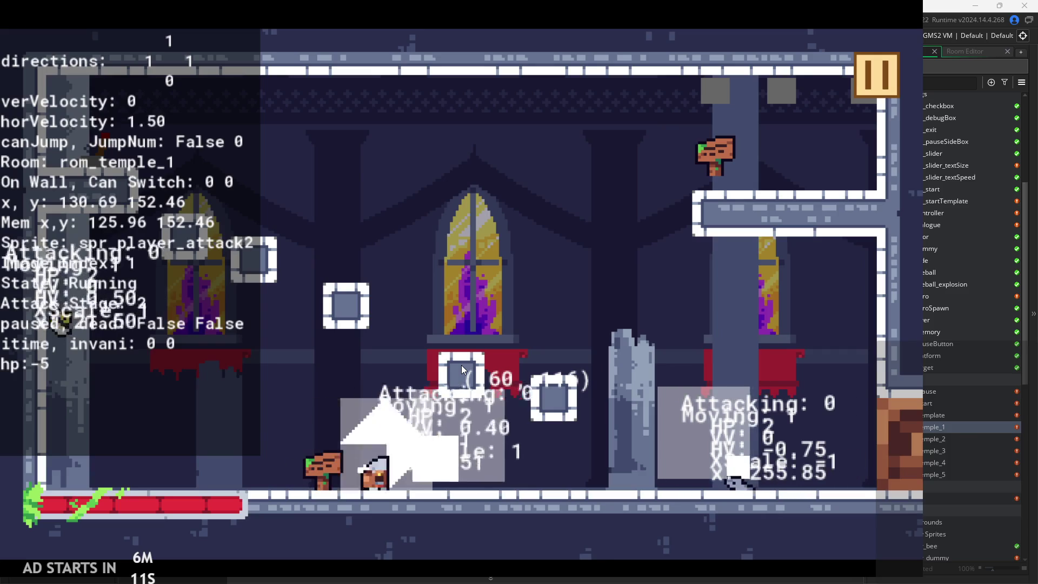
key("Right")
key("x")
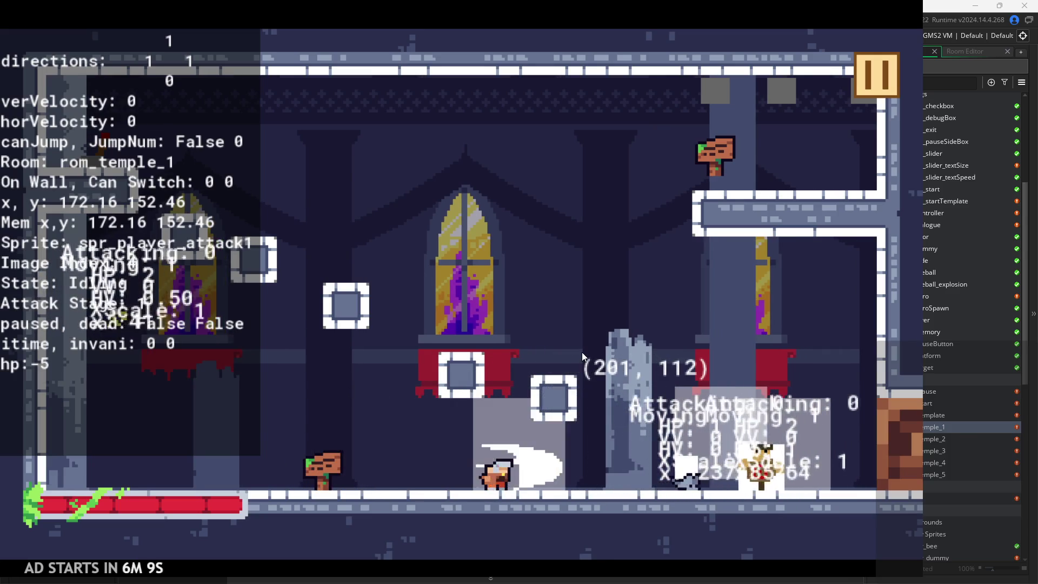
key("Left")
key("space")
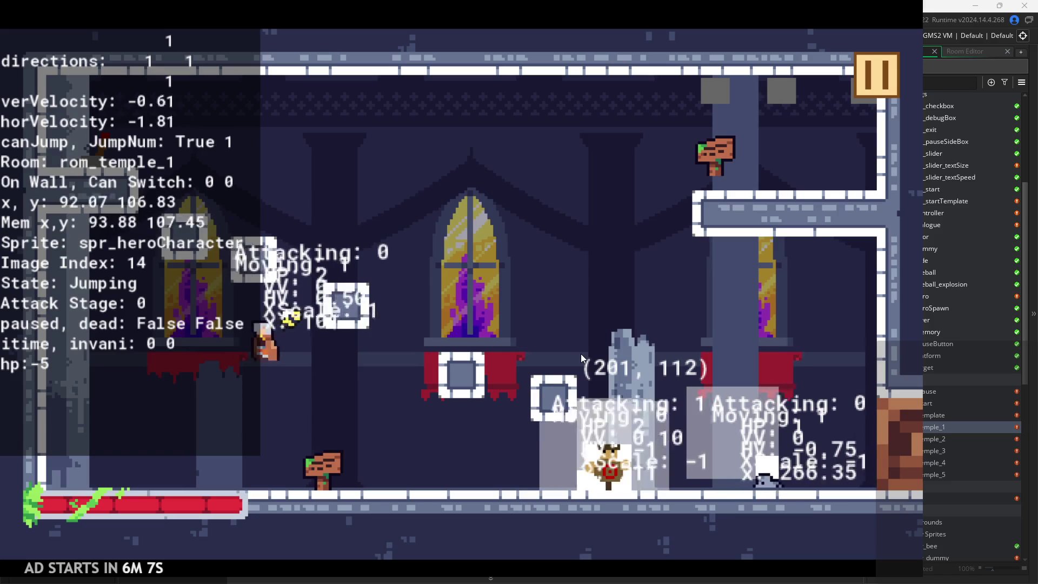
key("space")
key("space")
key("Right")
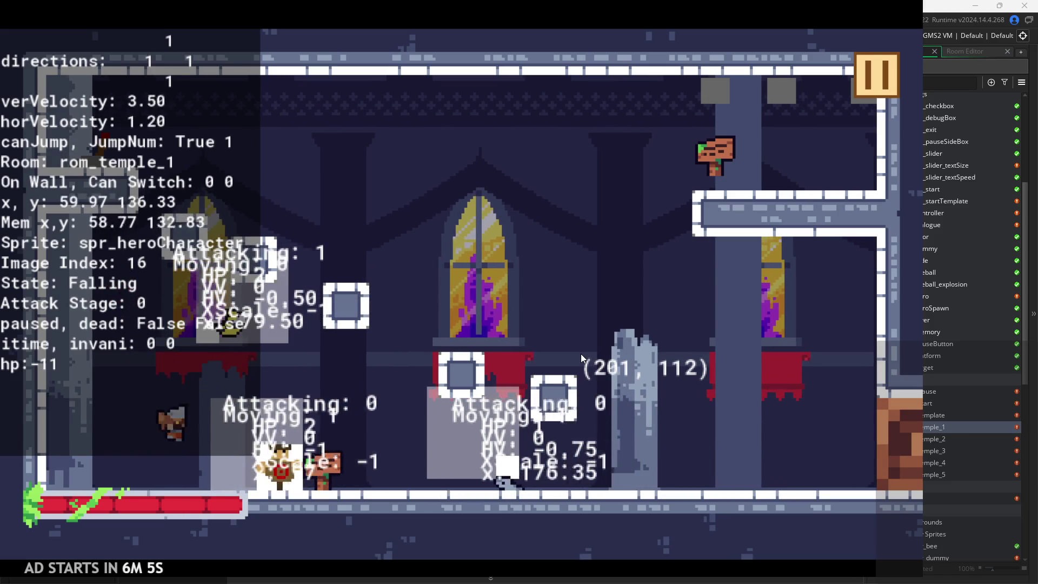
key("Right")
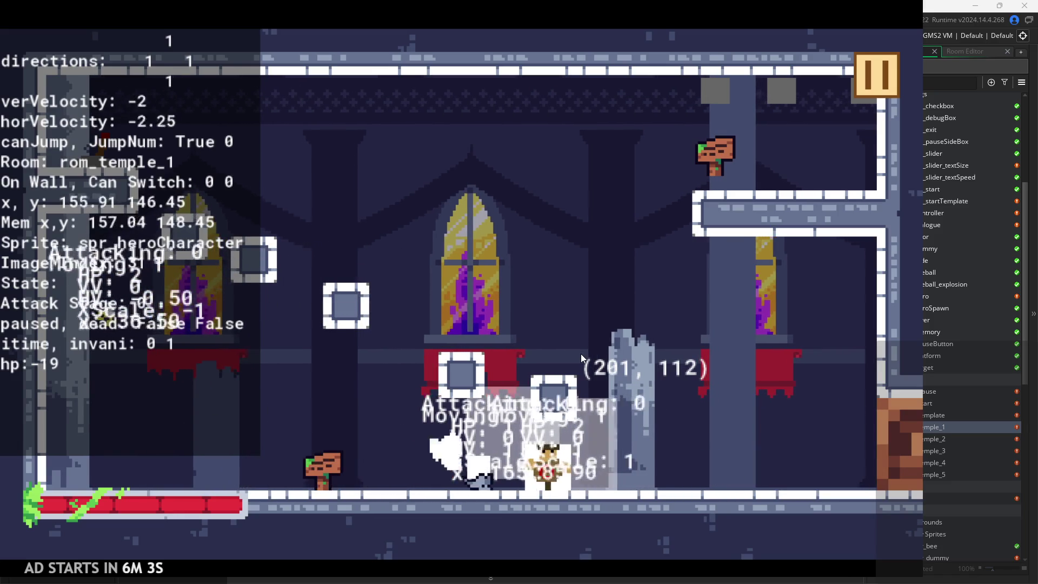
- Jump and run the knight back and forth, pushing right into the enemies
key("space")
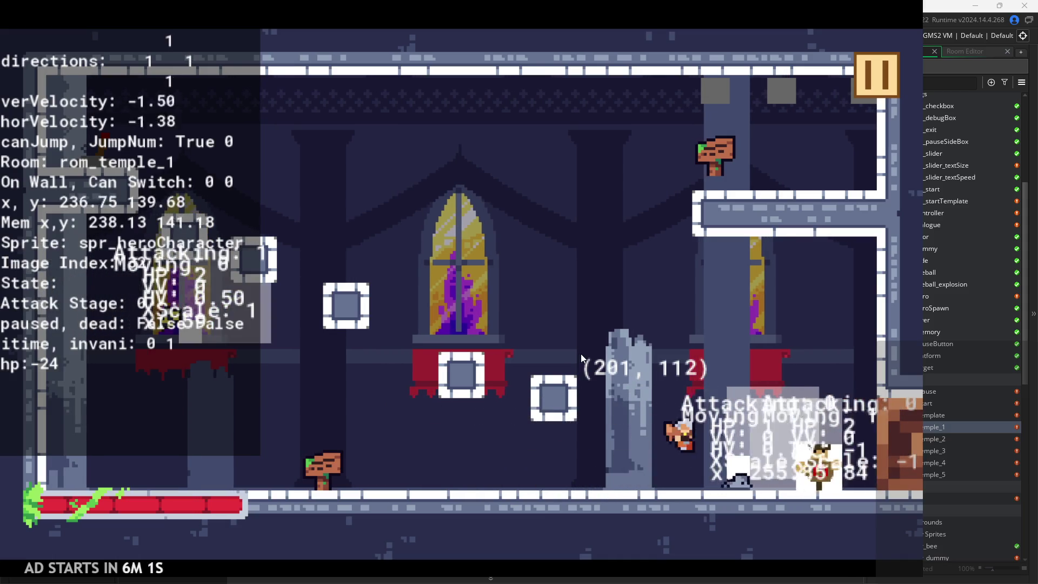
key("Right")
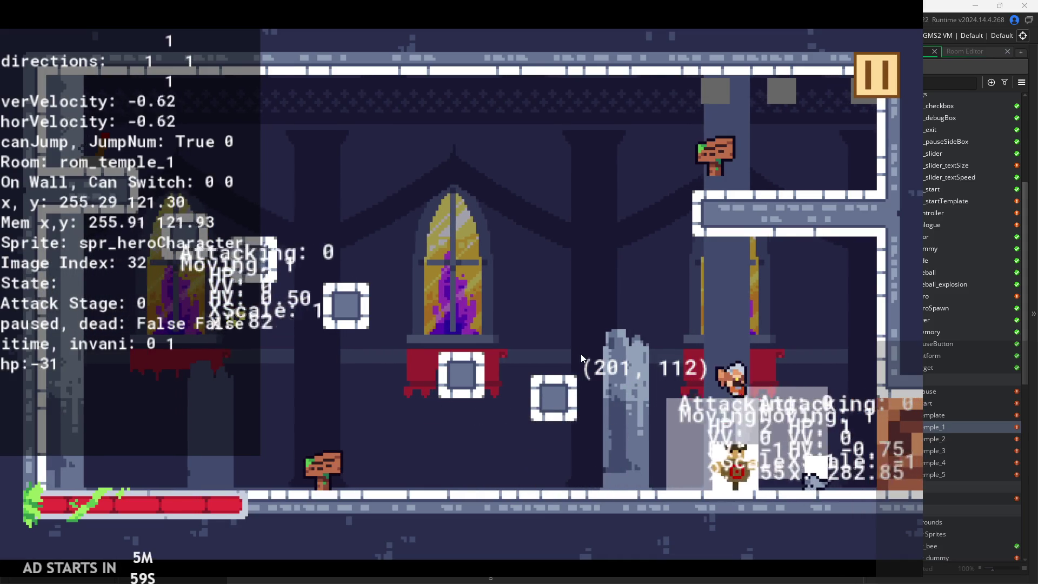
key("Left")
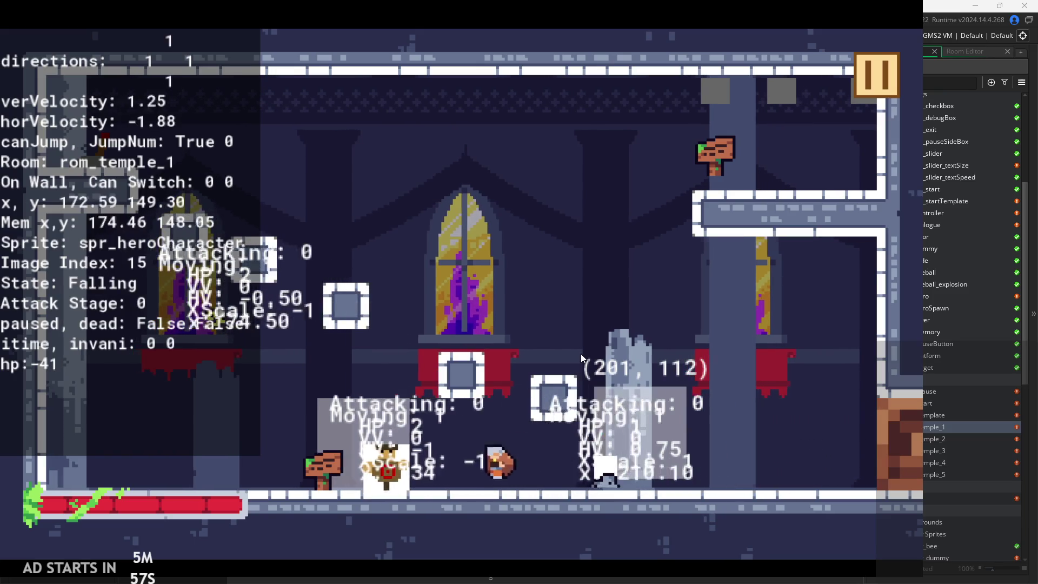
key("Right")
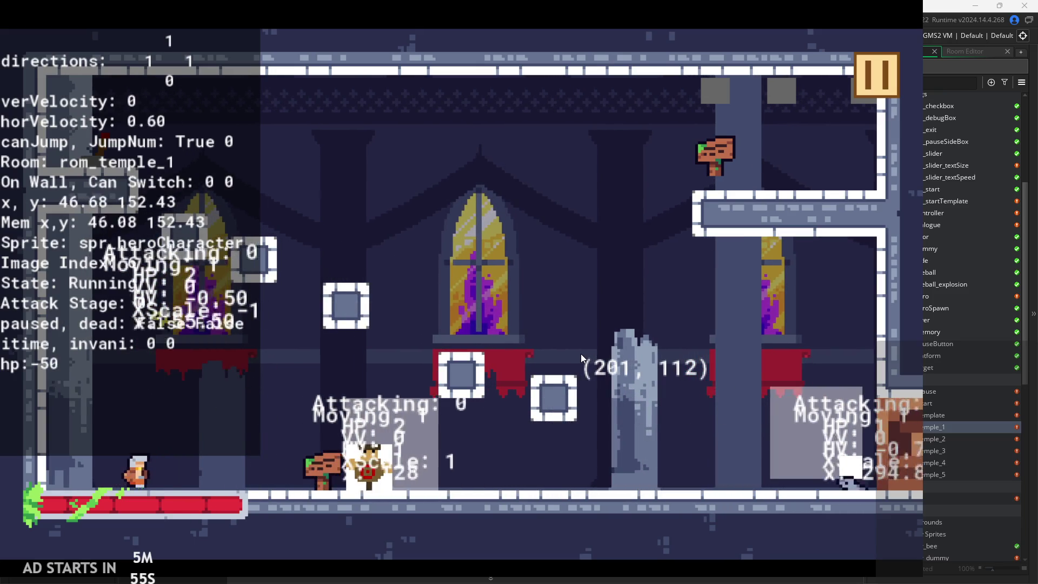
key("space")
key("Right")
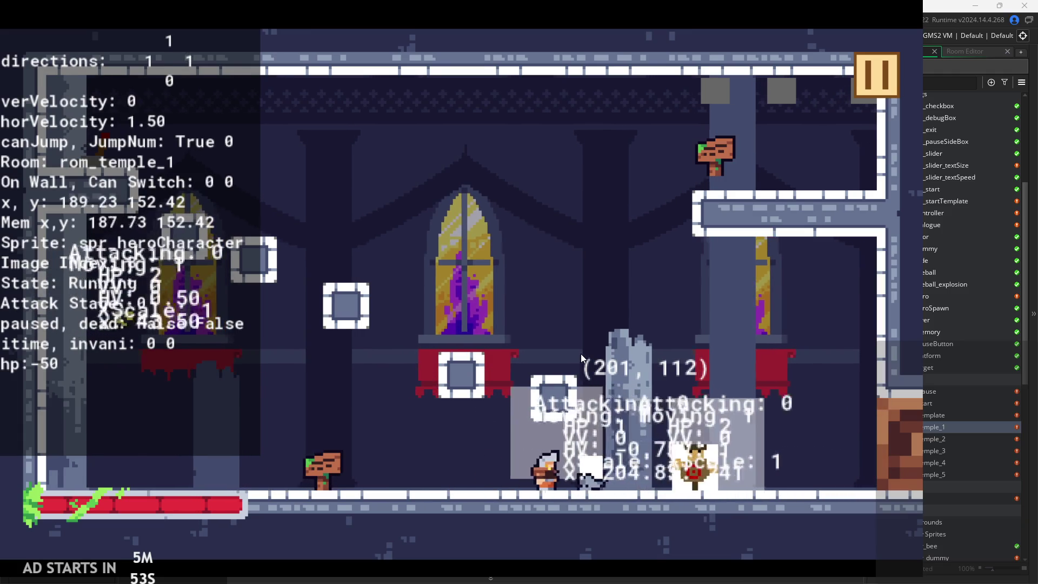
key("space")
key("Right")
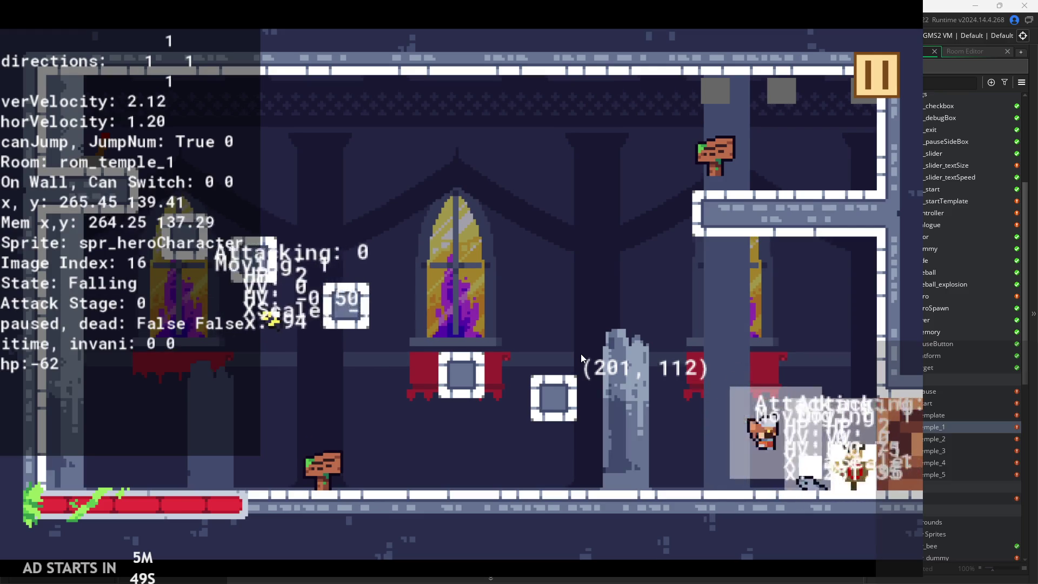
- Run toward the enemy, jump in place several times, and head left off the wall
key("Left")
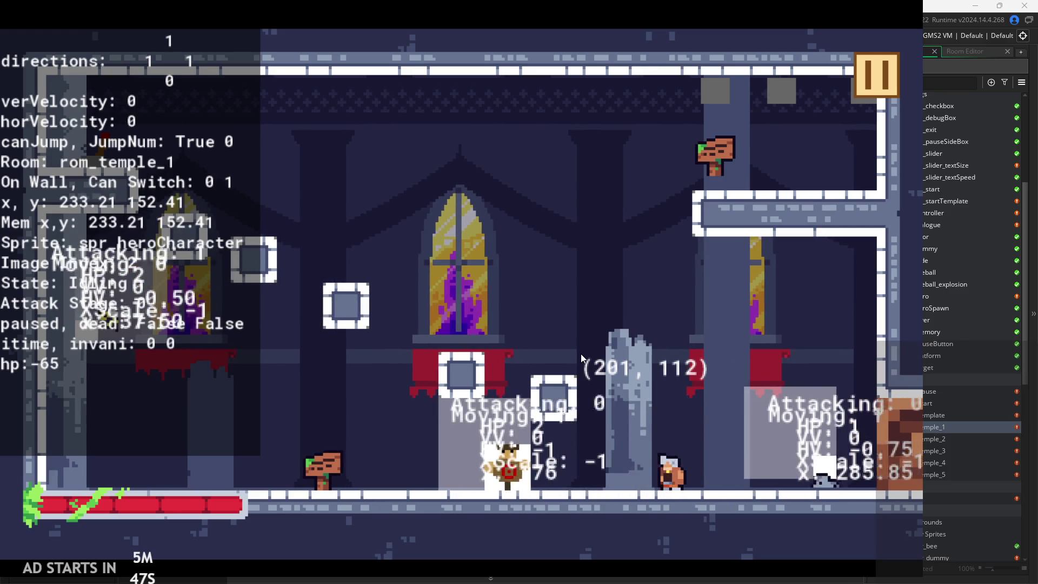
key("Right")
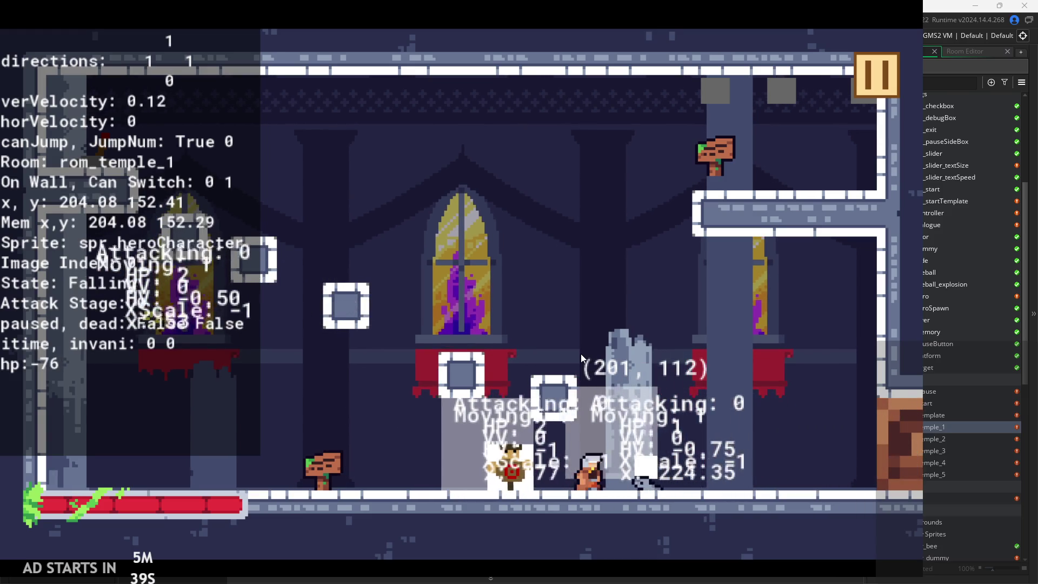
key("Right")
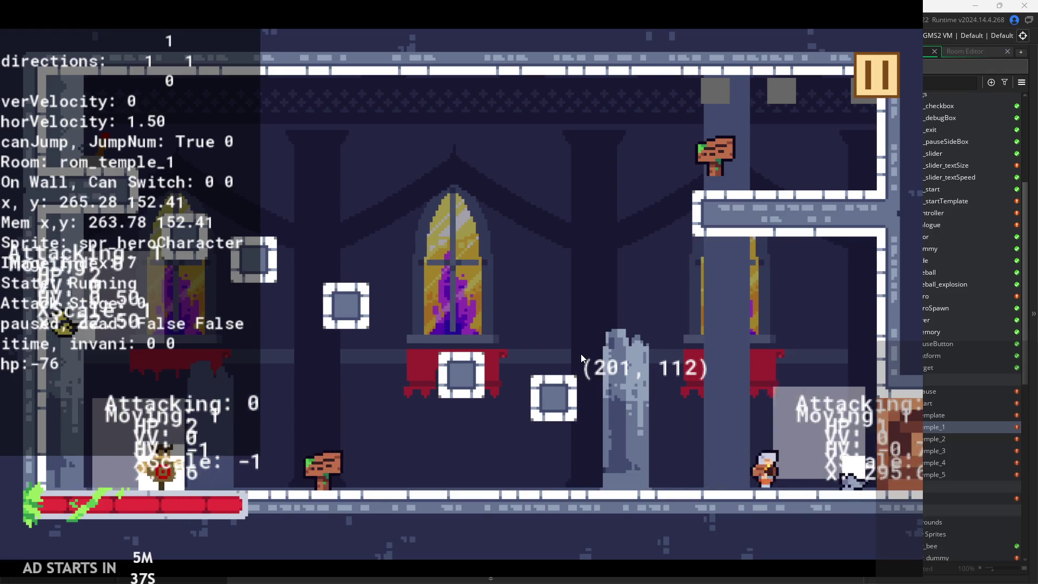
key("space")
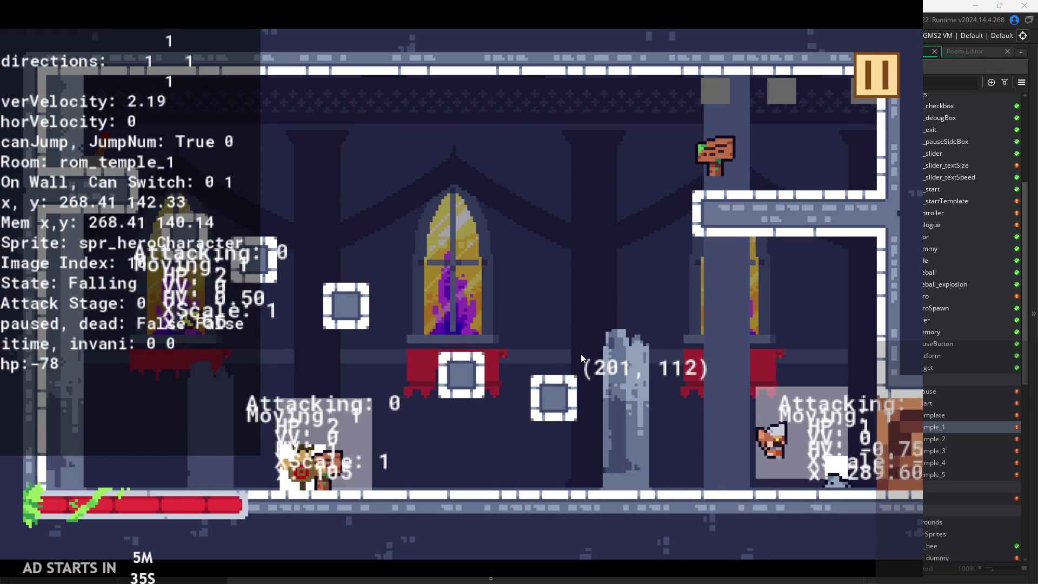
key("space")
key("space")
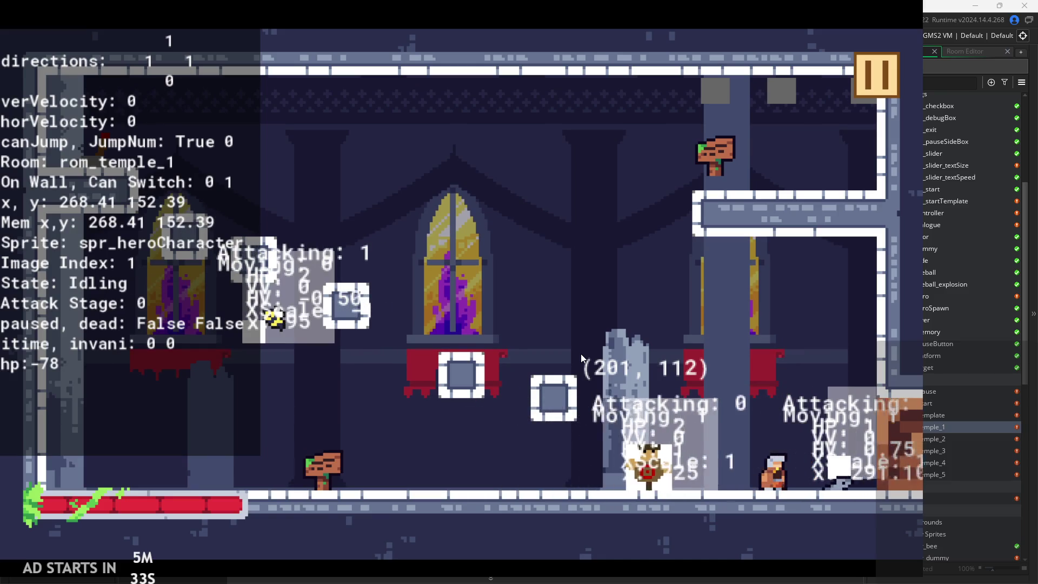
key("space")
key("Left")
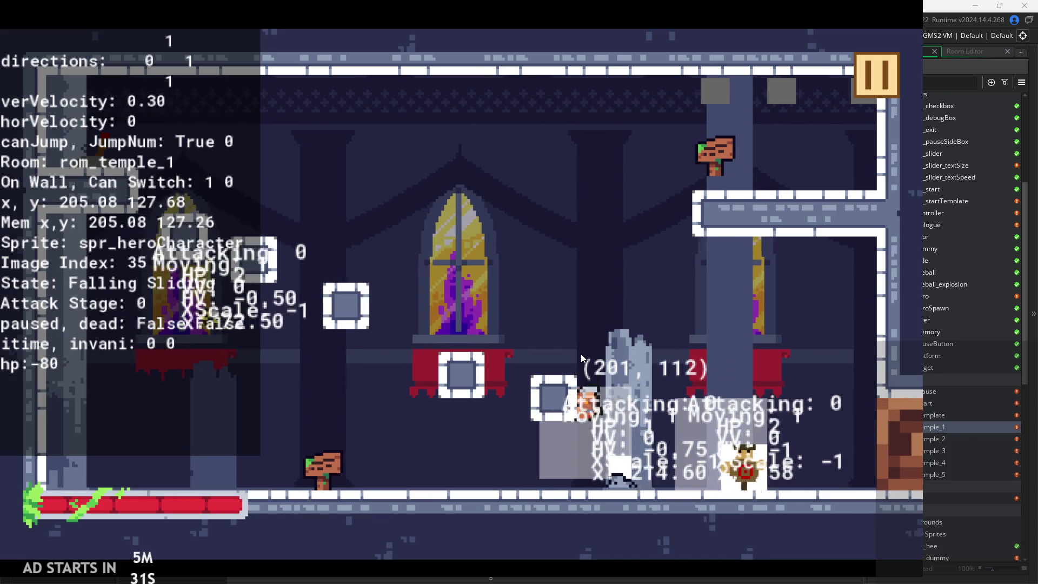
key("Left")
key("space")
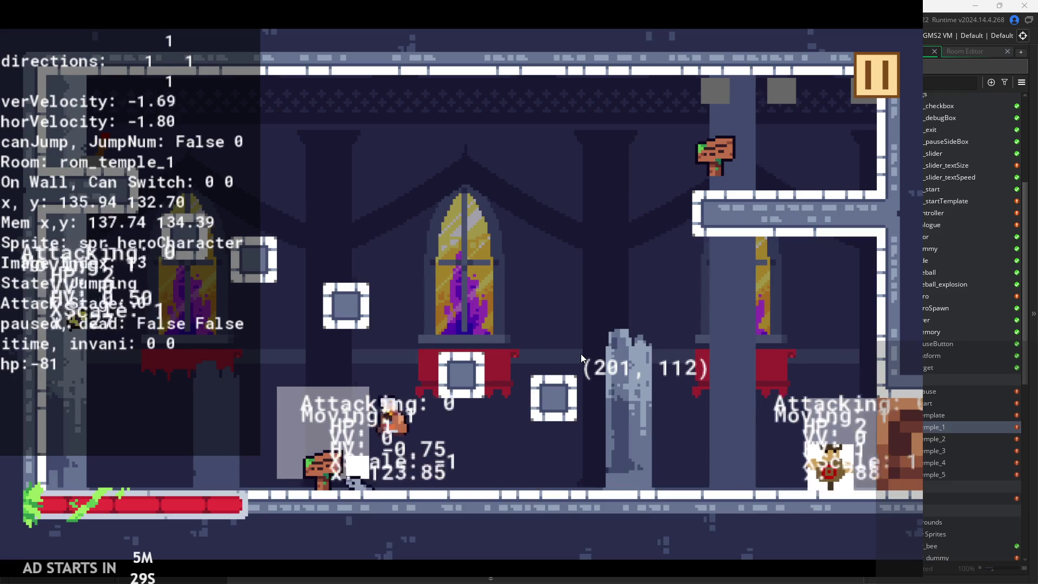
- Jump onto the wall, drop off with an attack combo, then pause with hp at -83
key("Right")
key("space")
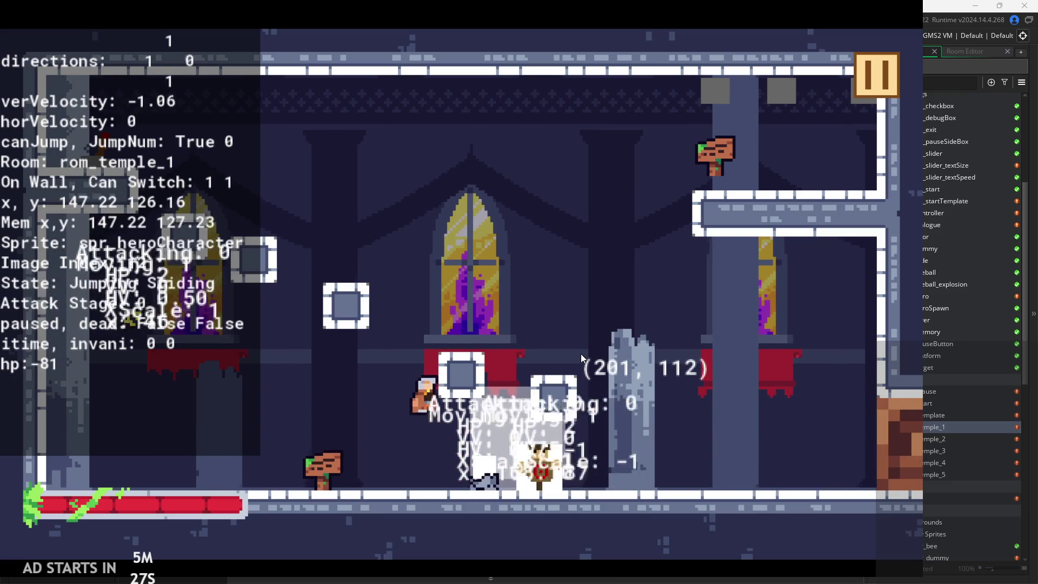
key("Left")
key("x")
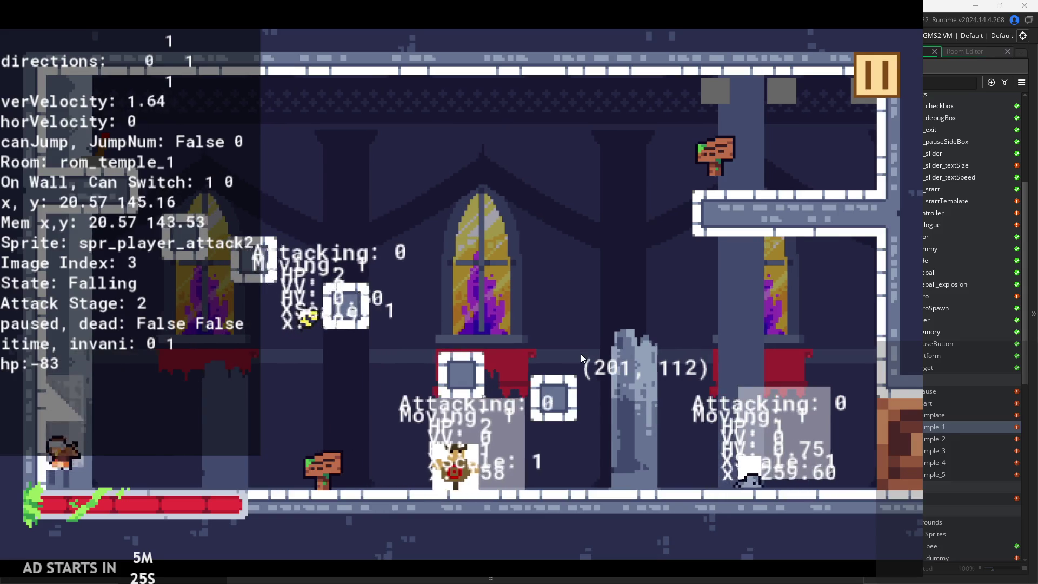
key("Right")
key("x")
left_click(874, 78)
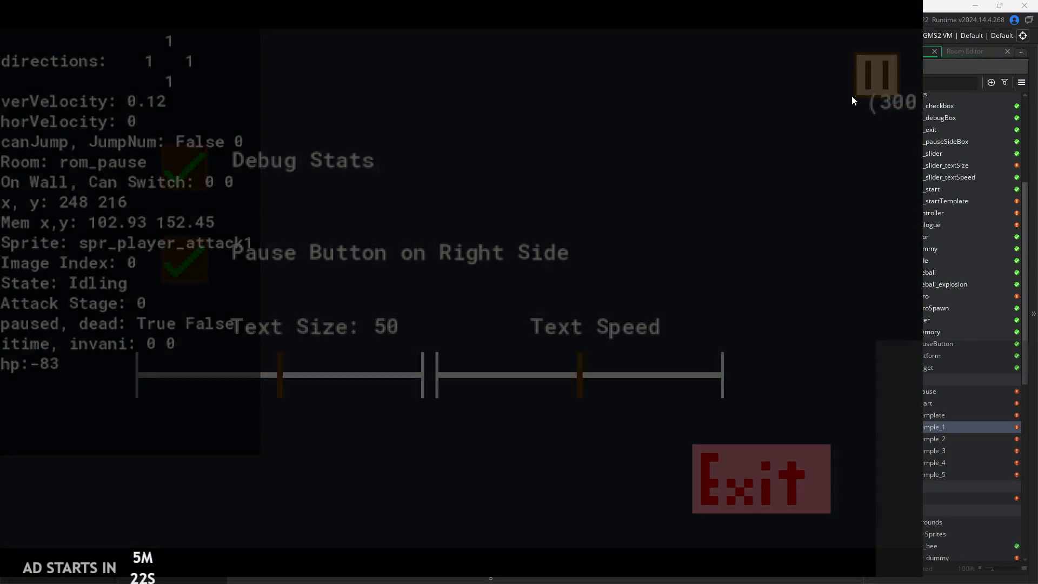
- Resume play and keep running, jumping and attacking enemies near the left wall until hp reaches 1
left_click(872, 81)
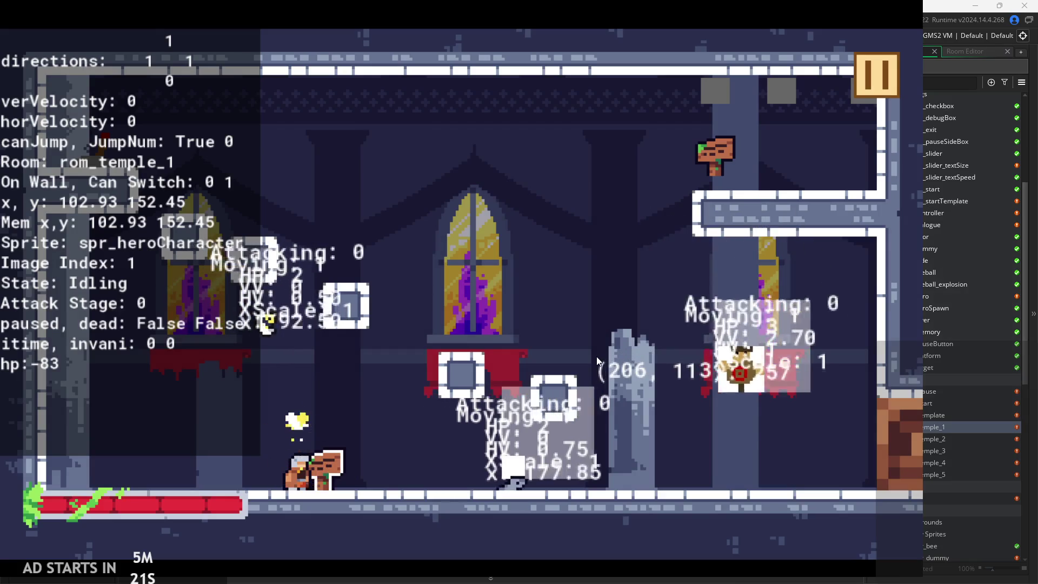
key("Right")
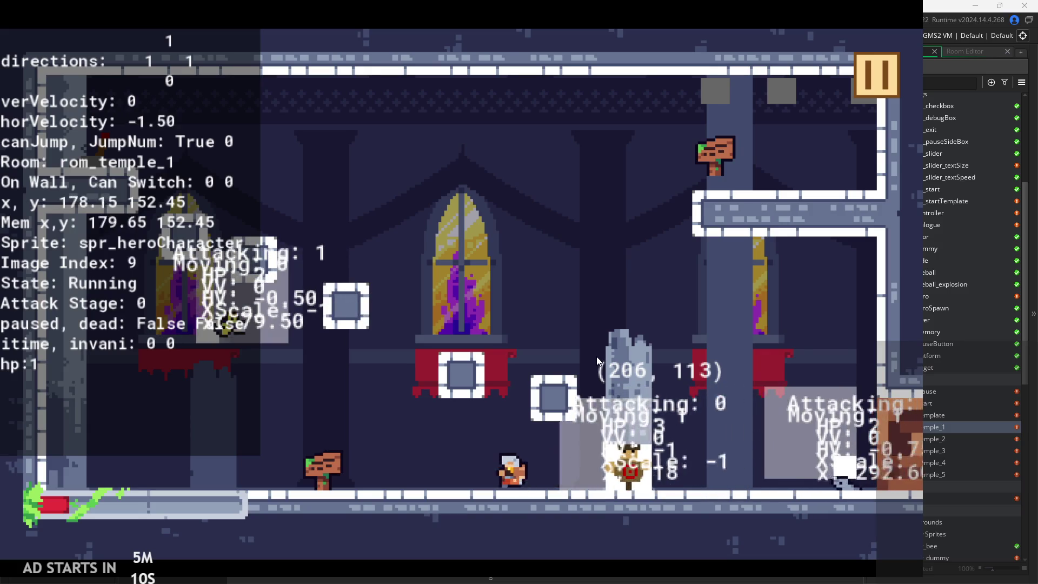
key("space")
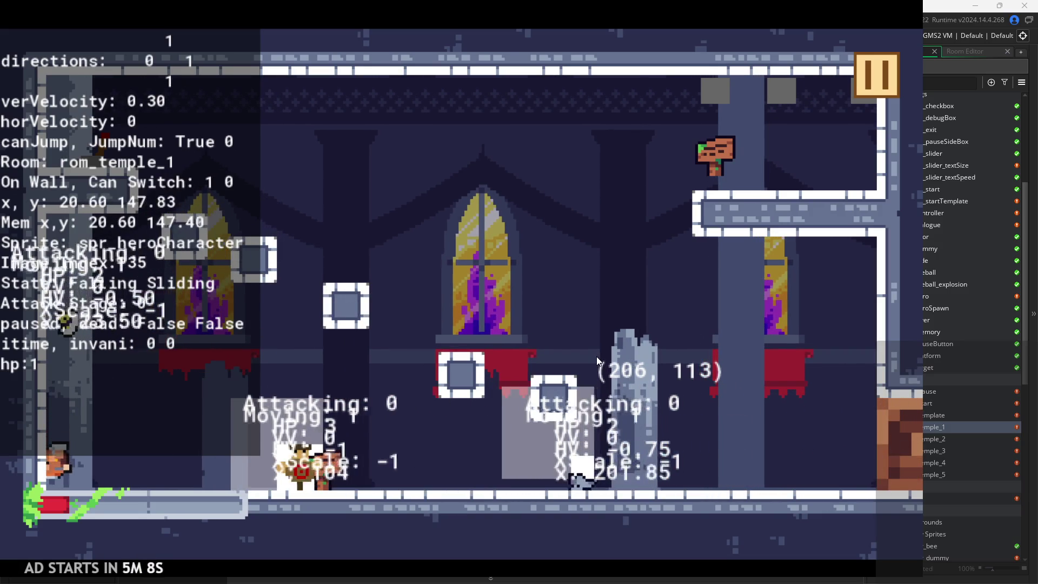
key("x")
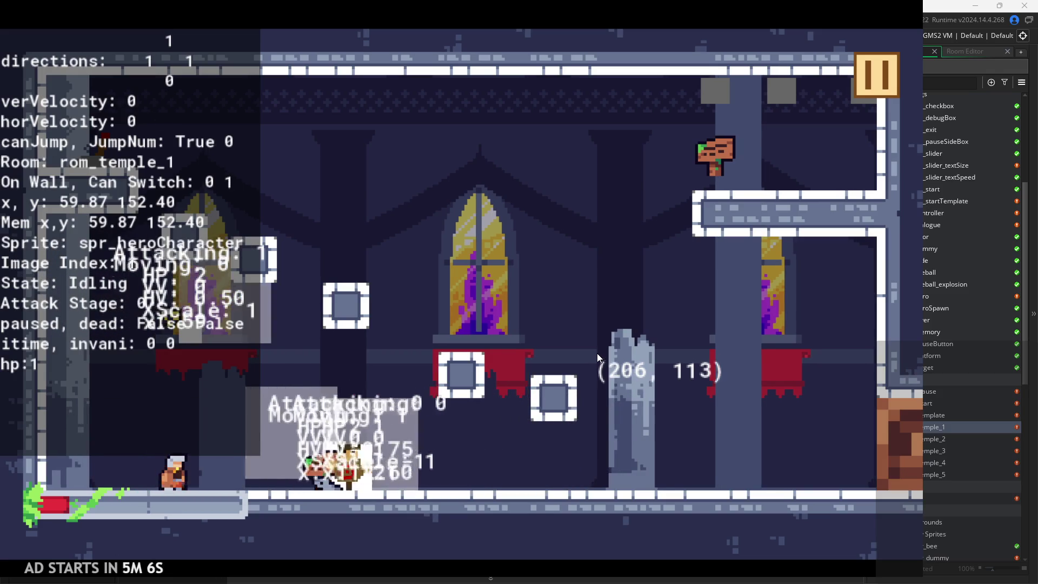
key("Left")
key("x")
key("space")
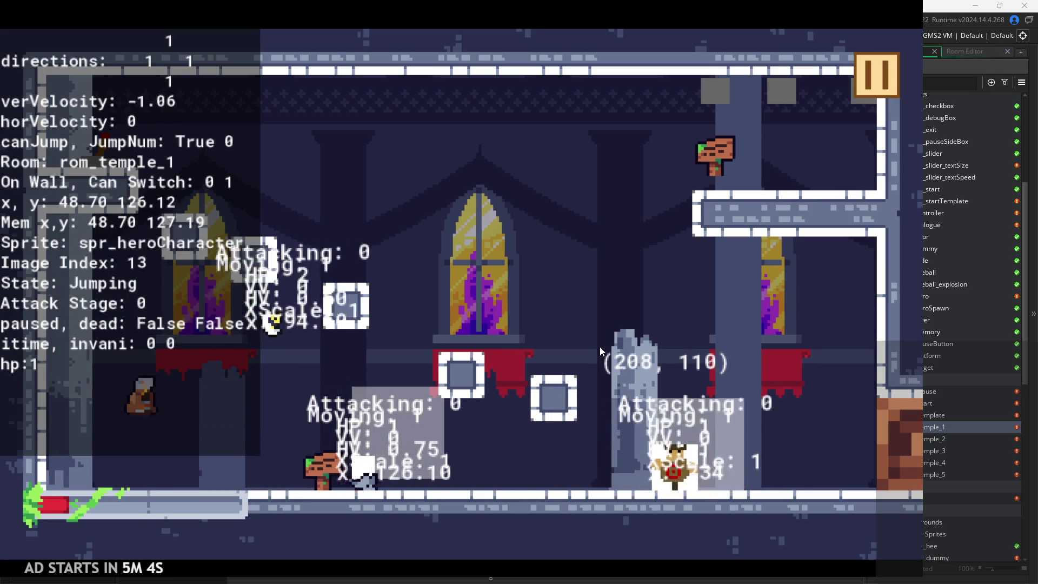
key("Right")
key("Left")
key("space")
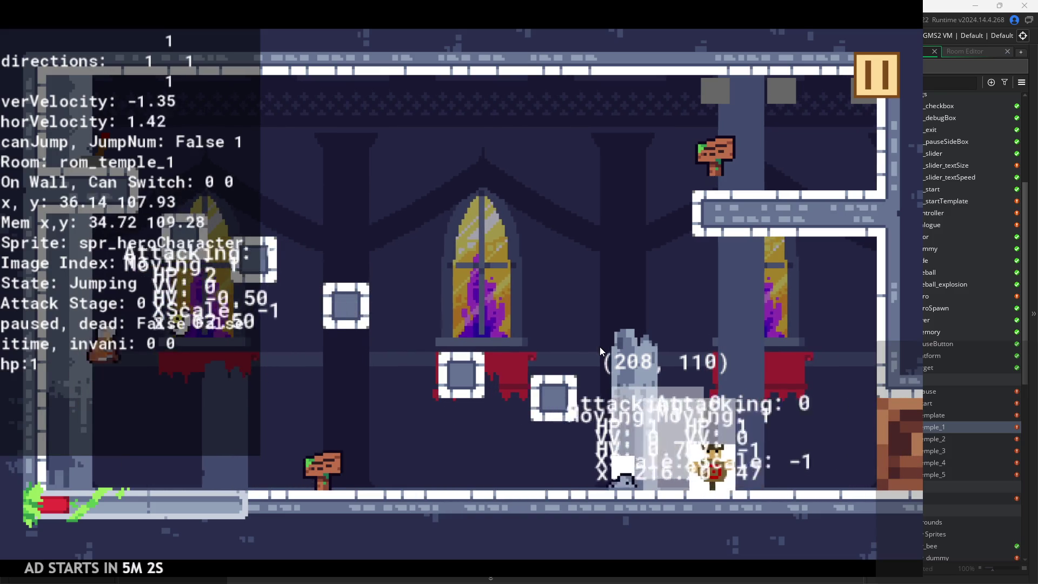